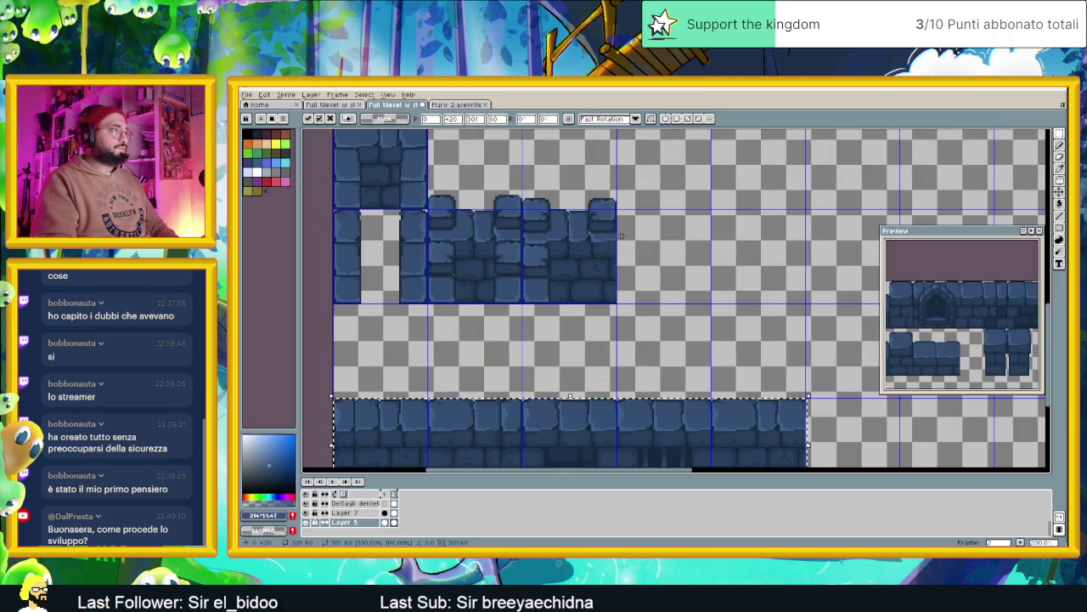
scroll(553, 198, up, 1)
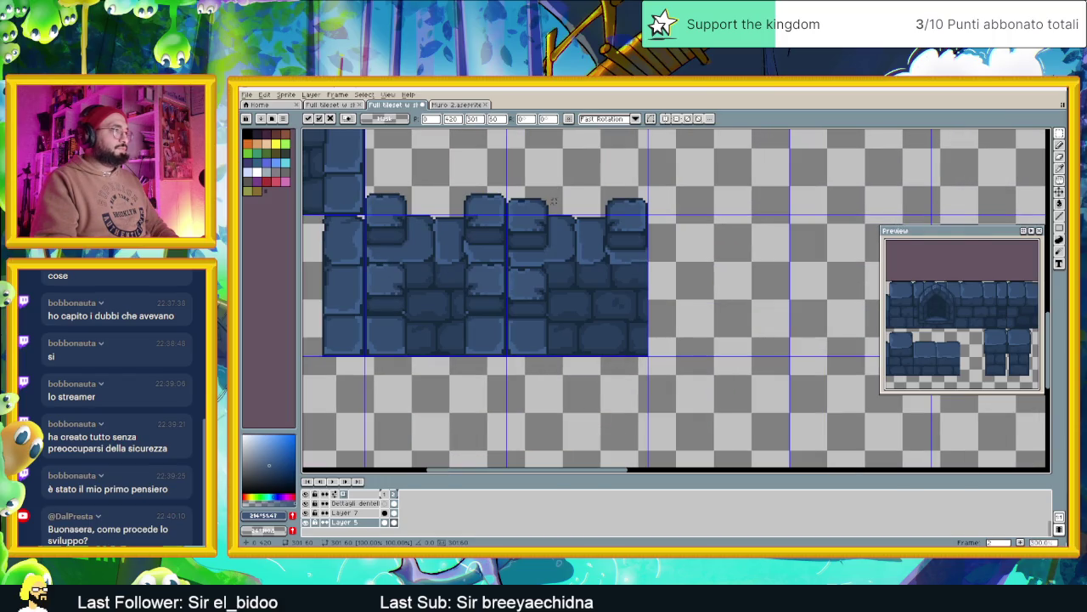
On the Dettagli dentellature layer, select the upper crenellation tops and paste them by the lower wall row.
click(361, 503)
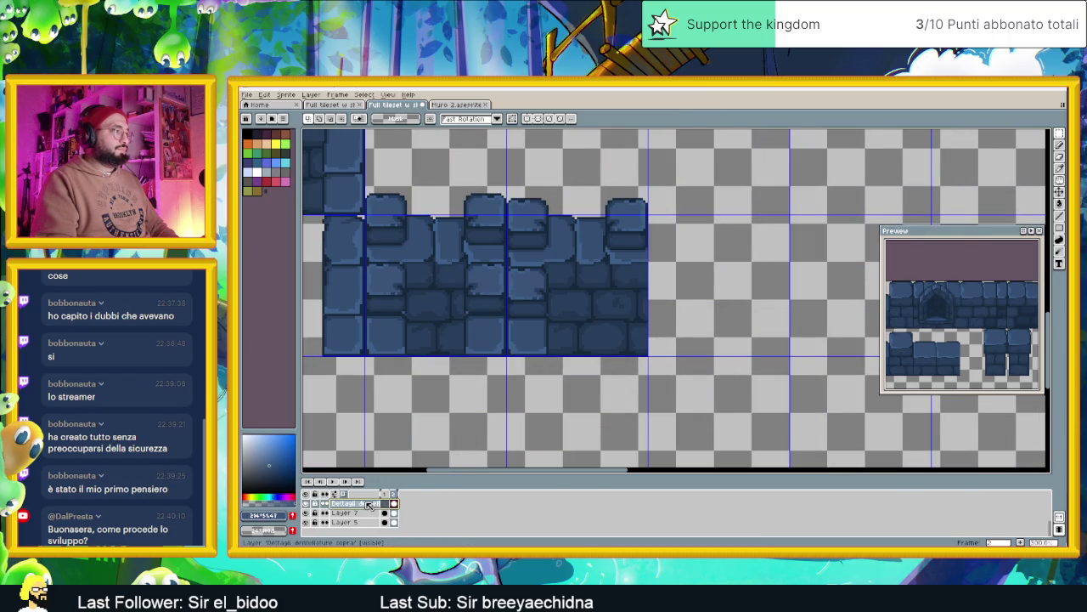
drag(506, 192, 654, 257)
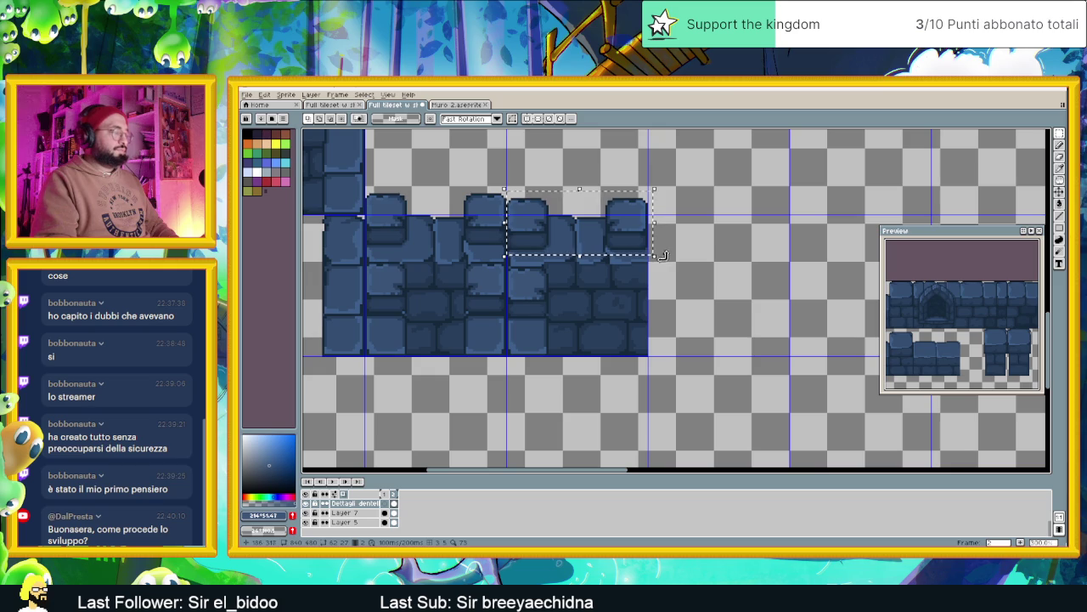
scroll(600, 396, down, 1)
scroll(600, 396, down, 5)
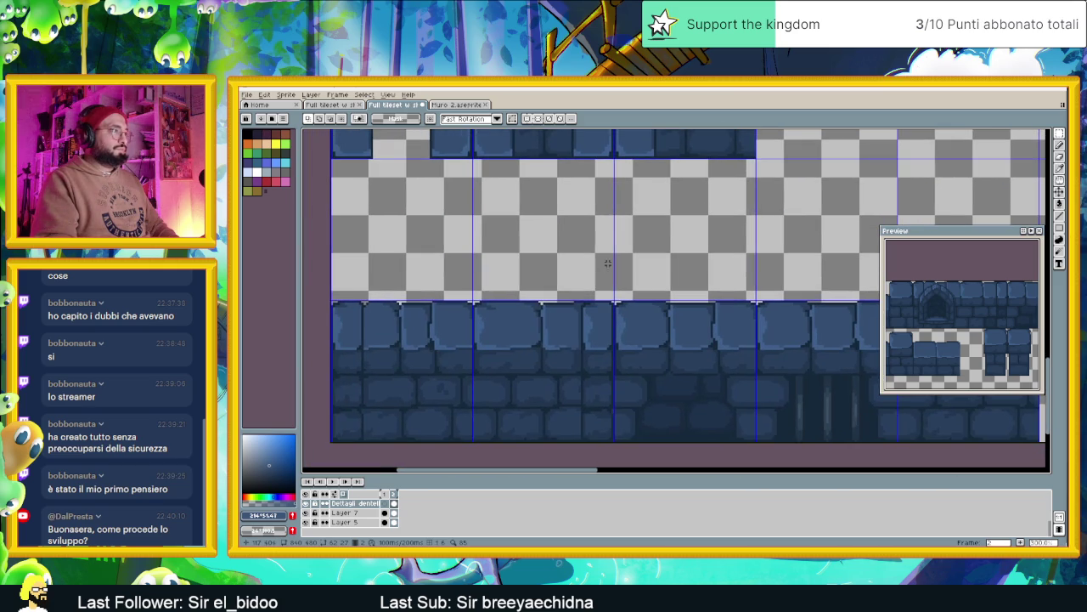
key(ctrl+v)
Place the pasted crenellations on the left end of the lower wall row, nudging them pixel by pixel.
mouse_move(643, 326)
mouse_down()
mouse_move(363, 328)
mouse_move(362, 314)
mouse_up()
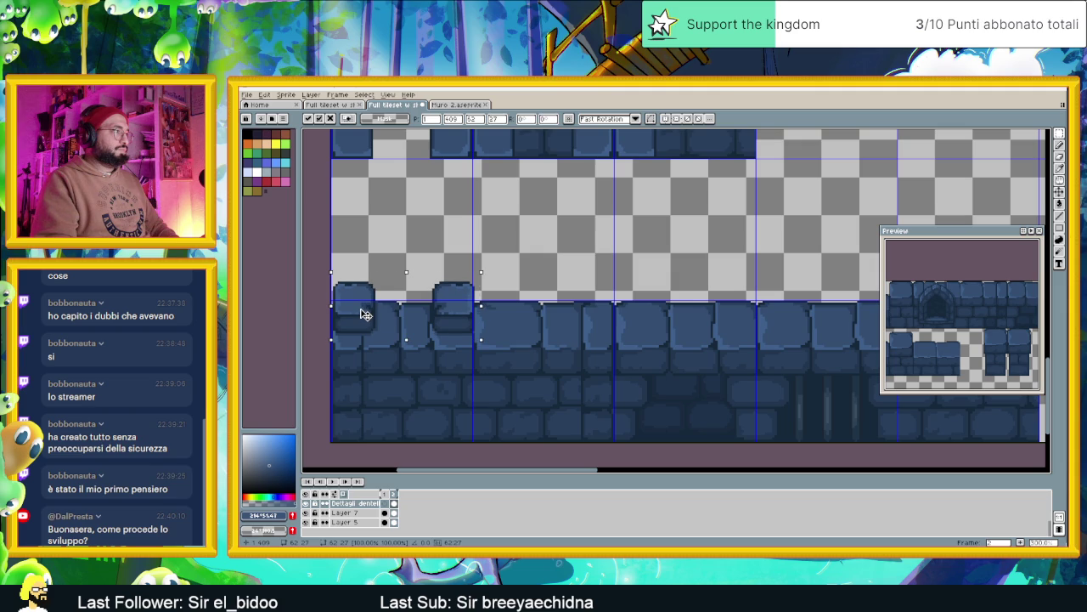
scroll(450, 310, left, 2)
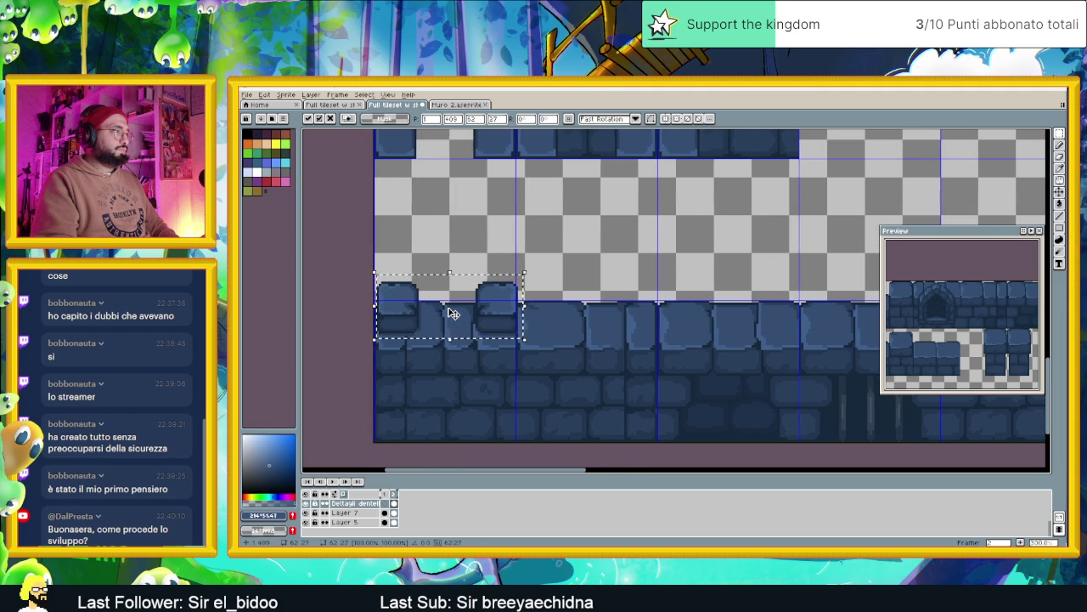
scroll(452, 313, up, 1)
scroll(455, 314, left, 1)
scroll(463, 316, up, 1)
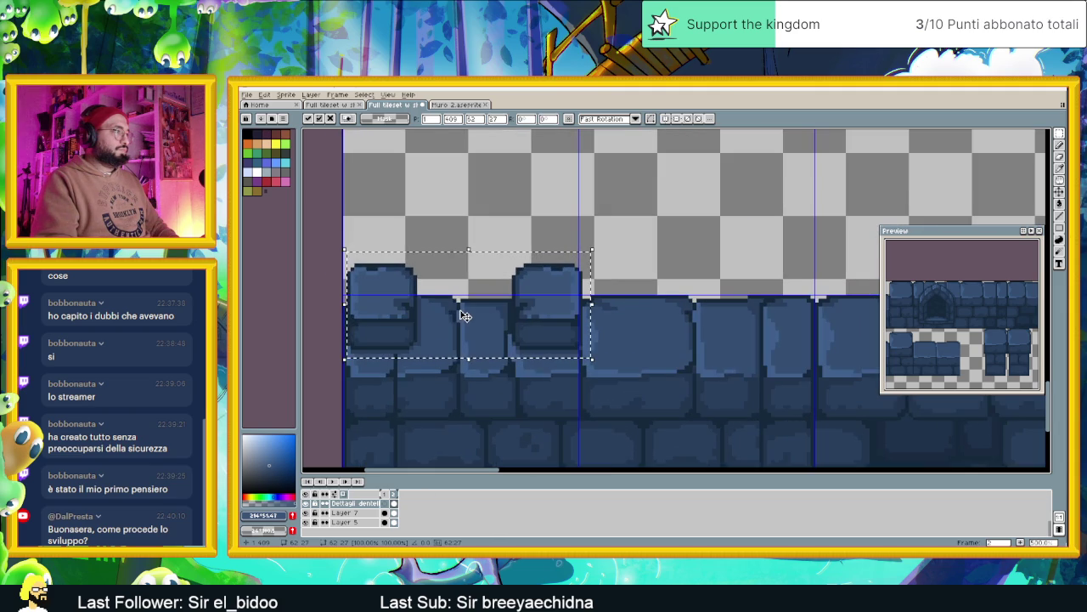
drag(397, 306, 393, 306)
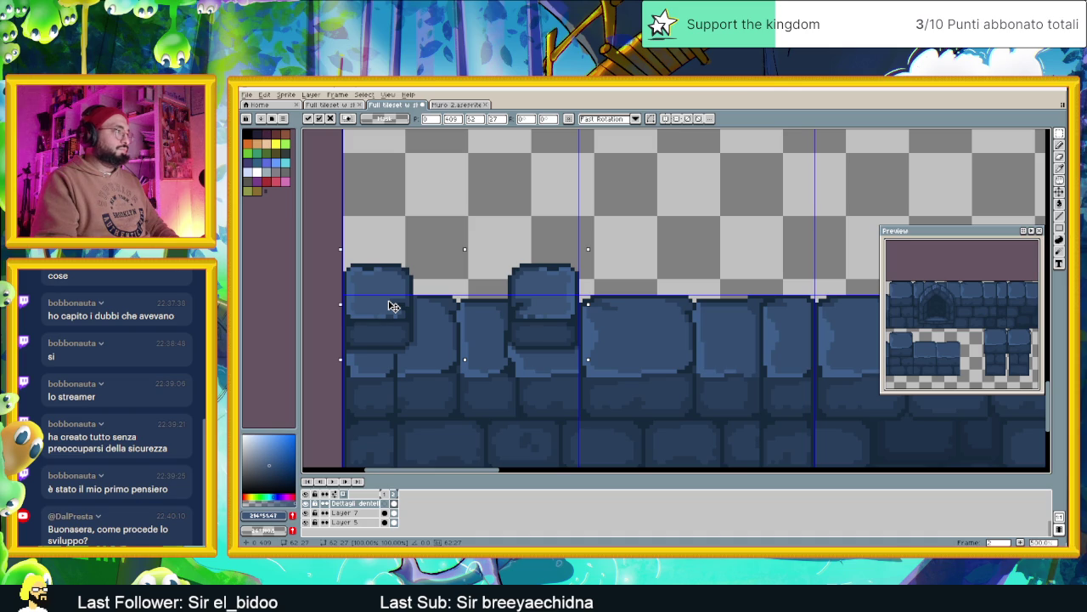
drag(393, 306, 393, 302)
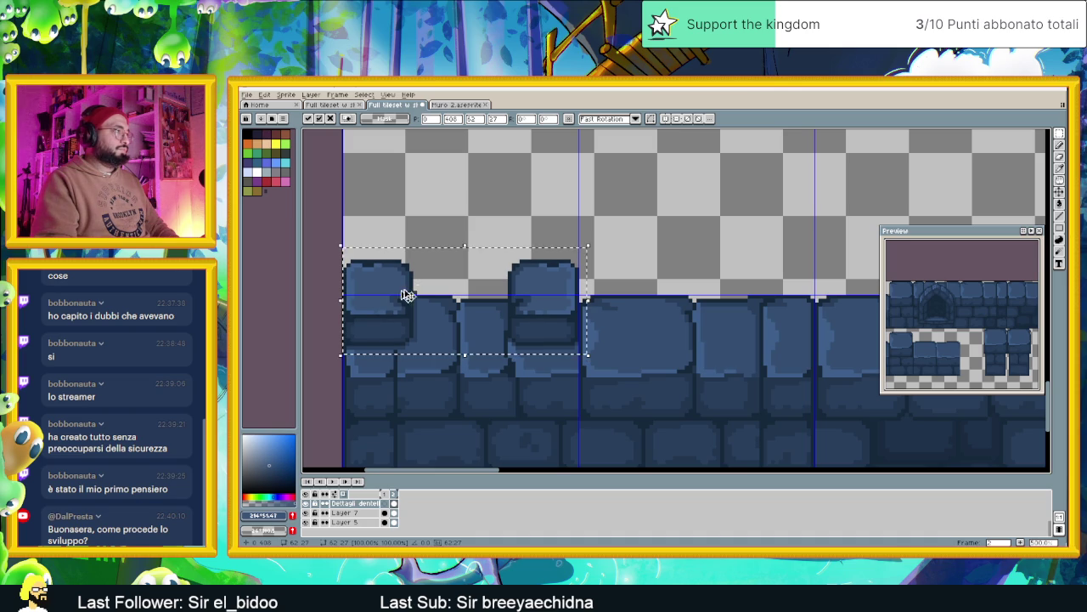
key(Down)
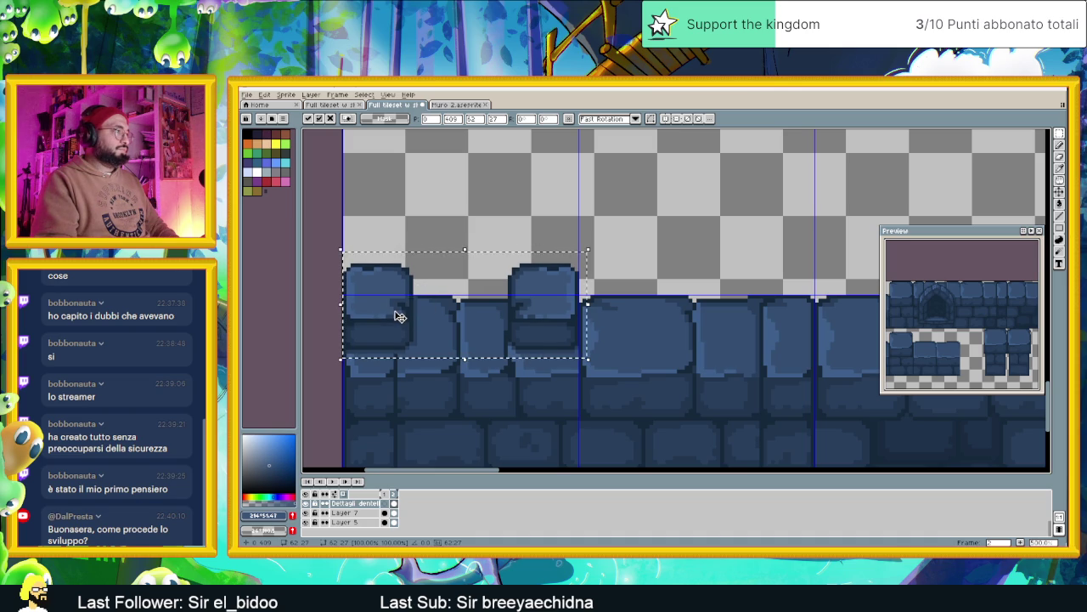
key(Down)
Shift the second crenellation stone left, closer beside the first.
drag(608, 237, 483, 378)
drag(536, 323, 490, 326)
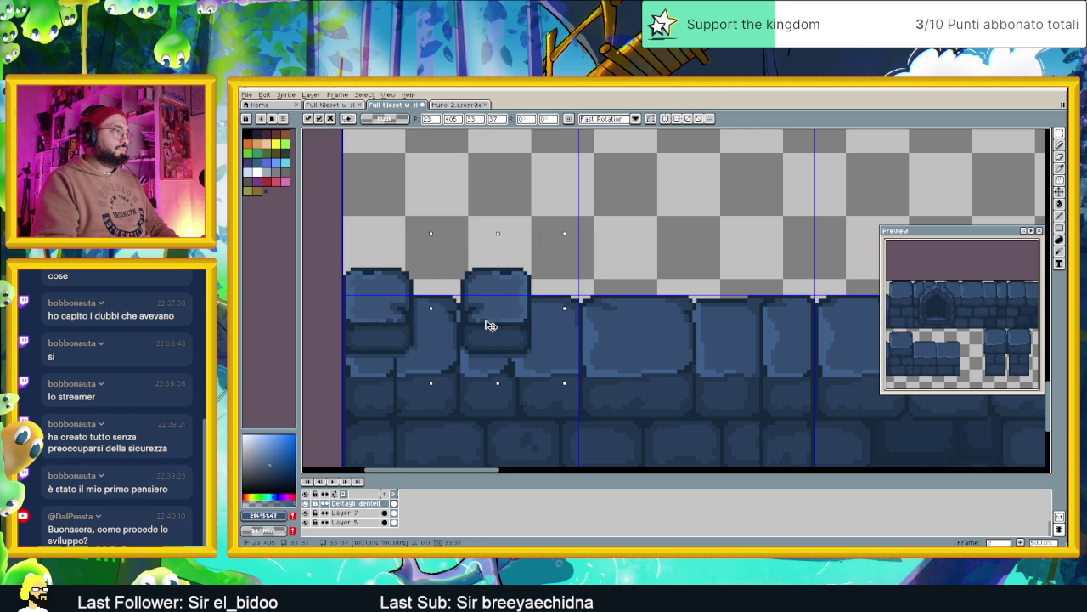
click(587, 246)
Duplicate the crenellation pair further right so four stones line the wall top.
mouse_move(564, 237)
mouse_down()
mouse_move(427, 342)
mouse_move(318, 379)
mouse_move(340, 371)
mouse_up()
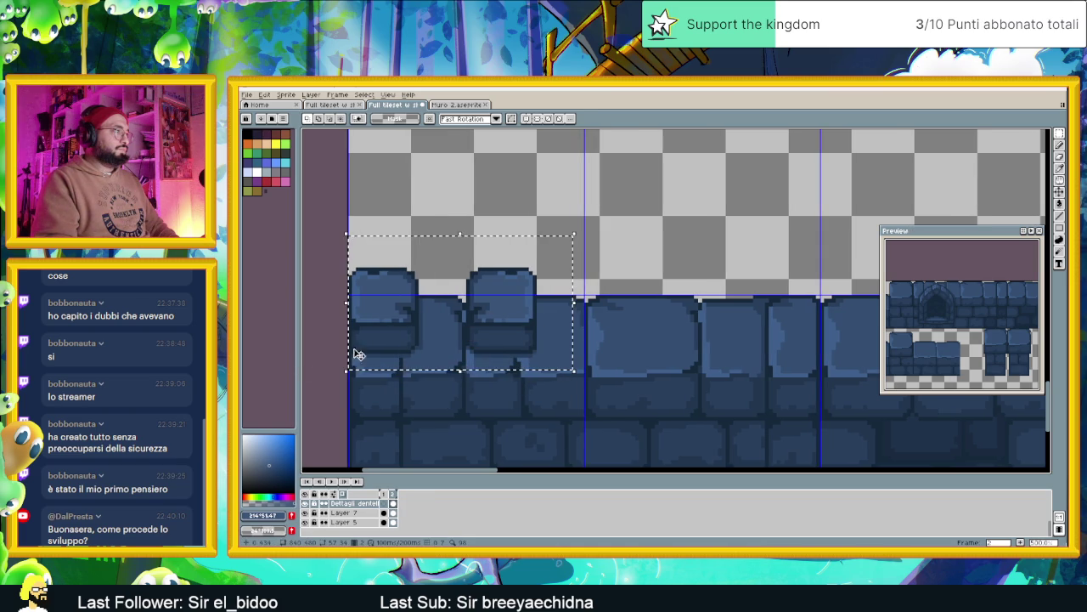
click(524, 328)
mouse_move(524, 327)
mouse_down()
mouse_move(500, 320)
mouse_move(741, 323)
mouse_up()
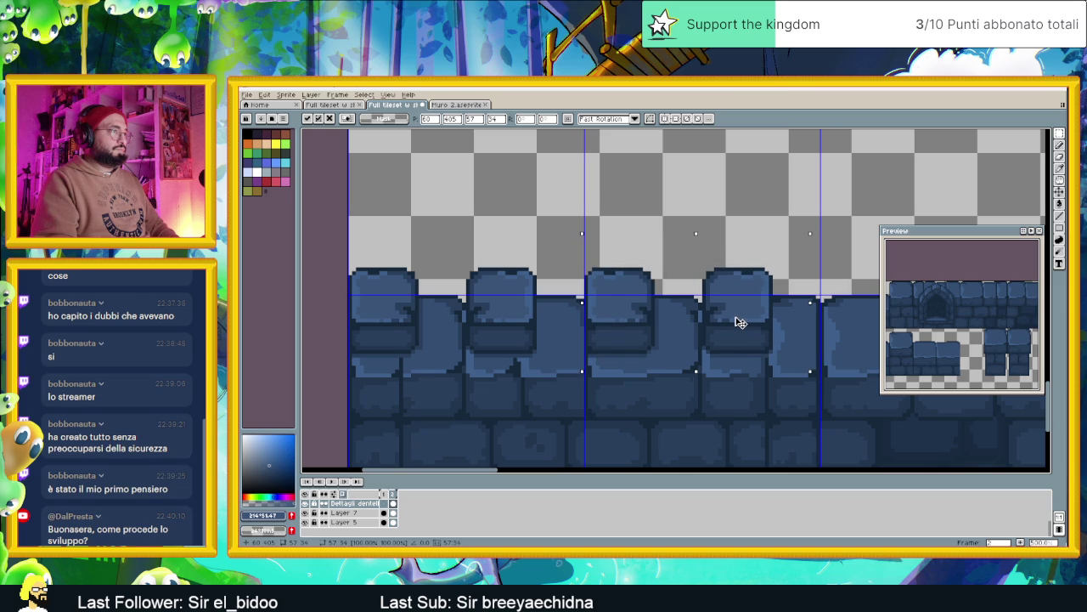
click(495, 360)
scroll(495, 359, down, 1)
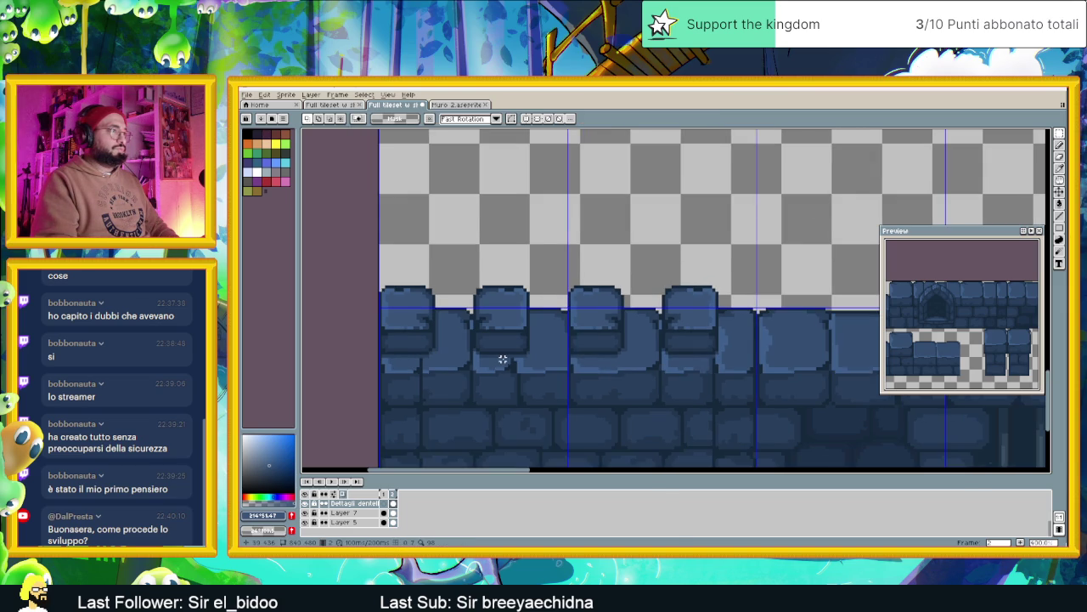
scroll(530, 360, down, 1)
scroll(601, 364, down, 1)
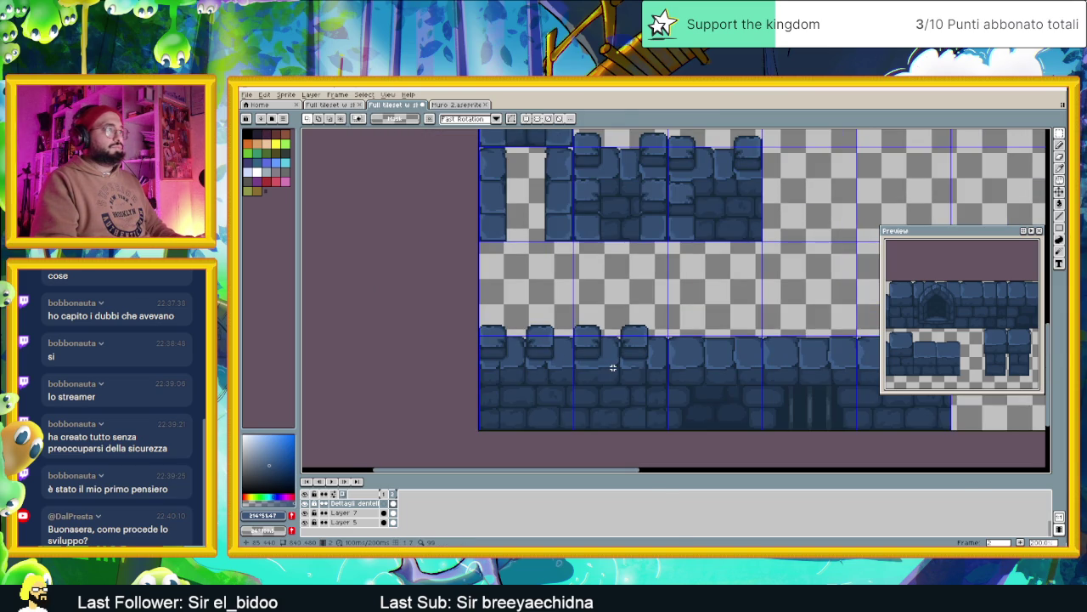
scroll(612, 367, up, 1)
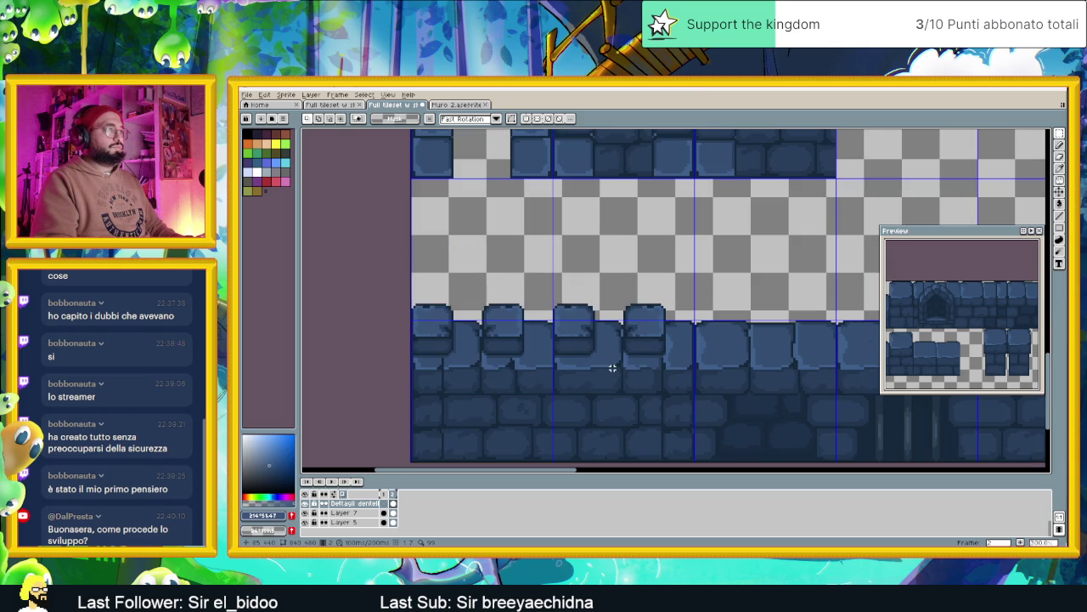
Check the fourth and second crenellations with transform, leaving both unchanged.
drag(672, 280, 614, 365)
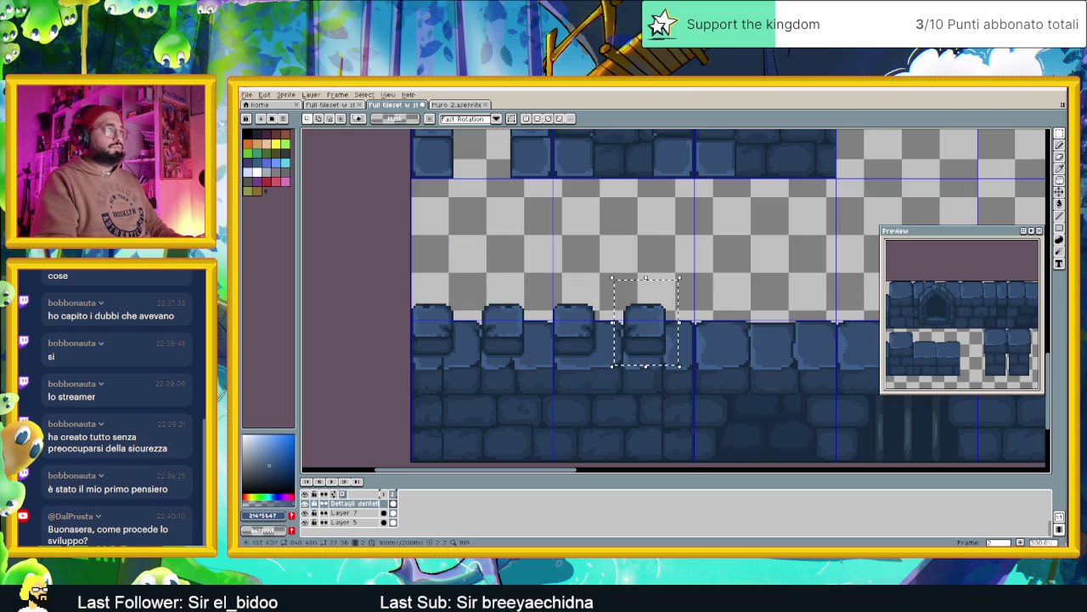
key(ctrl+t)
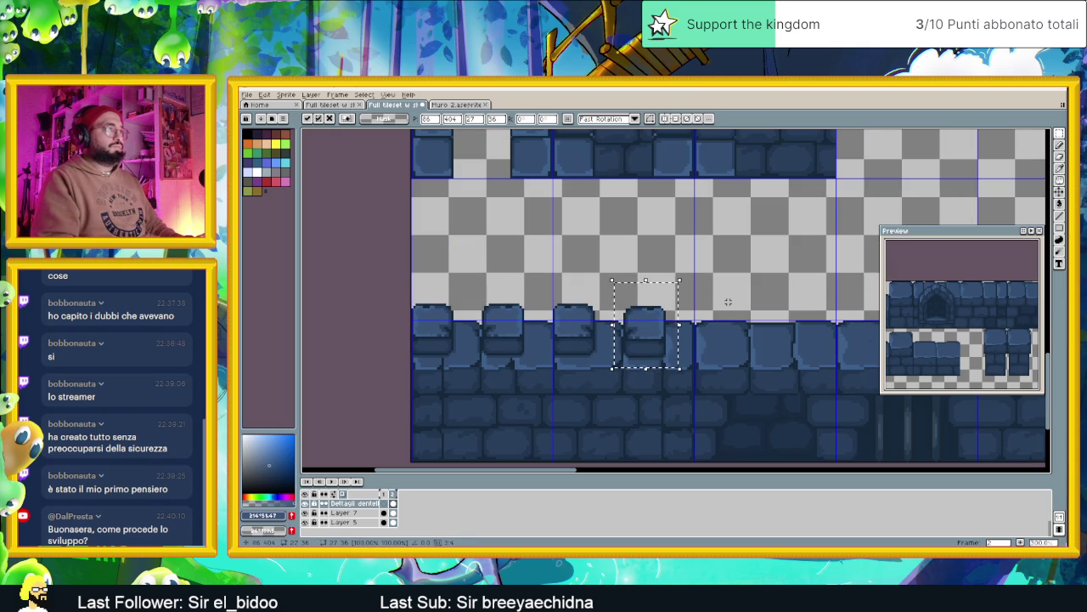
key(ctrl+d)
drag(479, 283, 534, 376)
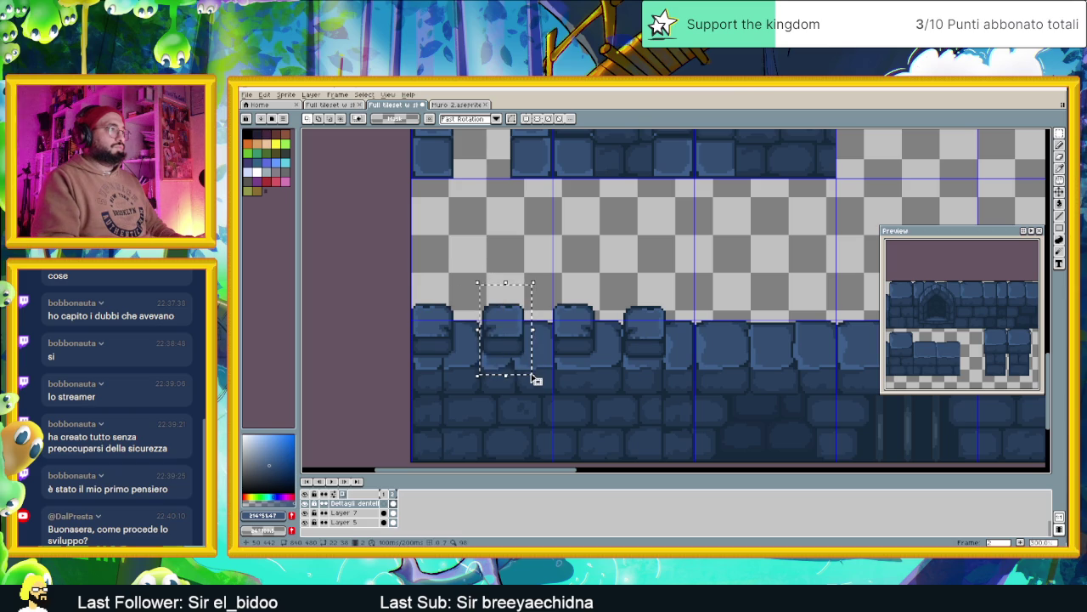
key(ctrl+t)
key(ctrl+d)
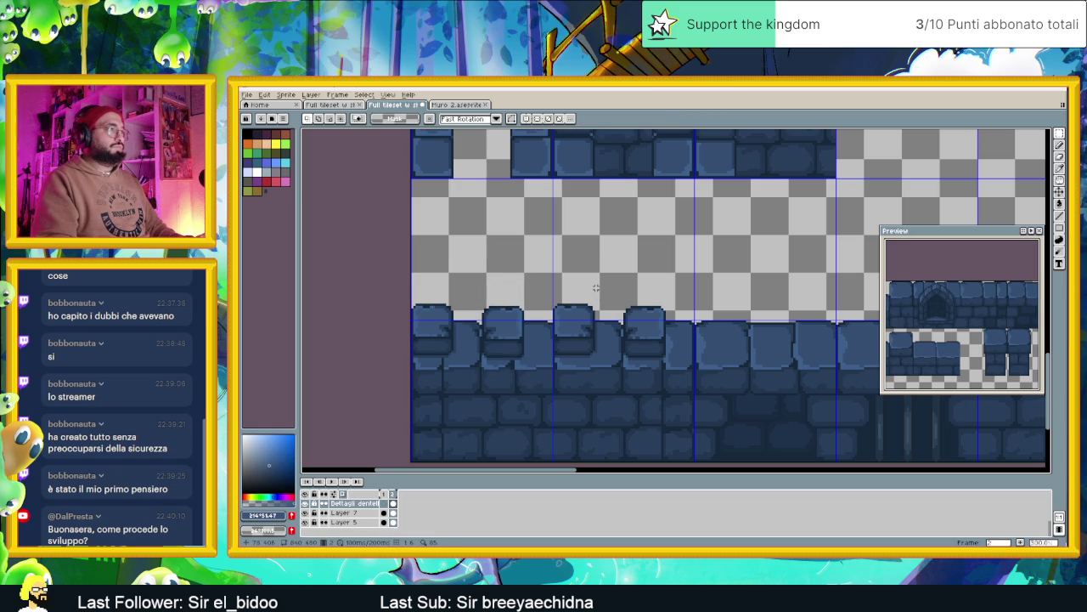
Select the crenellated wall section and paste a copy of it.
scroll(631, 372, down, 1)
drag(642, 373, 559, 368)
drag(355, 303, 684, 391)
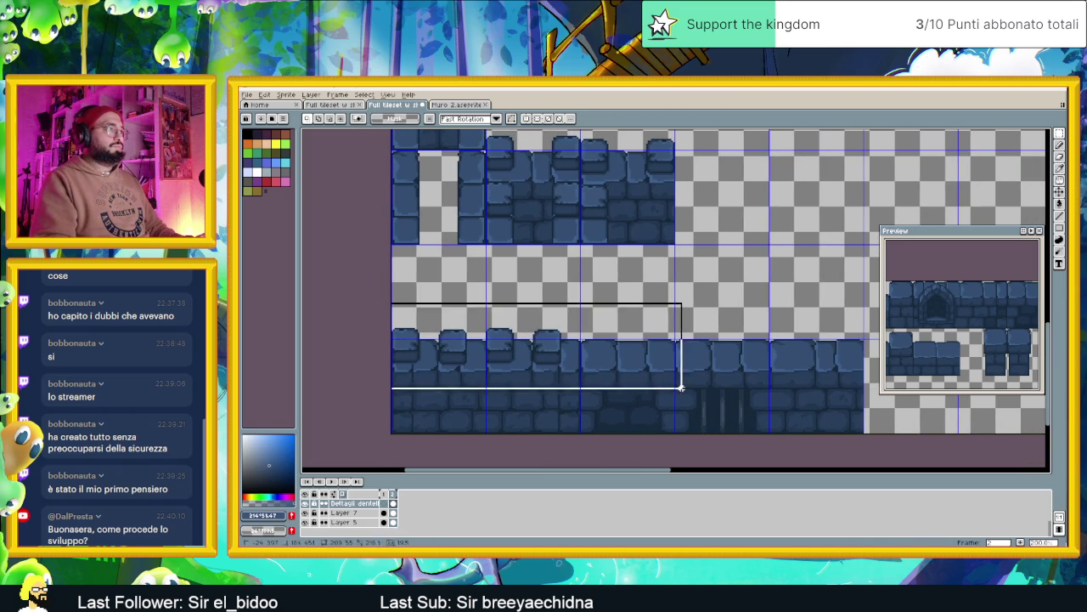
click(728, 312)
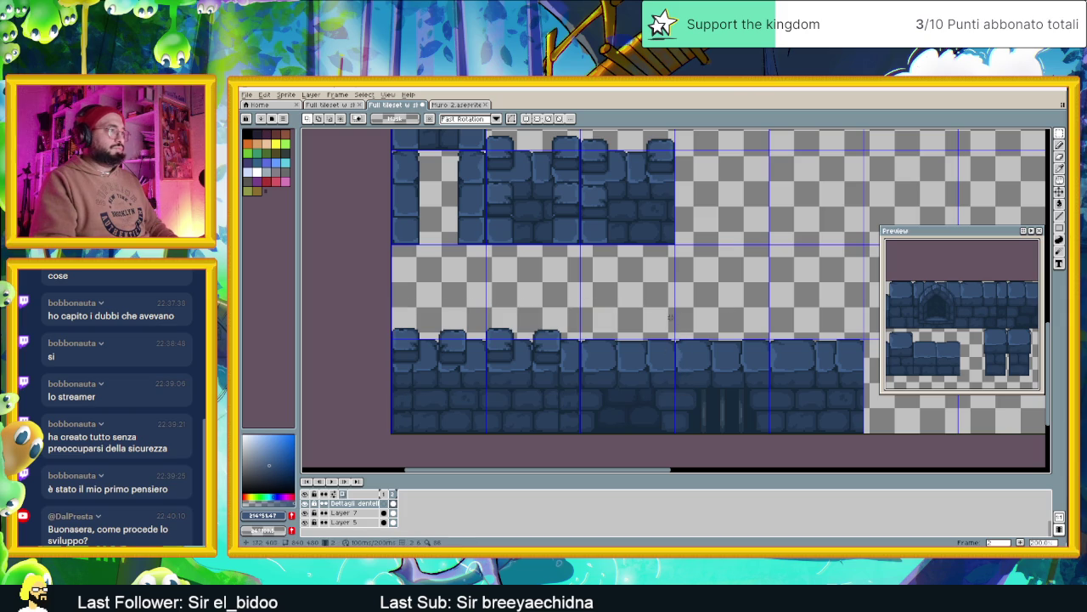
key(ctrl+v)
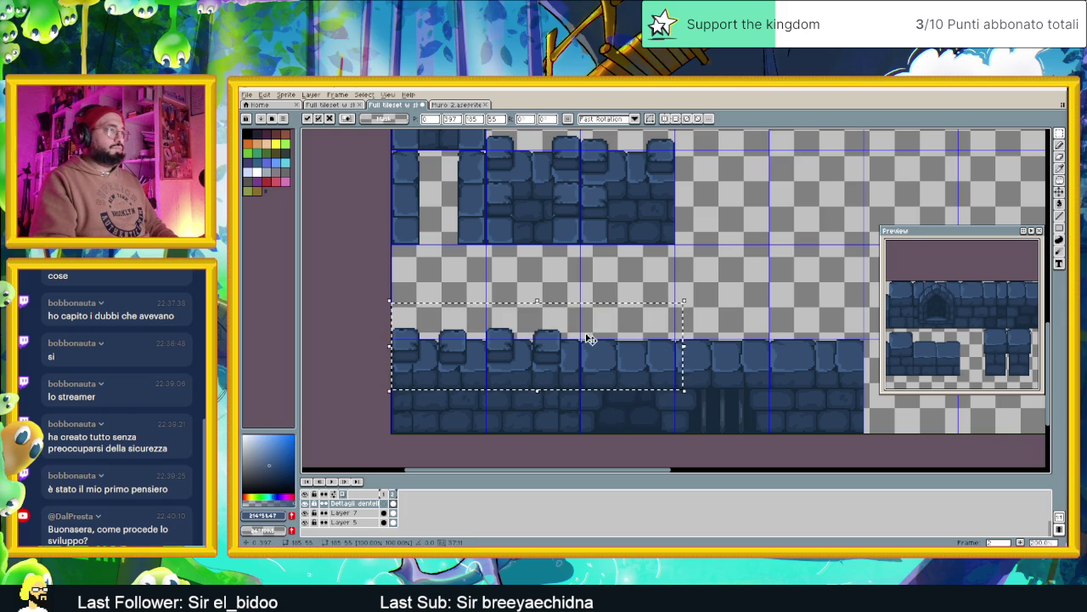
Move the pasted crenellated section further right along the wall and commit it.
drag(510, 347, 702, 345)
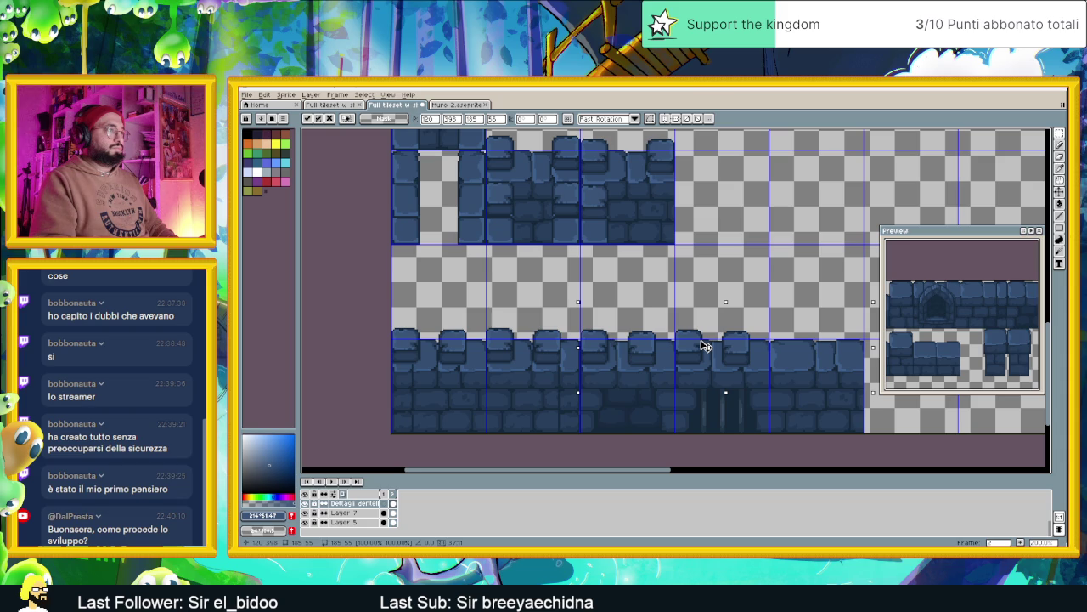
scroll(705, 344, down, 1)
scroll(703, 327, down, 1)
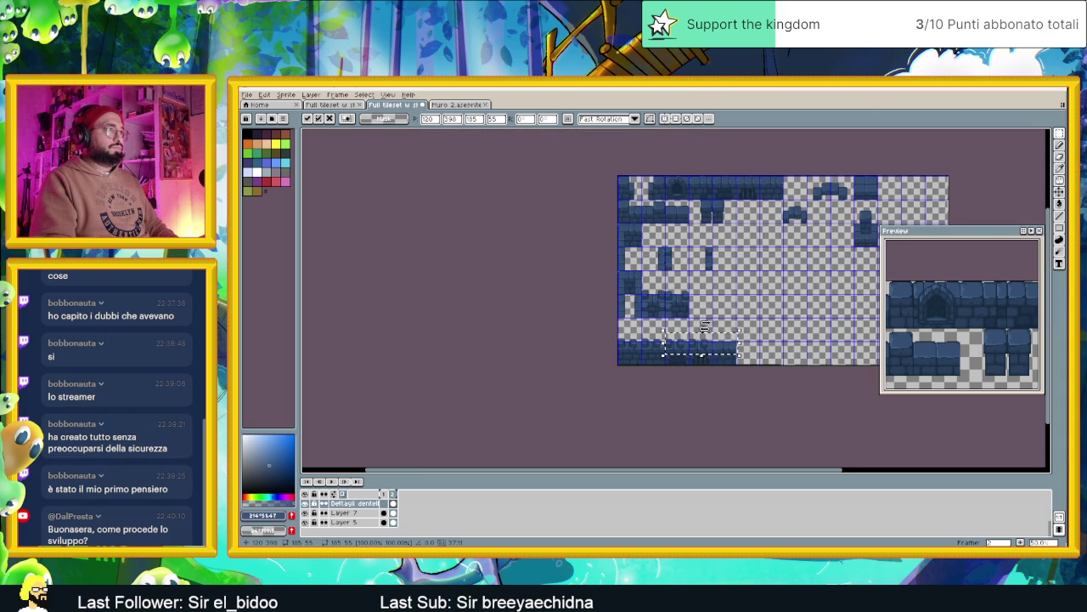
scroll(704, 341, up, 1)
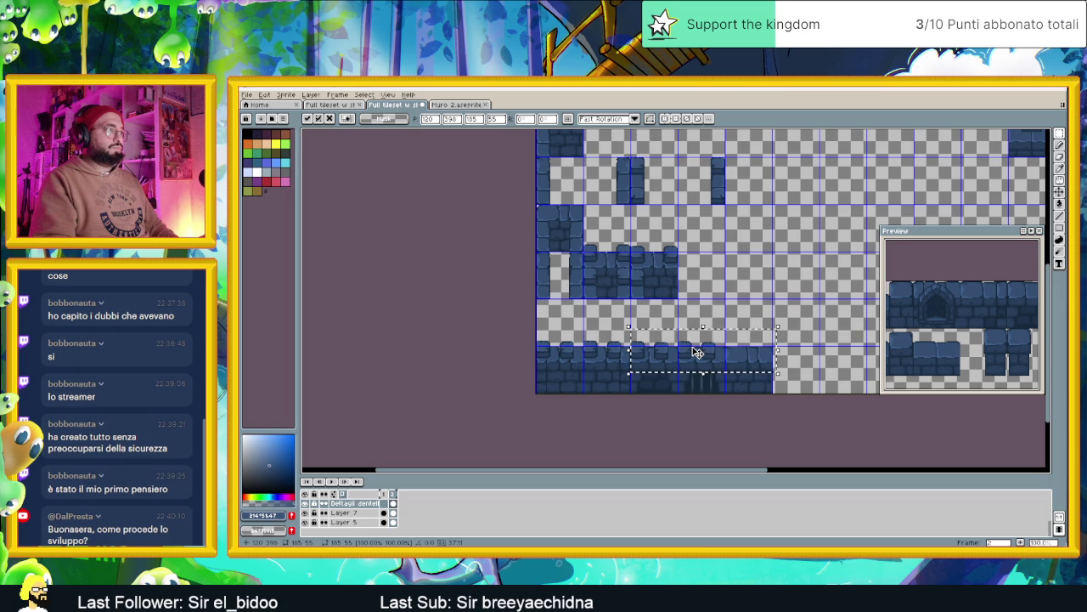
scroll(697, 351, up, 1)
scroll(696, 351, up, 1)
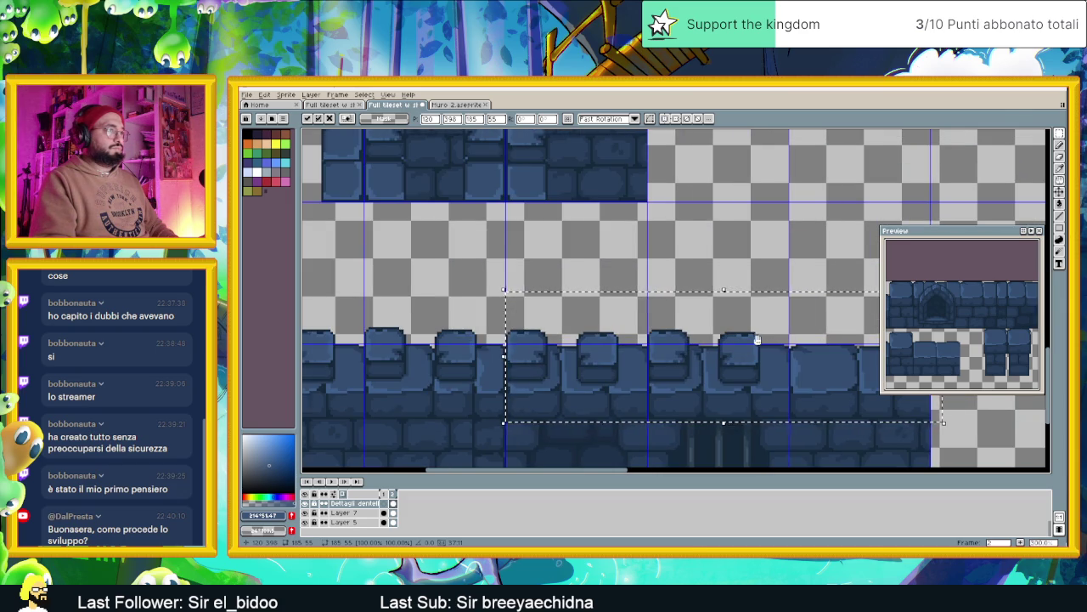
scroll(765, 340, right, 2)
key(Return)
Copy the rightmost crenellated stretch further right so seven crenellations span the wall.
drag(731, 261, 519, 416)
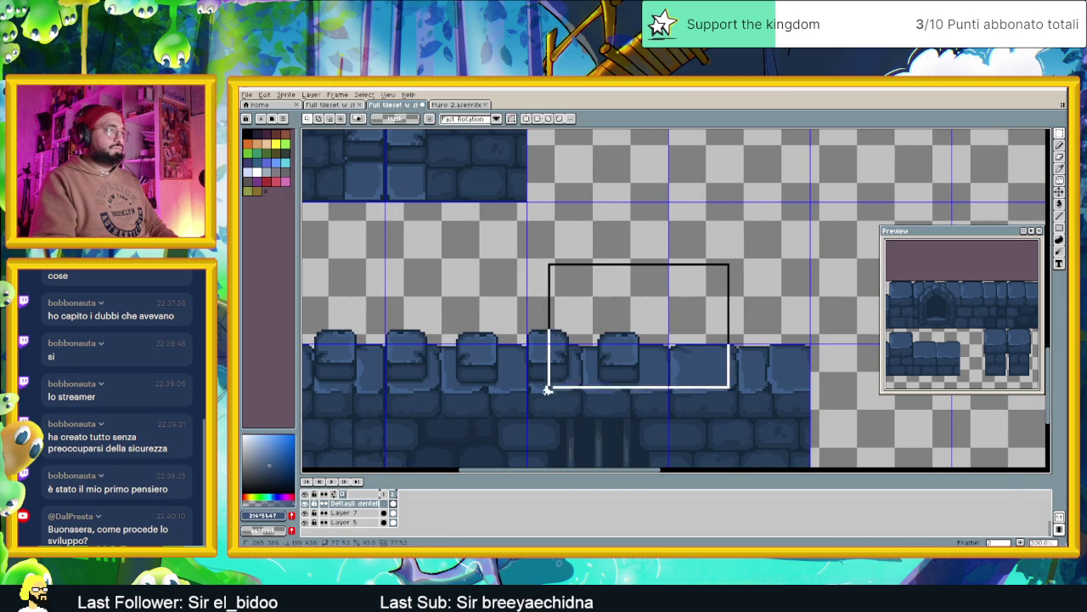
drag(547, 357, 684, 358)
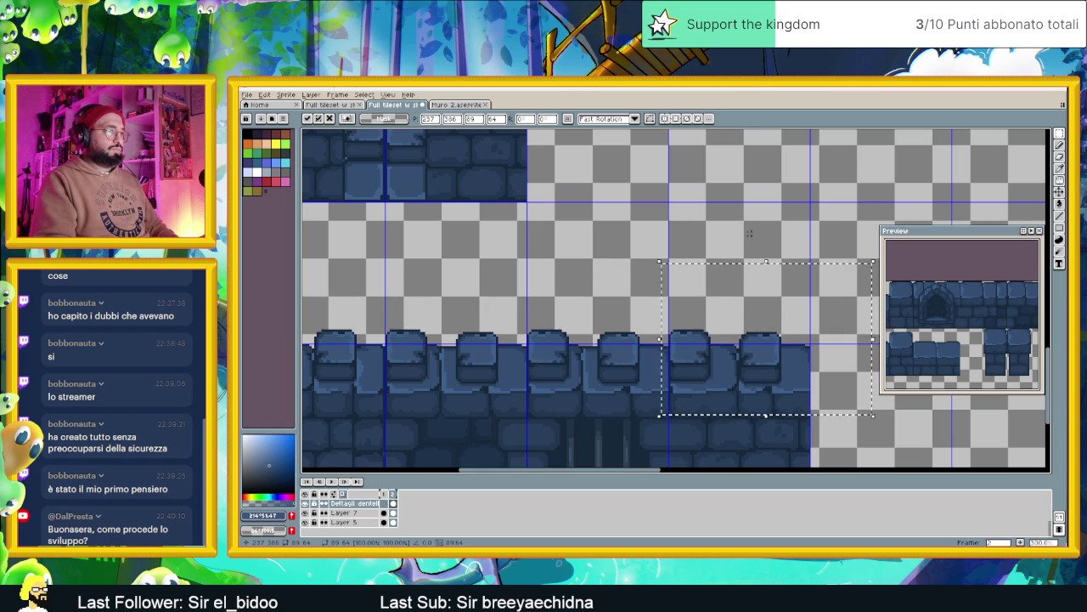
key(Return)
scroll(745, 297, down, 2)
scroll(745, 297, down, 2)
mouse_move(746, 296)
mouse_down()
mouse_move(707, 349)
mouse_move(639, 363)
mouse_up()
scroll(639, 363, up, 1)
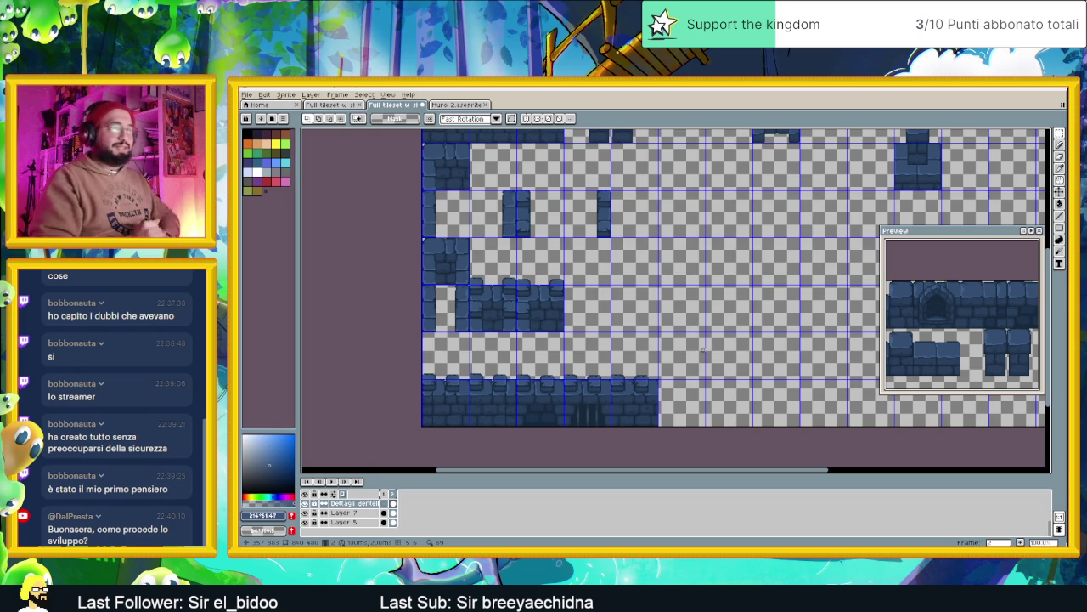
Save the tileset file and look over the finished crenellated wall.
key(ctrl+s)
scroll(702, 294, up, 3)
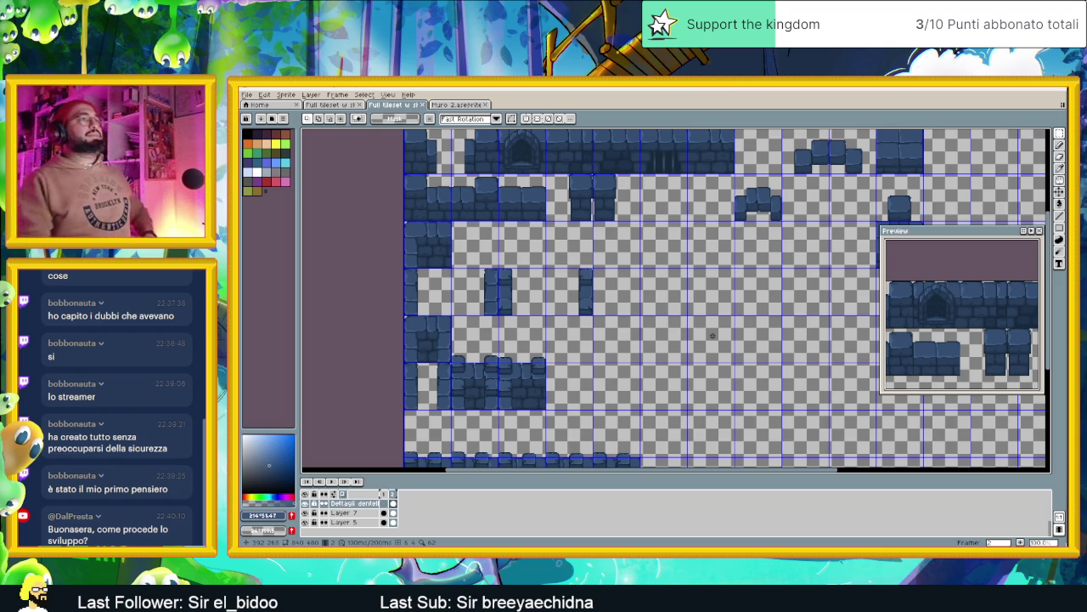
scroll(543, 356, down, 1)
scroll(543, 356, up, 1)
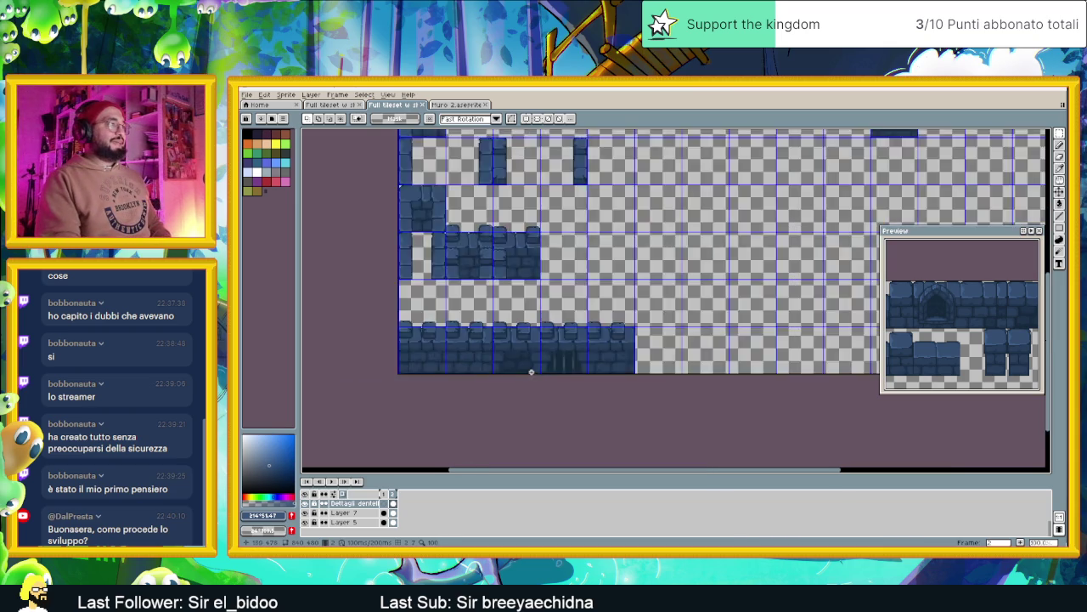
scroll(528, 371, up, 1)
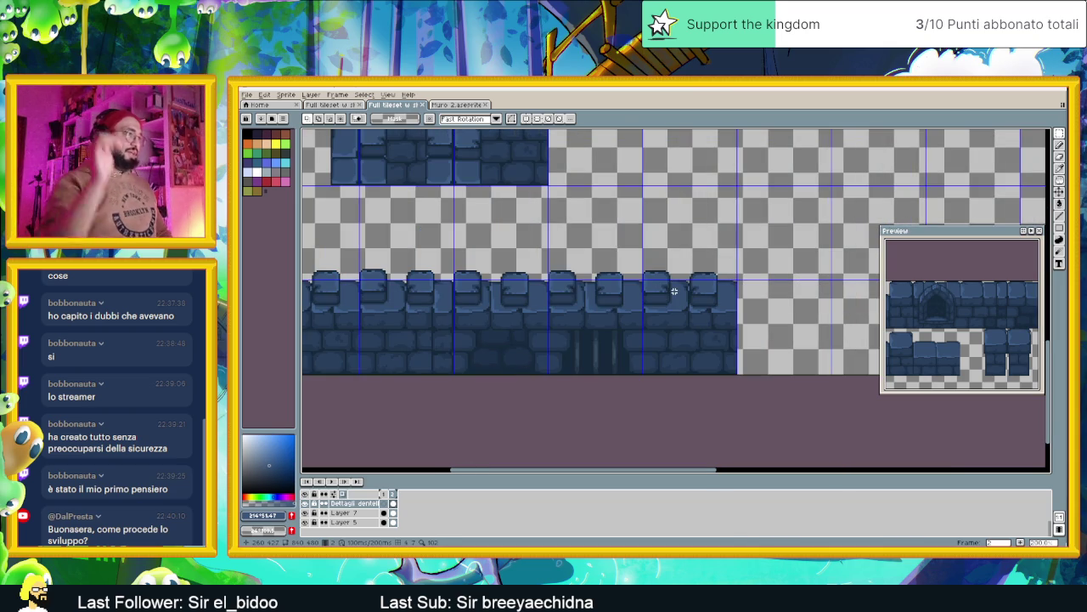
scroll(655, 309, down, 1)
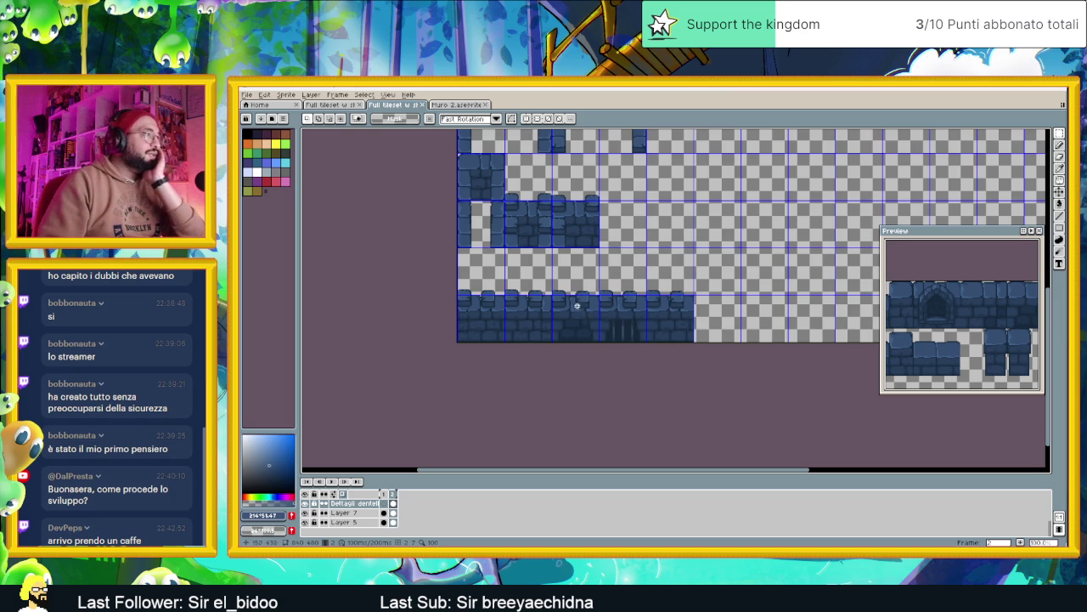
scroll(613, 304, up, 1)
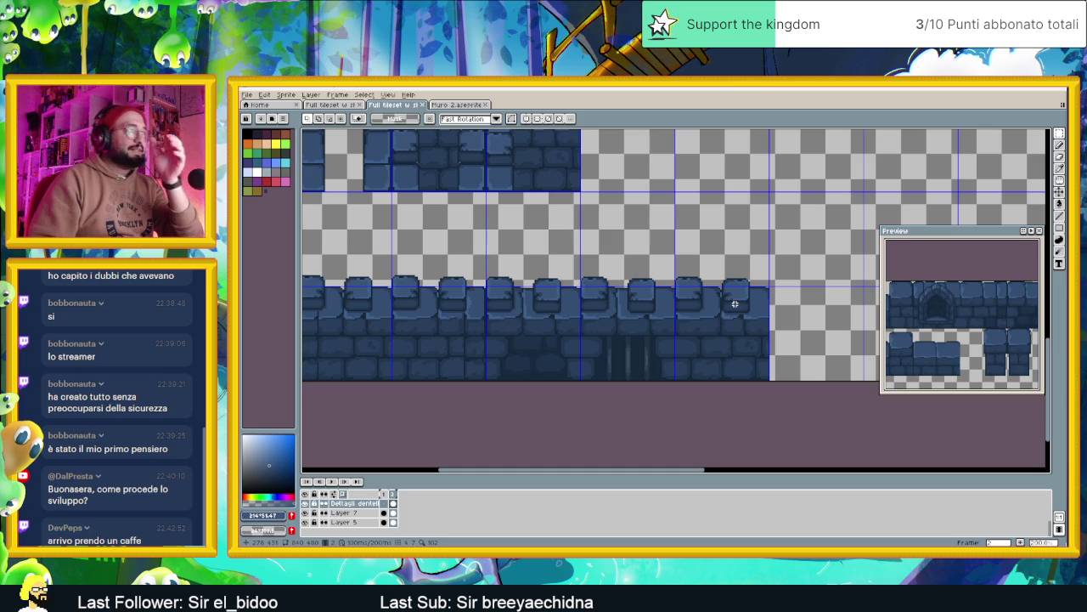
scroll(709, 319, down, 1)
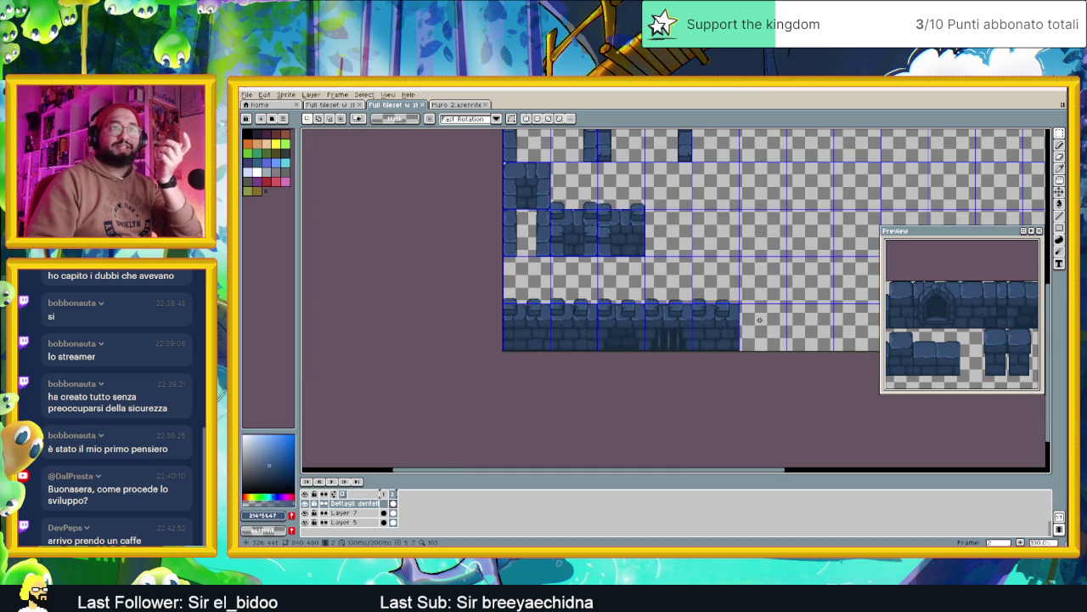
mouse_move(760, 320)
mouse_down()
mouse_move(692, 338)
mouse_move(677, 315)
mouse_up()
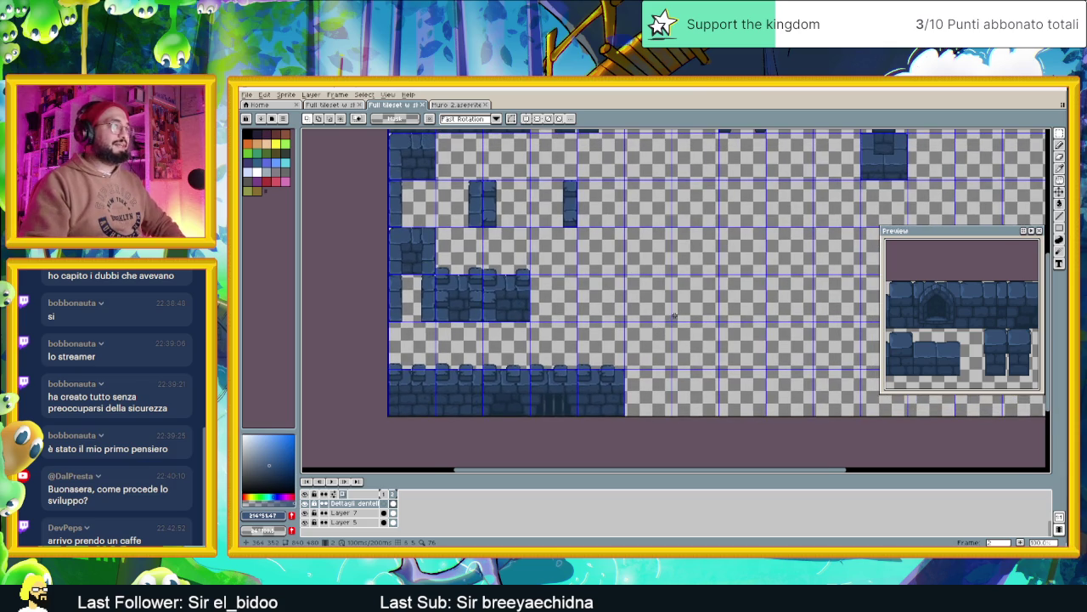
scroll(661, 321, up, 1)
scroll(660, 319, down, 2)
scroll(659, 341, up, 1)
scroll(658, 339, up, 1)
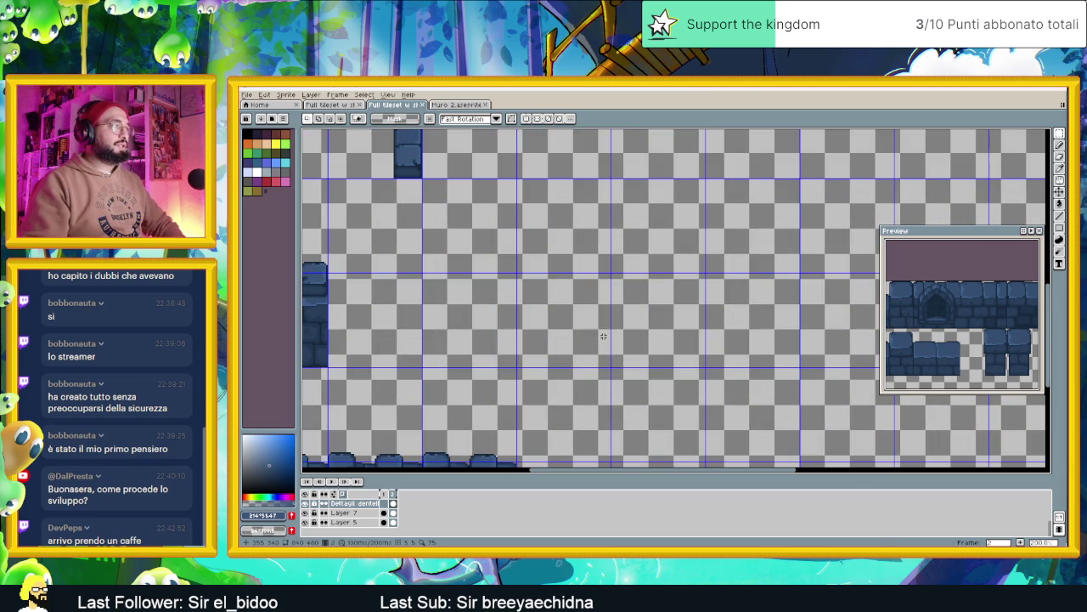
drag(576, 330, 624, 336)
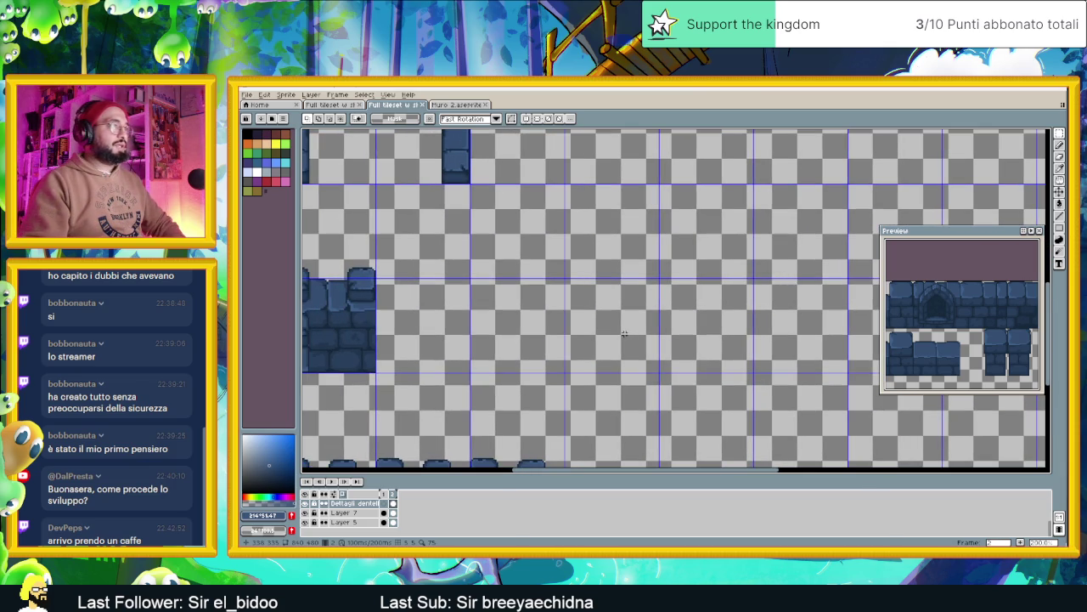
Switch the shape tool to Ellipse and undo a trial ellipse.
drag(1059, 228, 1032, 229)
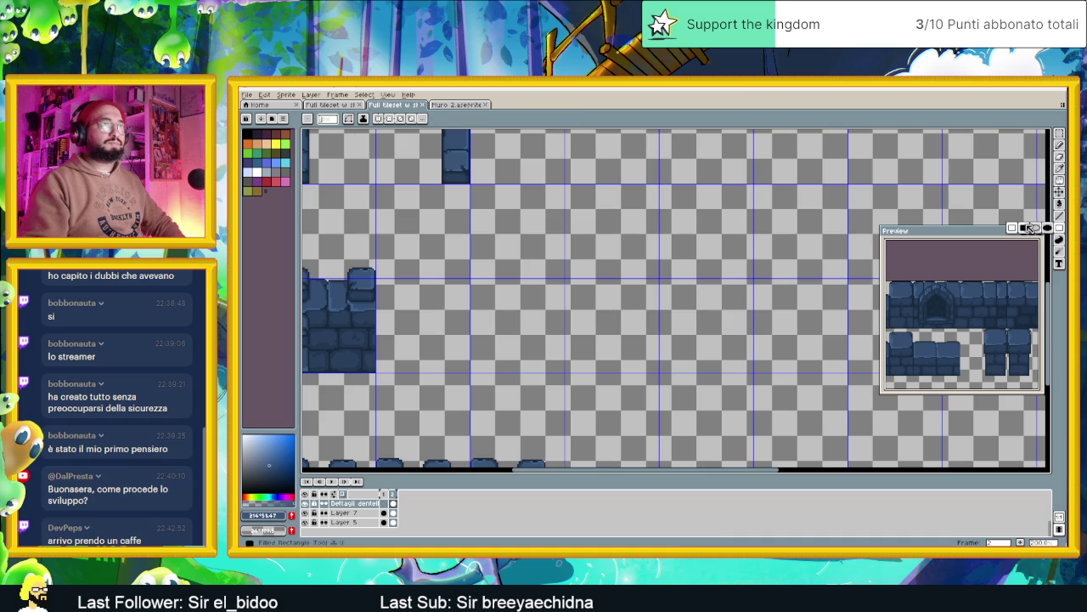
click(1036, 228)
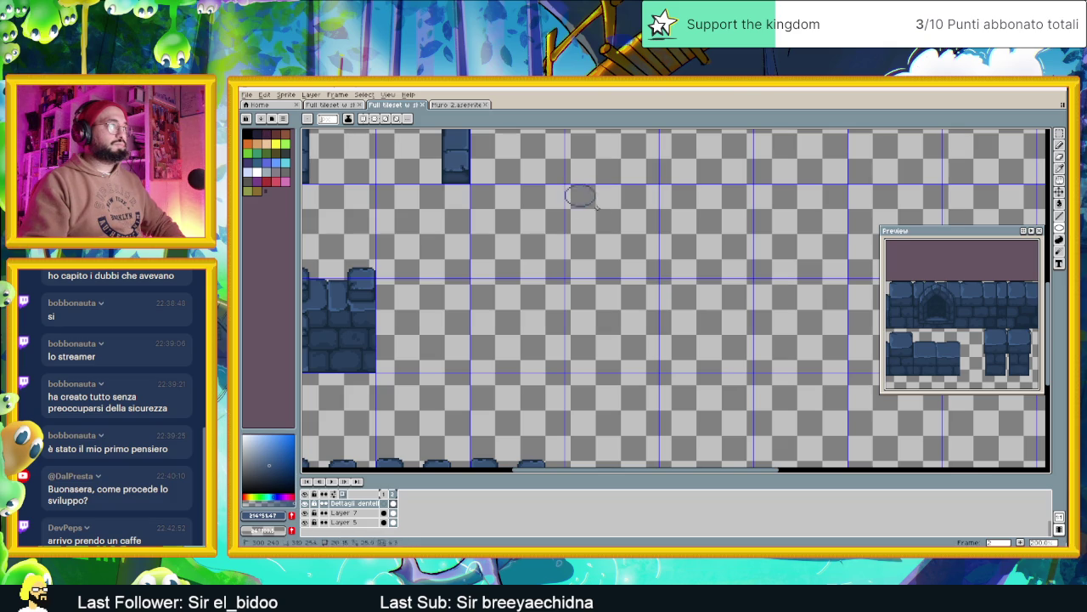
drag(595, 205, 640, 248)
key(ctrl+z)
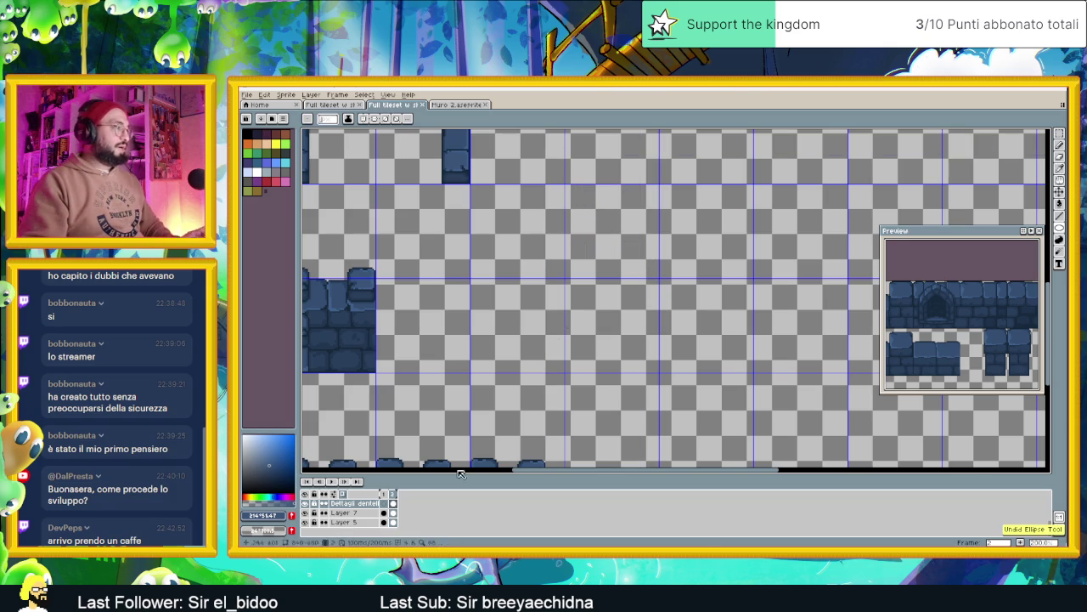
On Layer 5, sample the wall's dark blue #16283a as the drawing colour.
click(355, 521)
scroll(581, 338, down, 2)
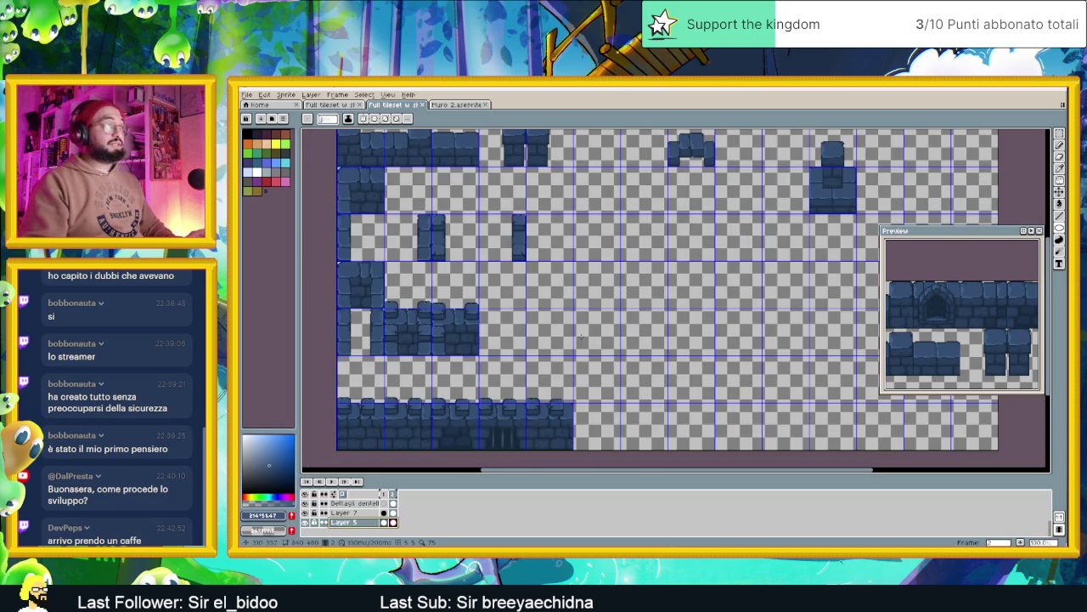
scroll(433, 219, up, 3)
key(alt)
click(434, 203)
scroll(510, 246, down, 1)
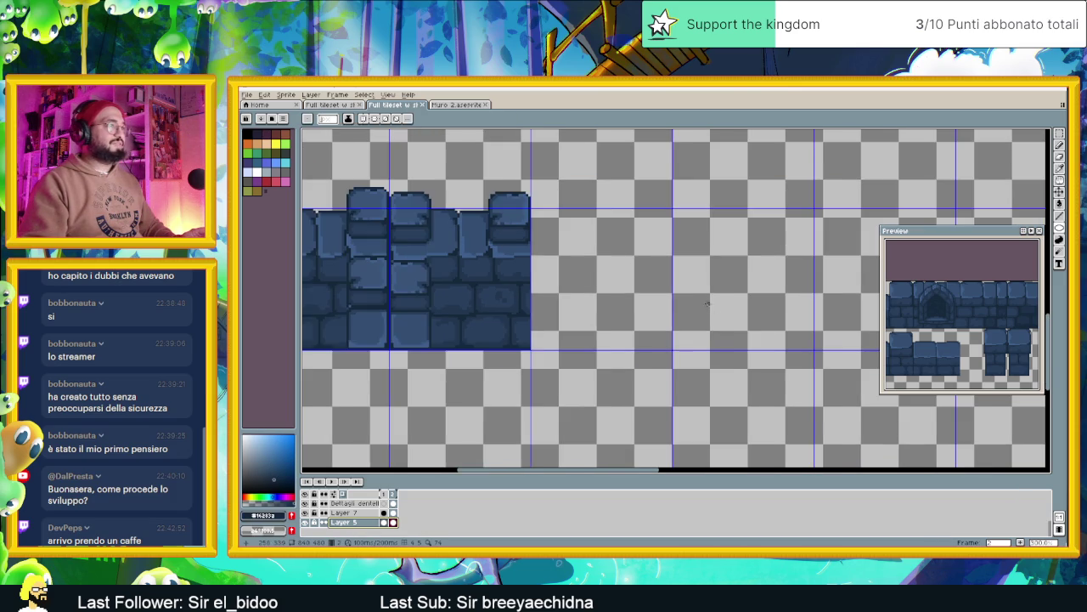
scroll(594, 280, down, 1)
scroll(669, 310, up, 1)
scroll(646, 323, down, 1)
scroll(581, 349, down, 1)
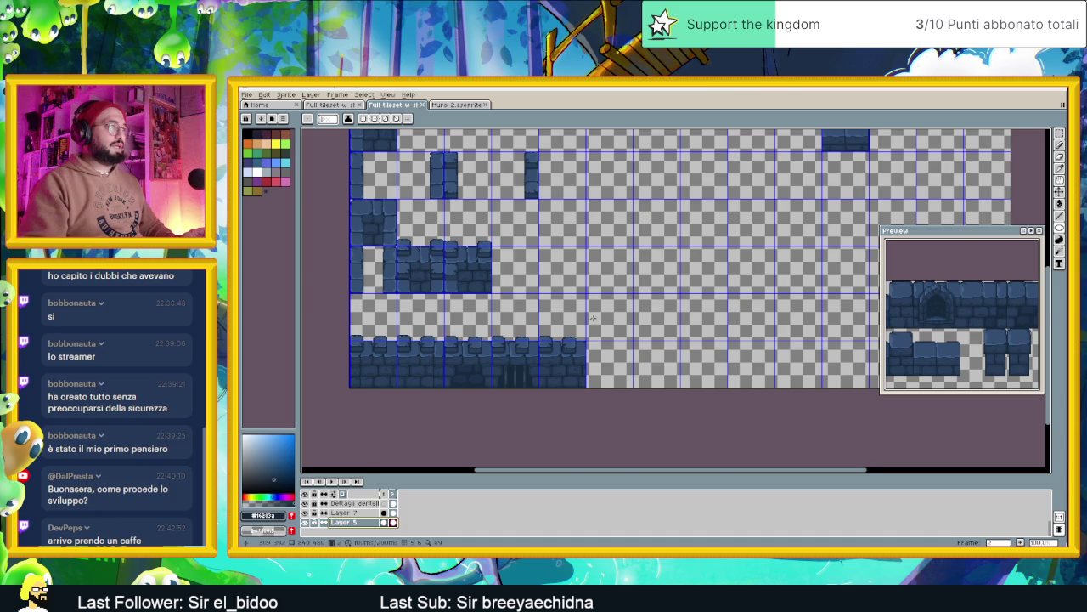
scroll(602, 311, up, 1)
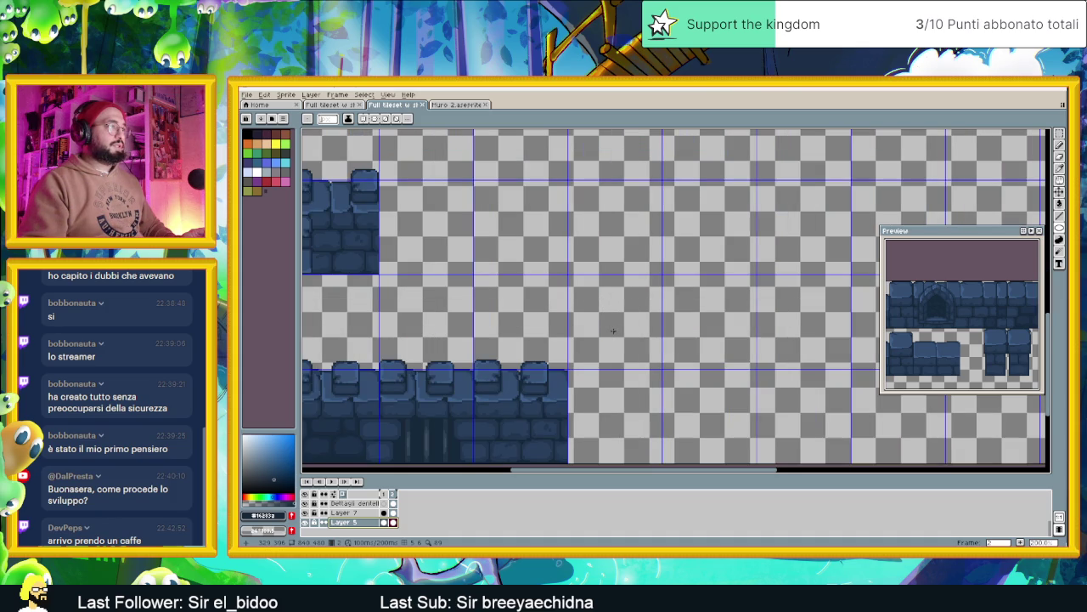
scroll(612, 330, down, 1)
scroll(612, 331, up, 1)
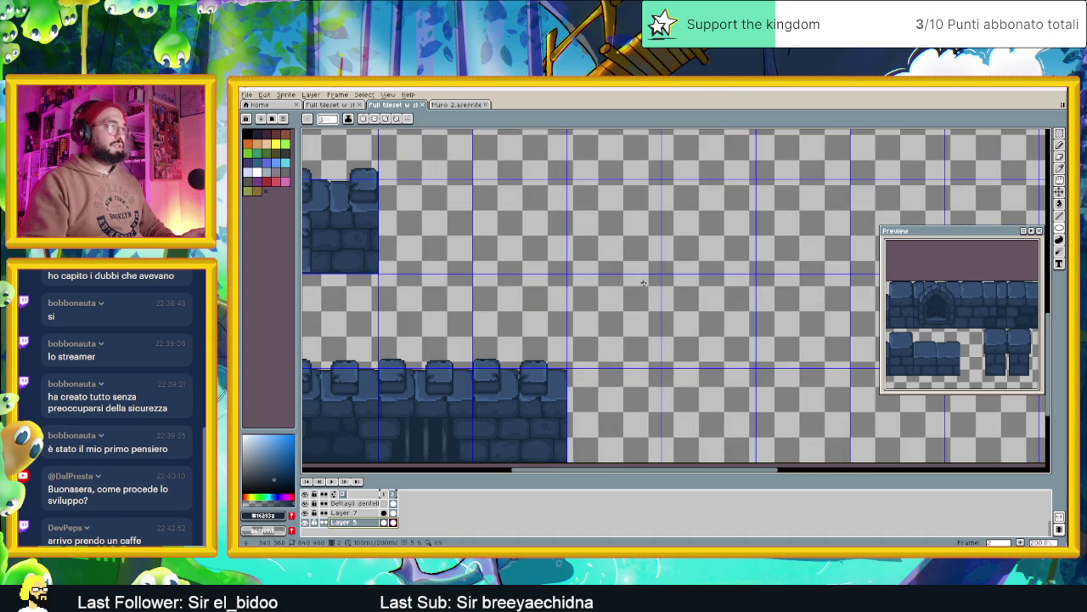
scroll(628, 293, down, 1)
scroll(600, 317, up, 2)
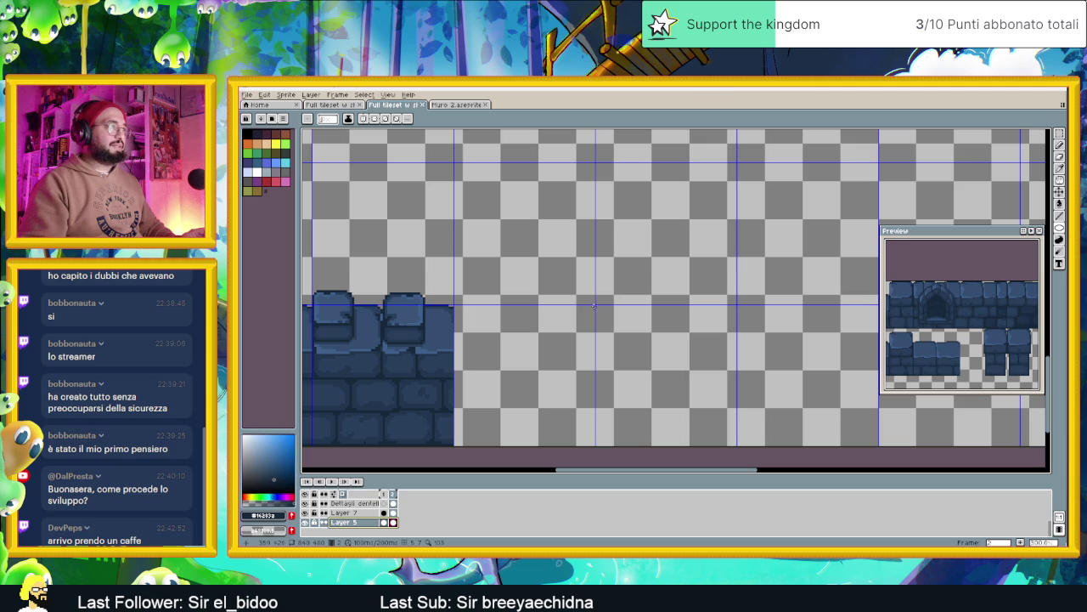
Draw a round dark blue circle outline on Layer 5 in the empty tiles beside the wall.
drag(595, 304, 765, 445)
key(ctrl+z)
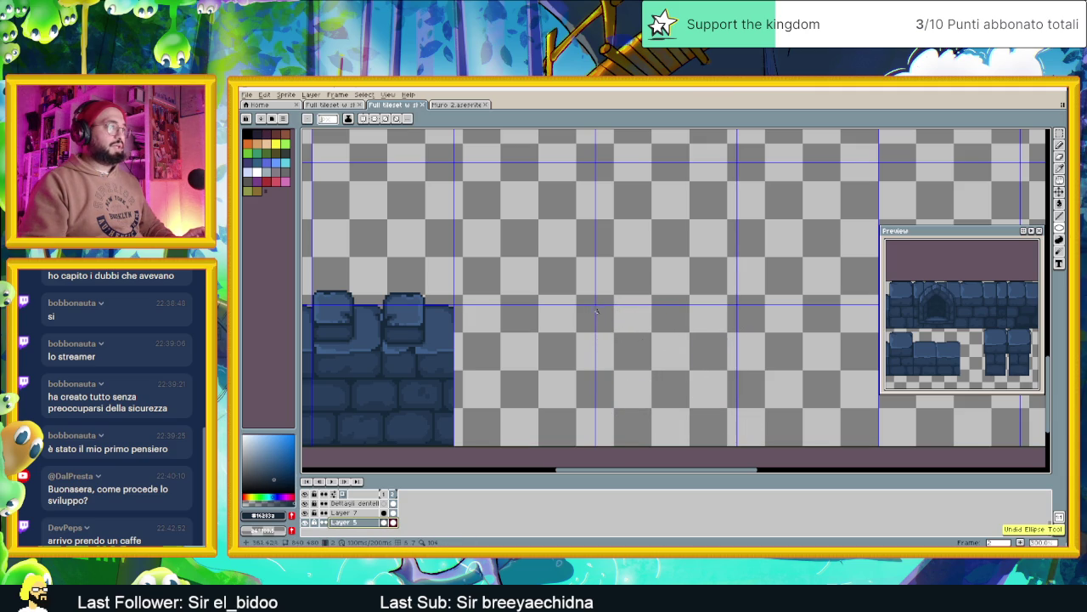
mouse_move(595, 304)
mouse_down()
mouse_move(736, 446)
mouse_move(734, 412)
mouse_up()
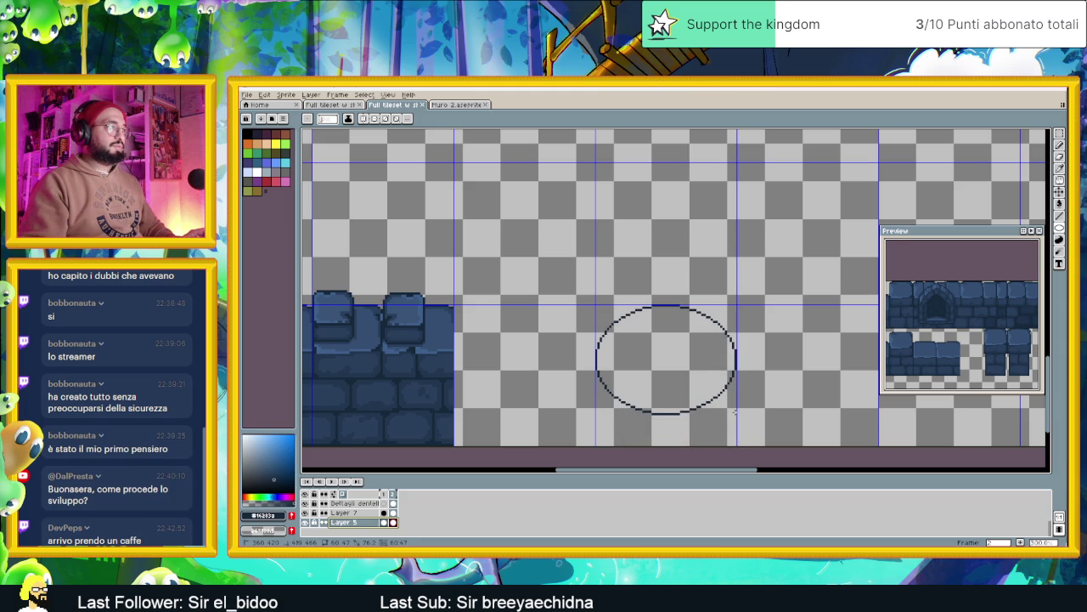
drag(735, 412, 735, 434)
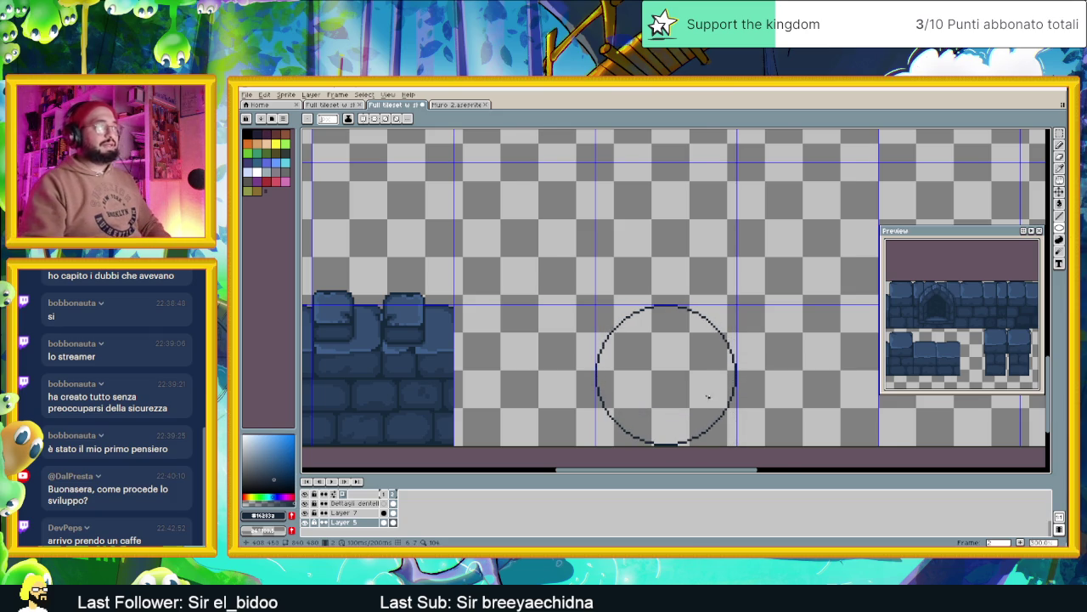
scroll(706, 394, down, 1)
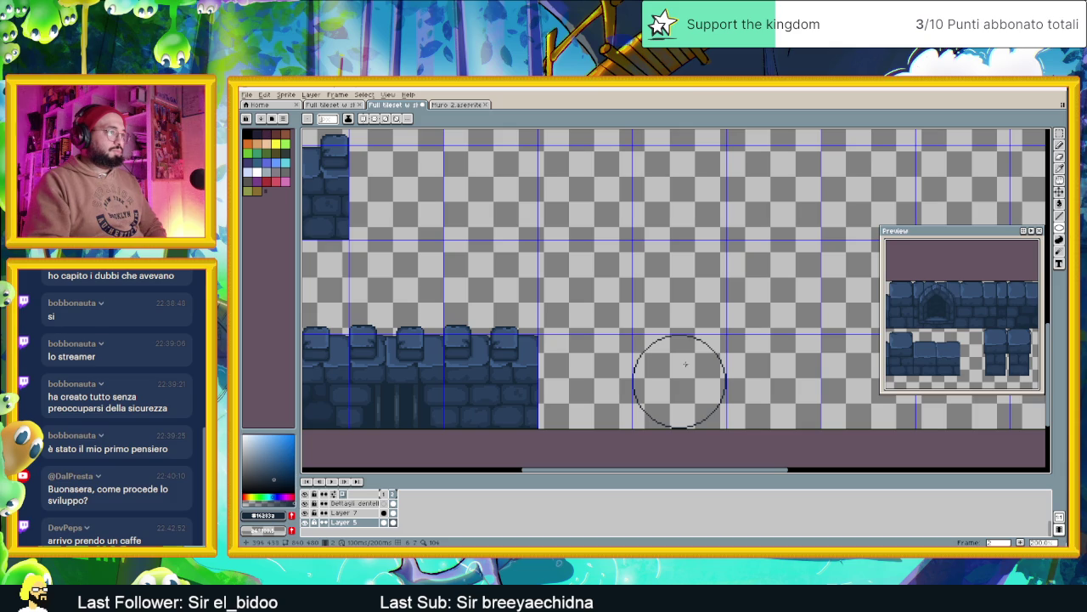
click(1060, 136)
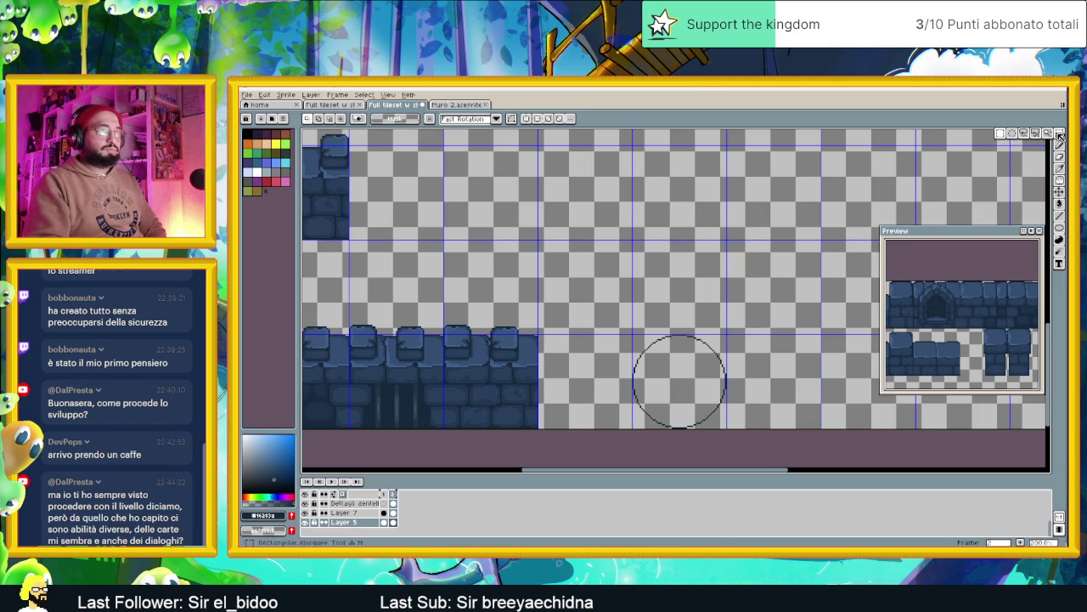
drag(625, 299, 760, 430)
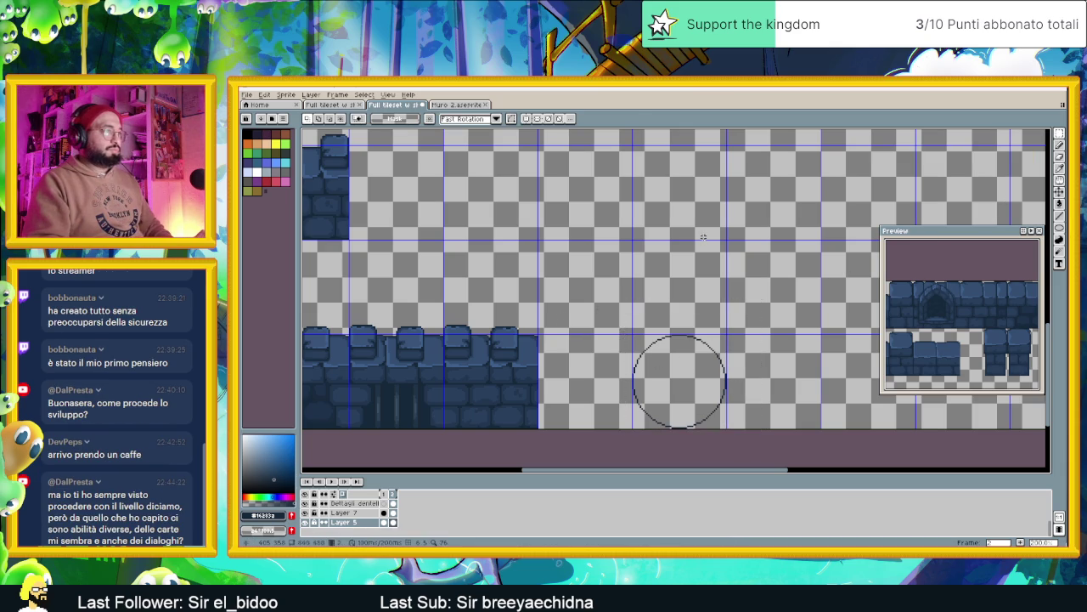
drag(699, 377, 698, 298)
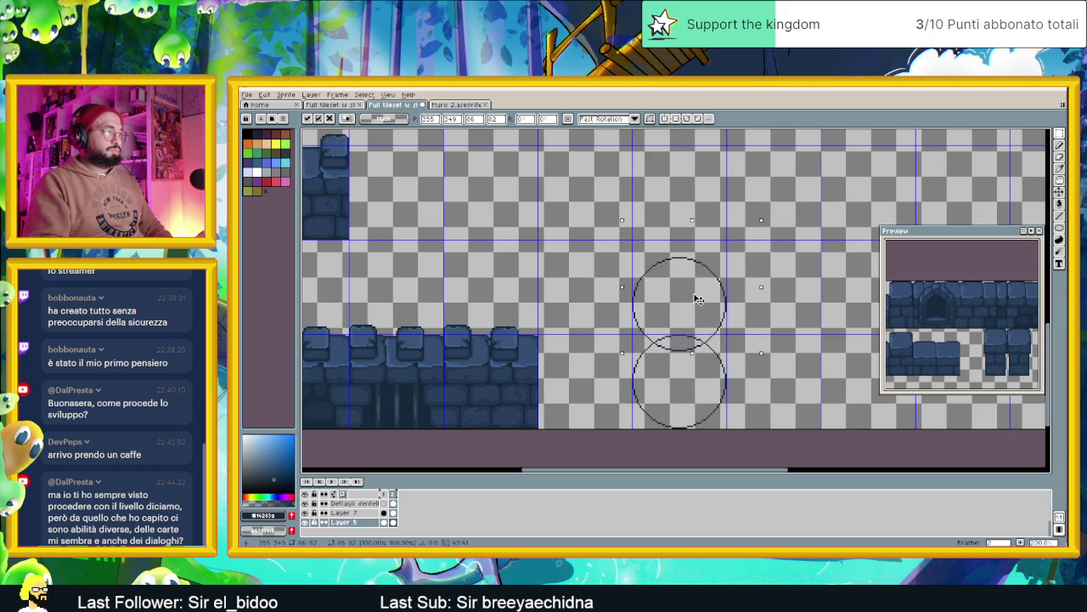
drag(699, 298, 697, 281)
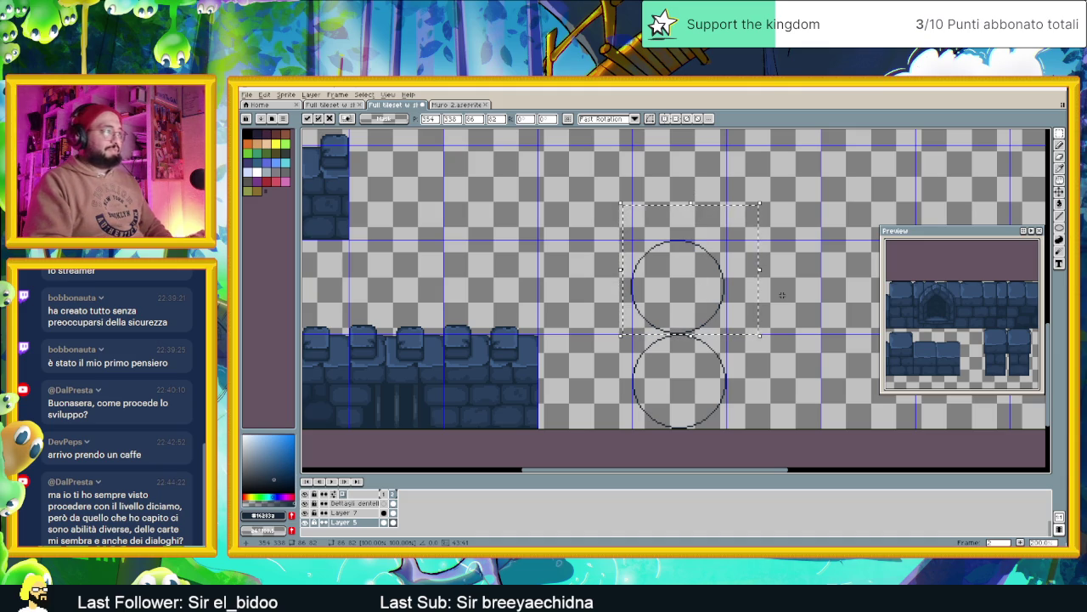
key(Delete)
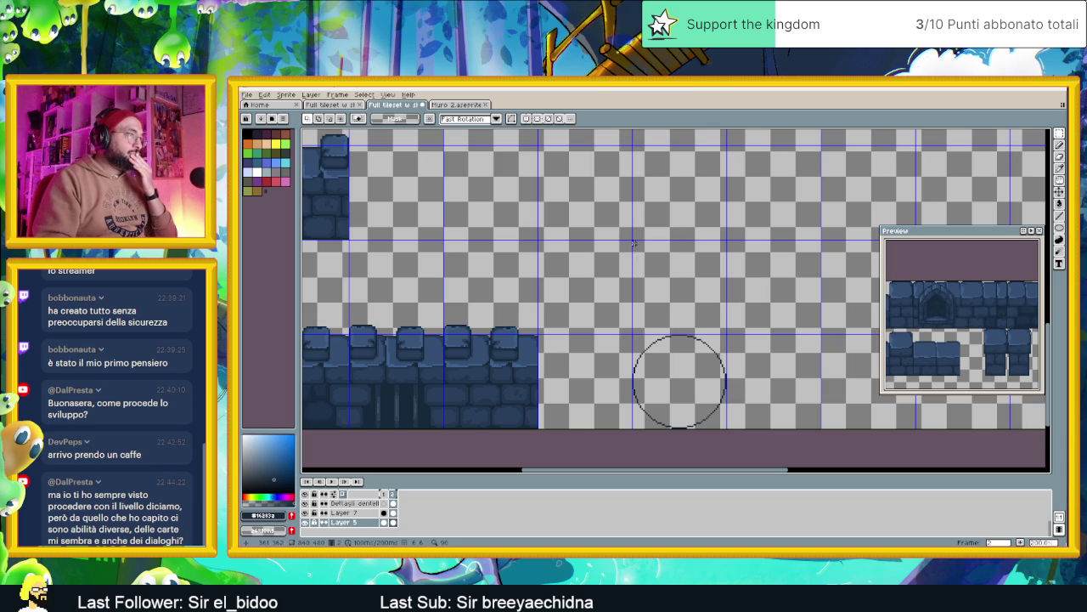
drag(632, 240, 722, 293)
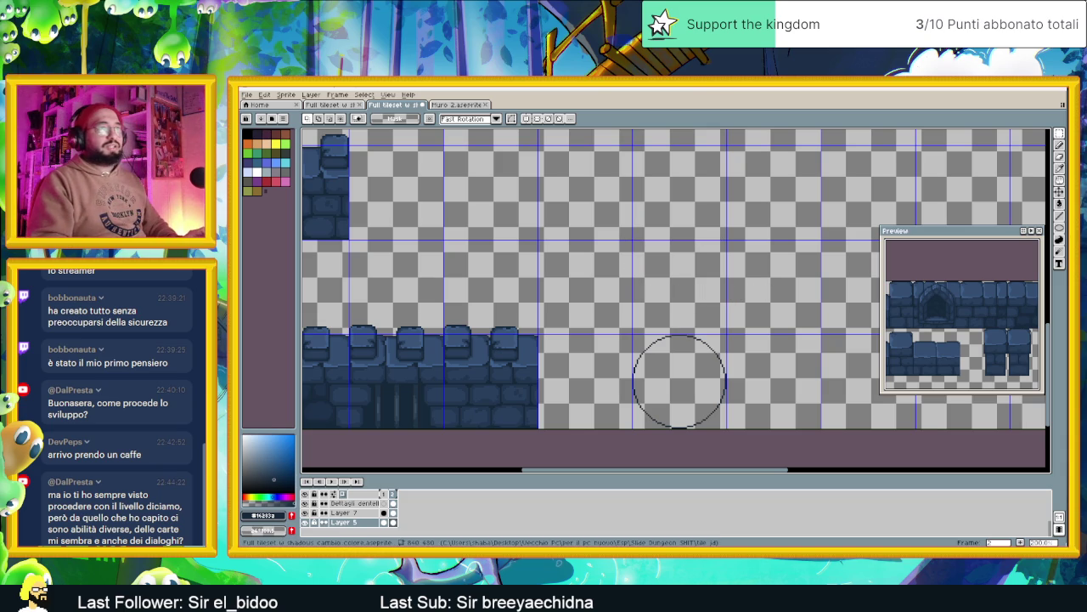
Draw a wide, flat ellipse outline above the circle with the shape tool (U).
key(u)
scroll(673, 271, up, 1)
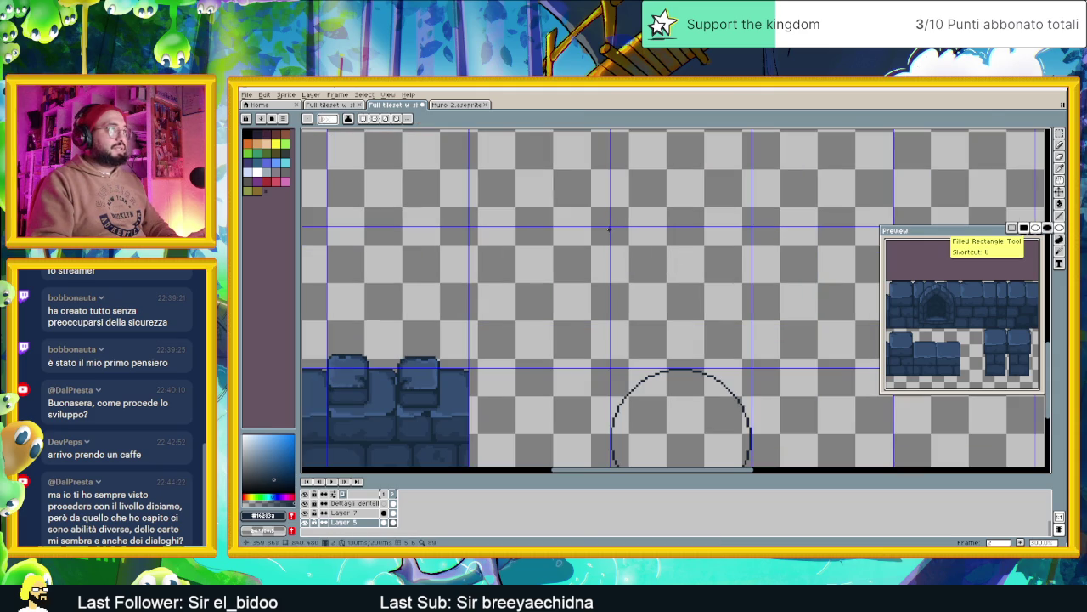
drag(609, 226, 750, 305)
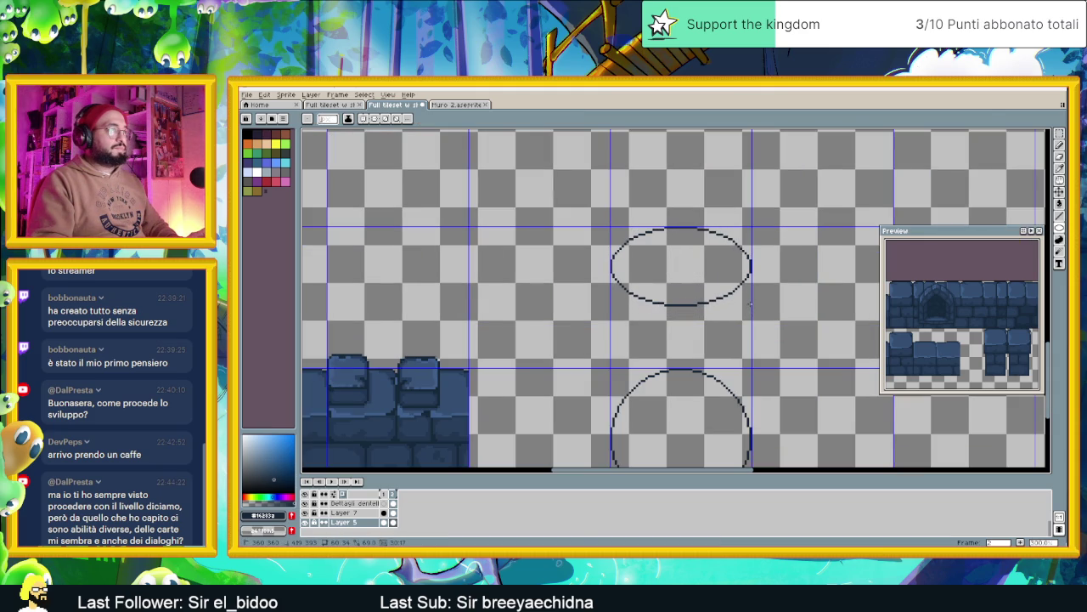
drag(751, 305, 752, 302)
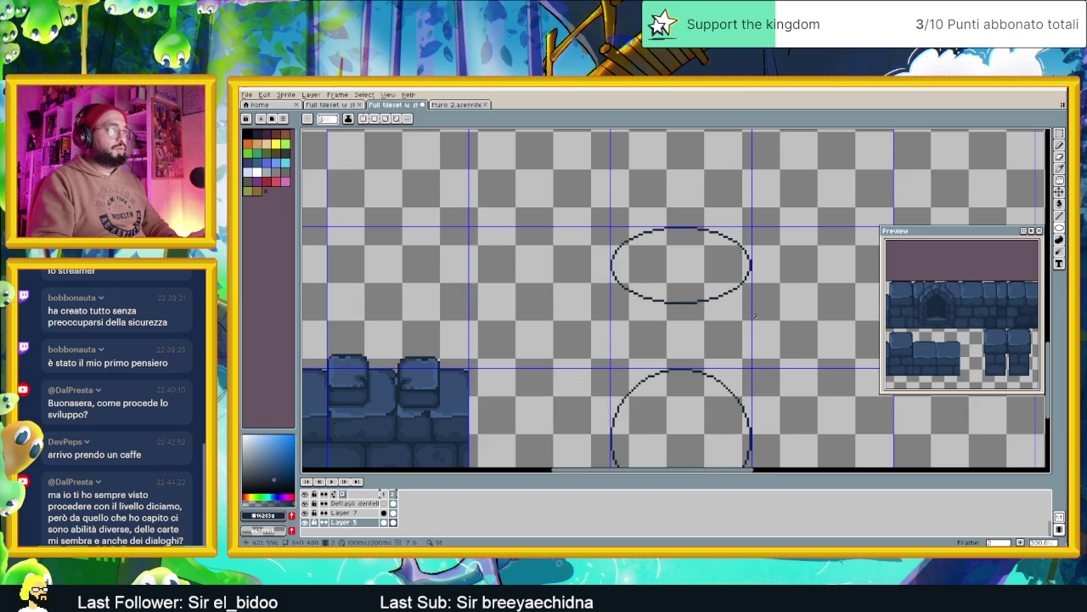
scroll(753, 309, down, 1)
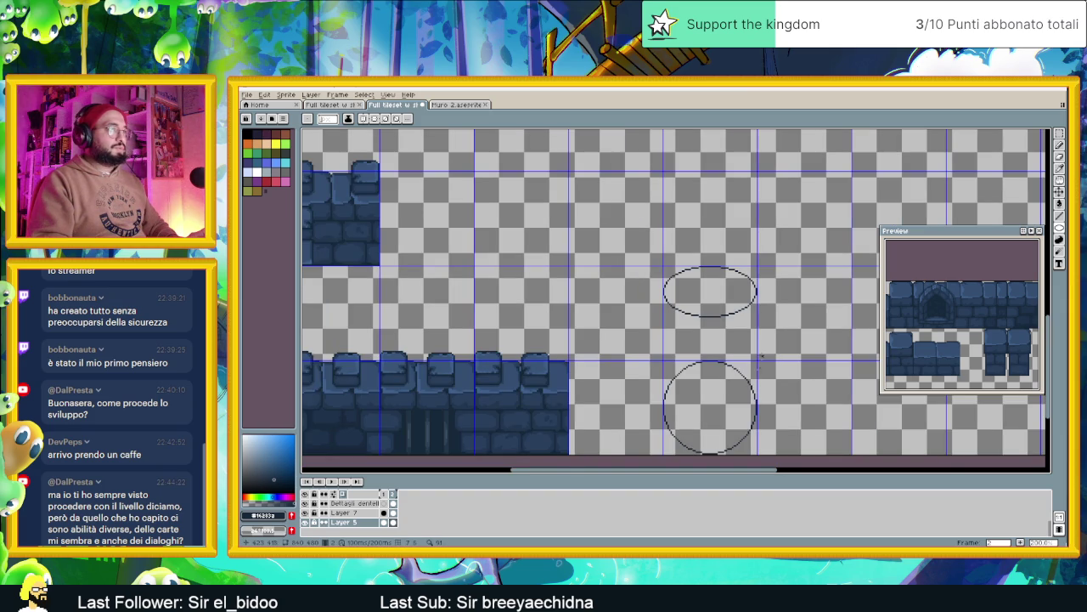
scroll(763, 351, down, 2)
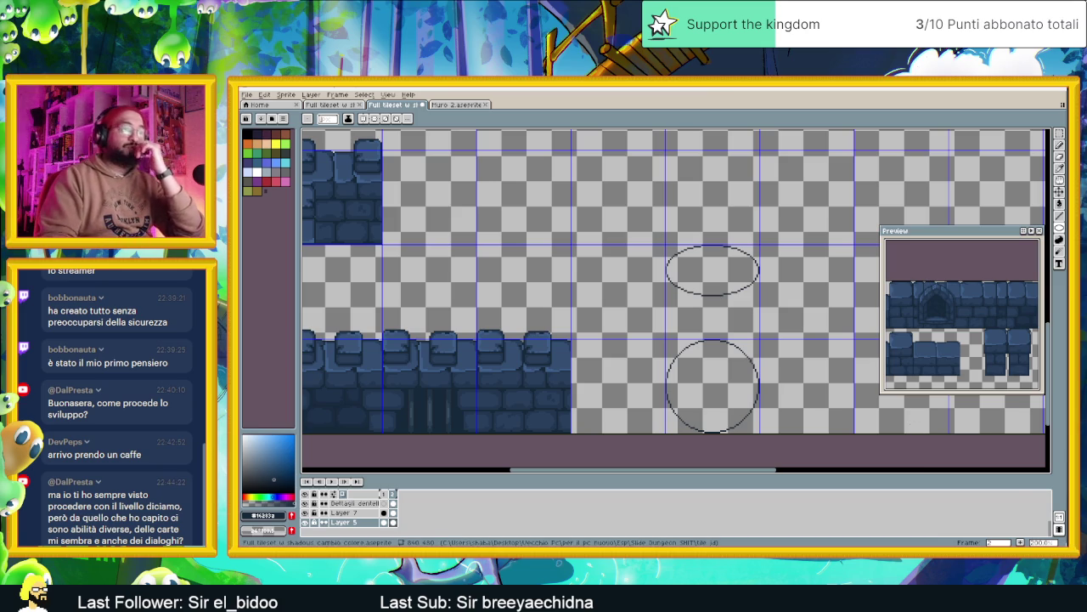
key(alt+Tab)
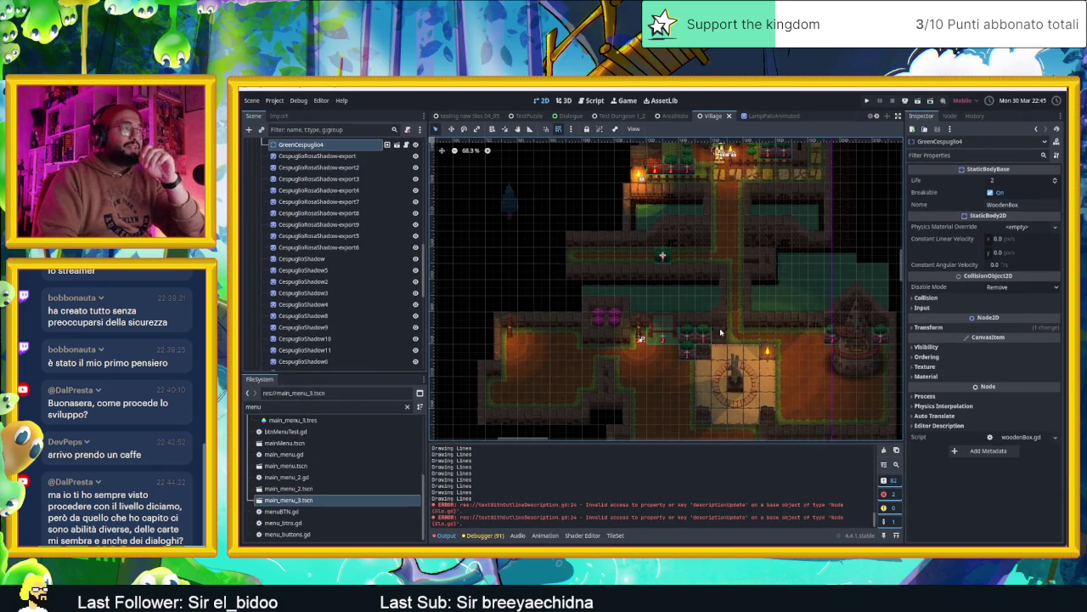
click(670, 116)
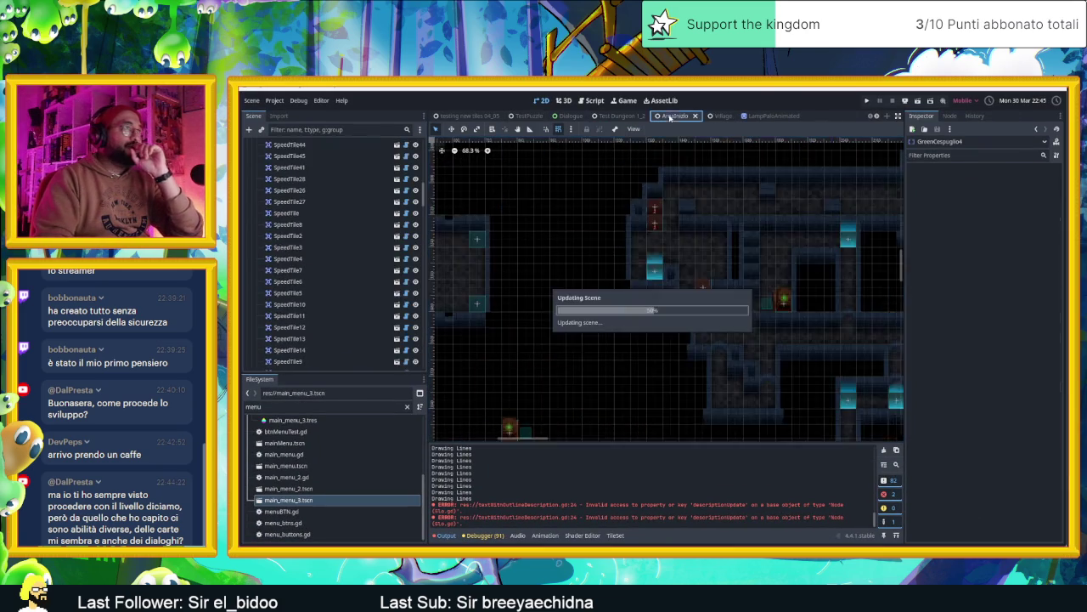
drag(639, 289, 740, 348)
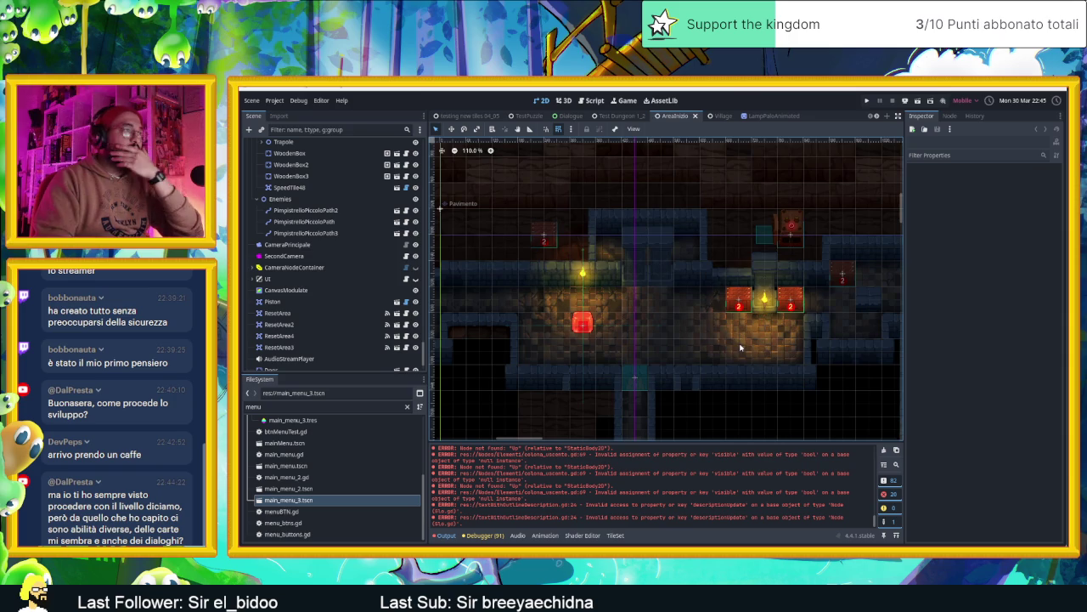
click(883, 449)
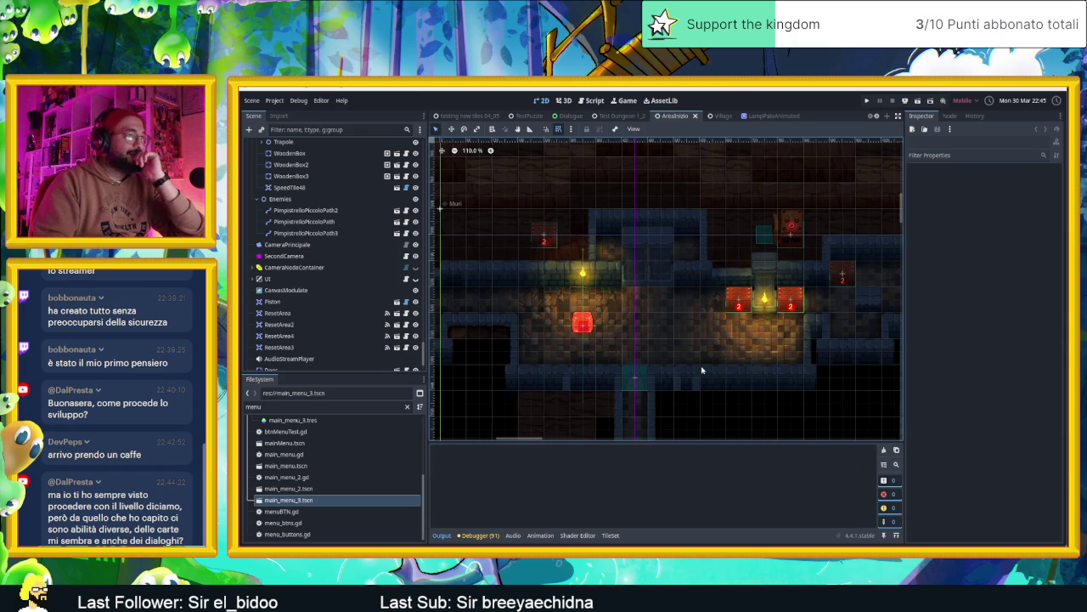
scroll(702, 370, down, 1)
scroll(669, 316, up, 3)
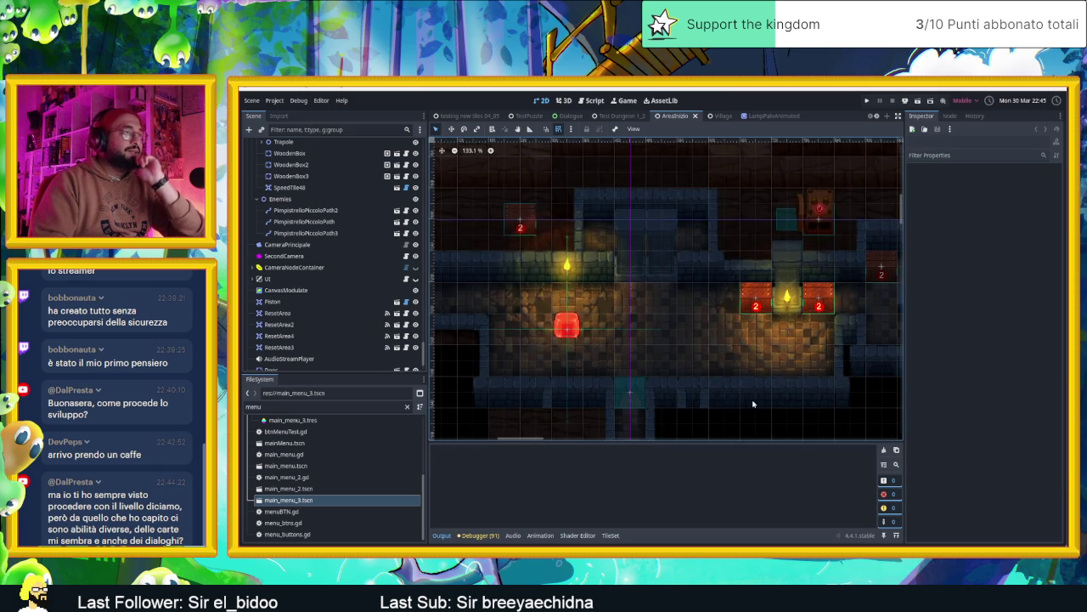
scroll(752, 404, up, 2)
scroll(713, 370, right, 1)
scroll(638, 339, right, 3)
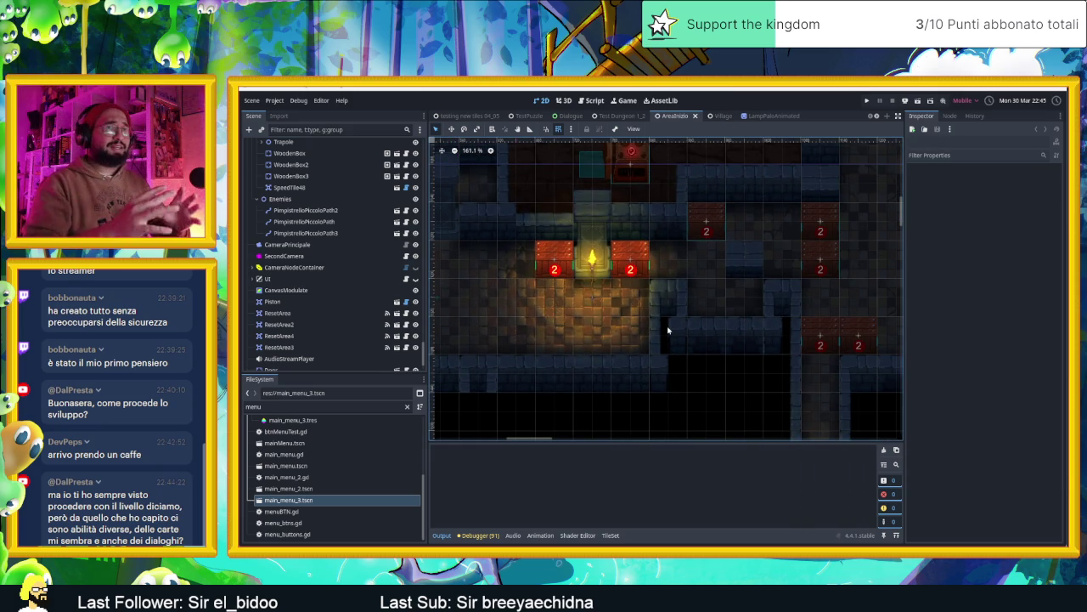
scroll(807, 357, down, 4)
scroll(829, 382, down, 3)
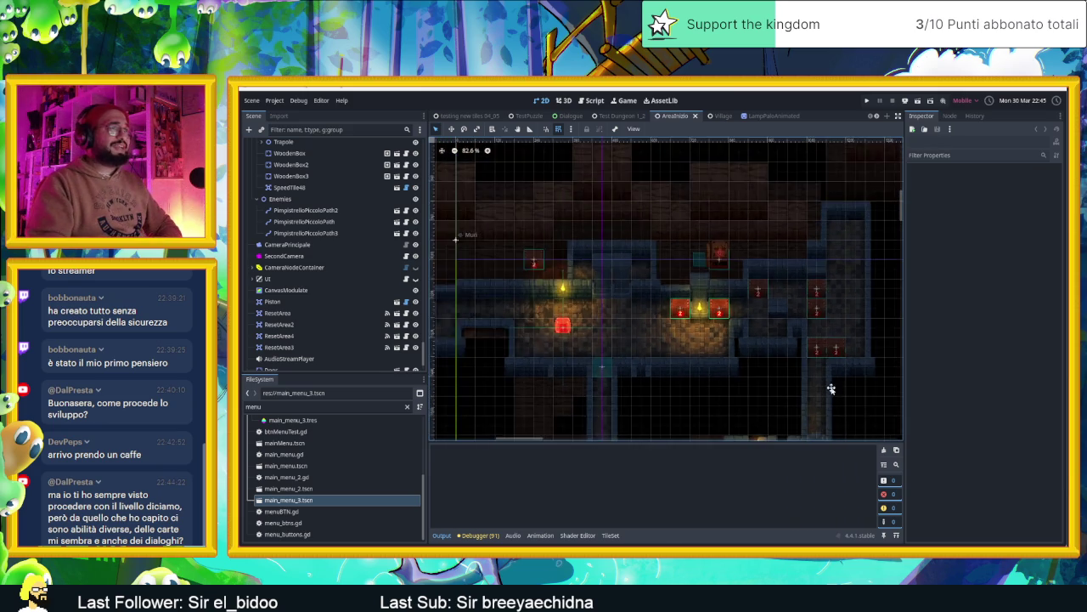
scroll(671, 246, up, 2)
scroll(683, 310, up, 5)
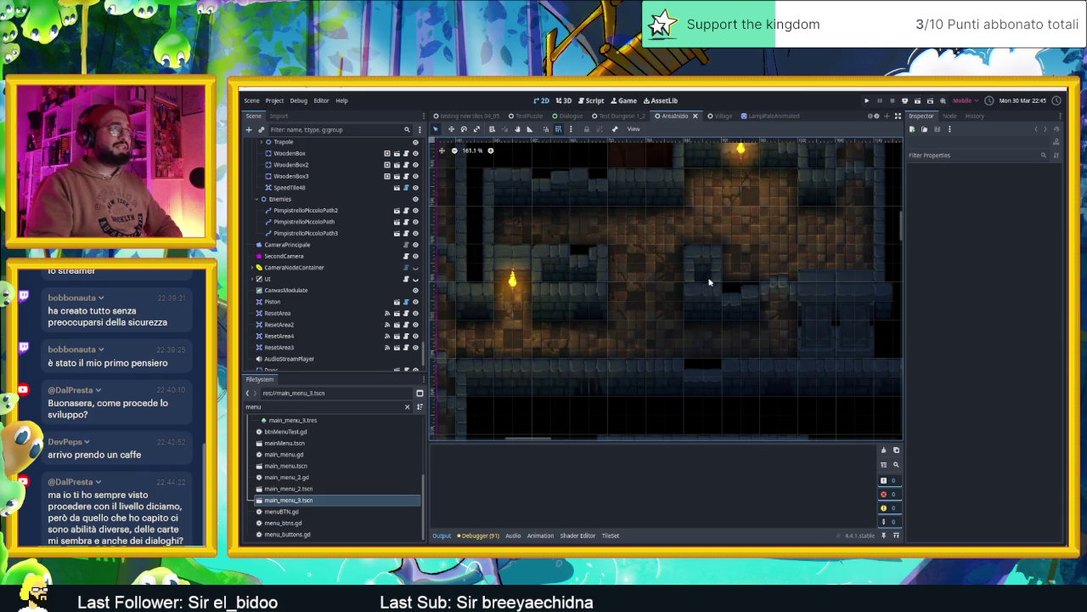
drag(661, 371, 737, 342)
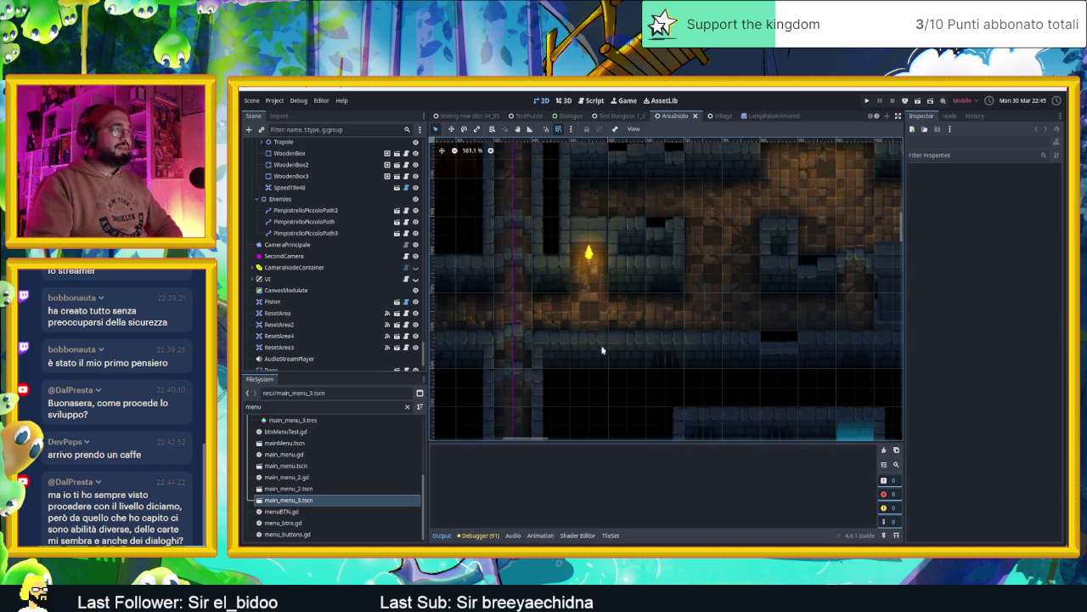
scroll(604, 353, down, 2)
drag(656, 398, 657, 309)
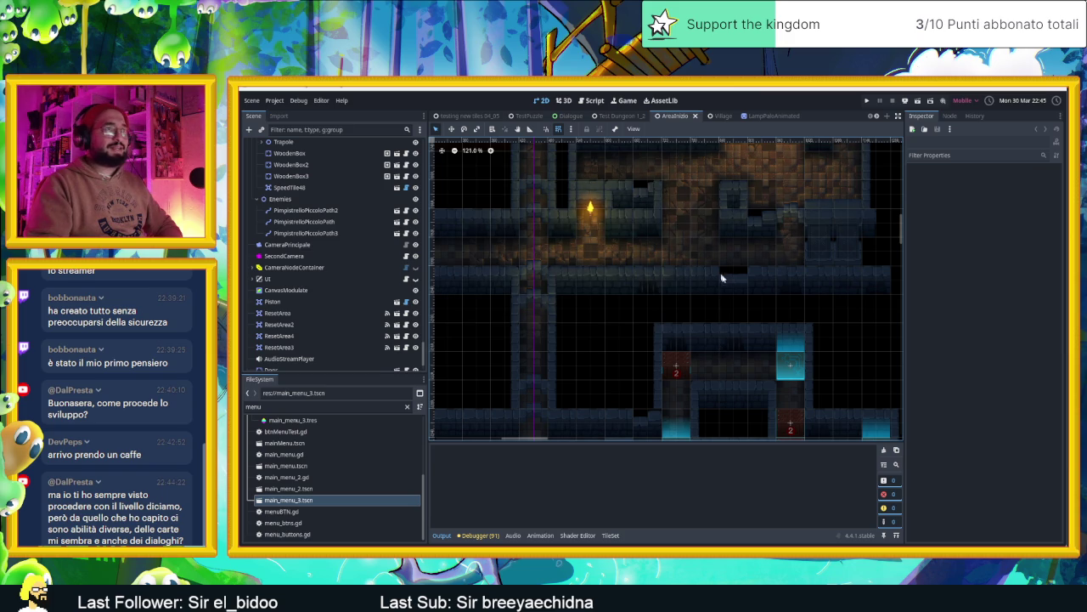
drag(790, 334, 716, 321)
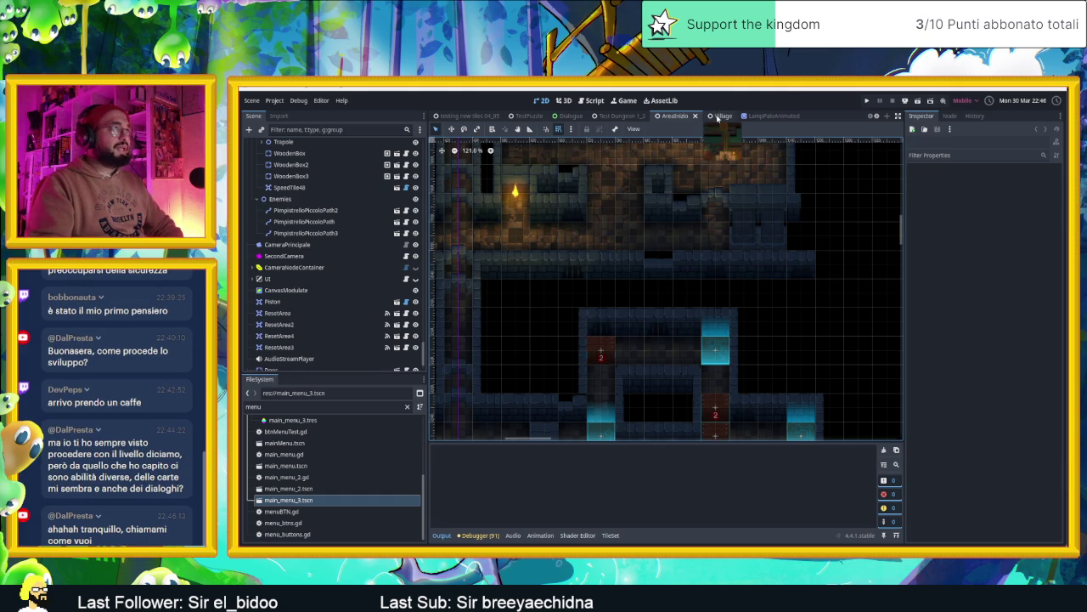
click(719, 116)
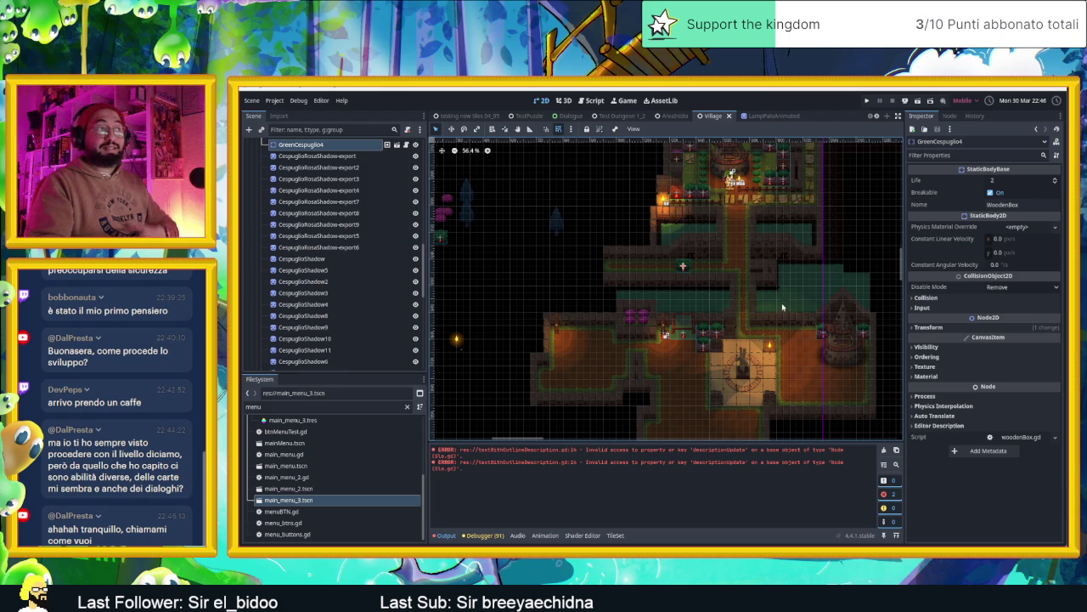
scroll(790, 272, up, 3)
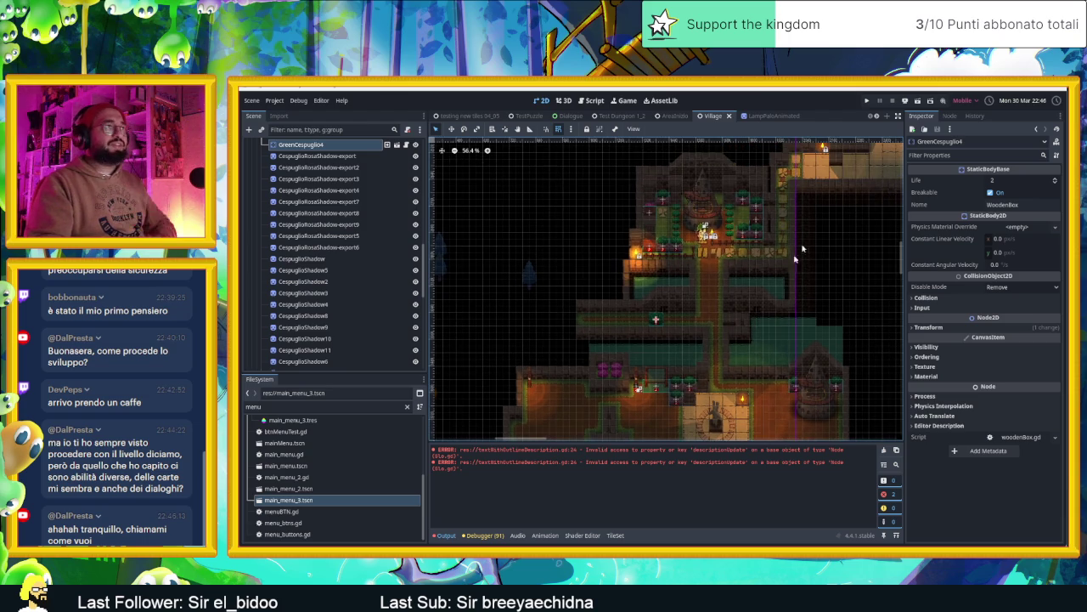
Run the project, walk the slime through the corridor and tower room, then stop the game.
click(918, 101)
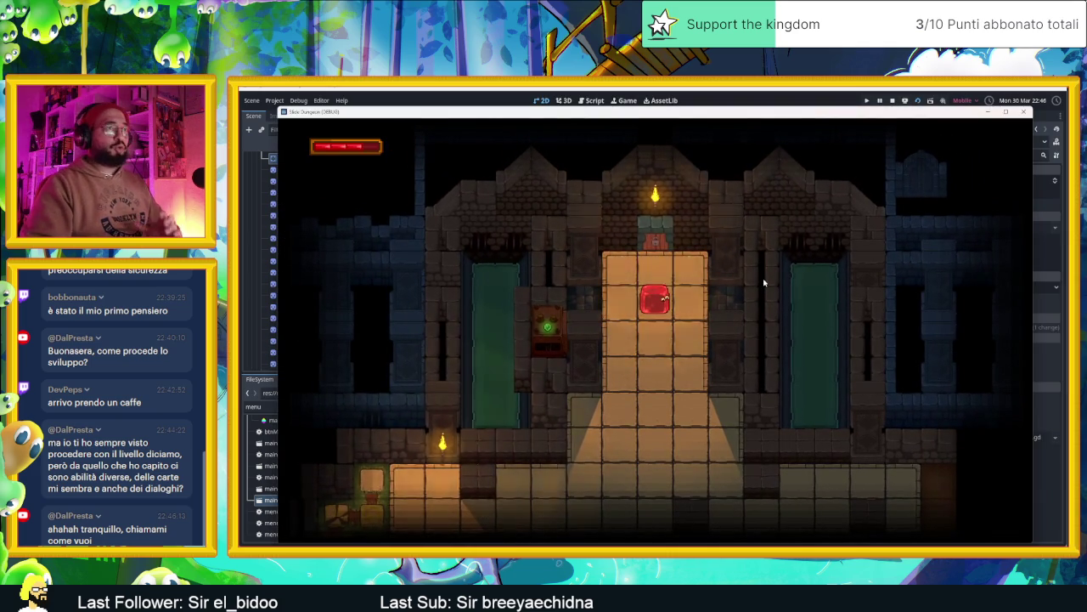
key(Down)
key(Left)
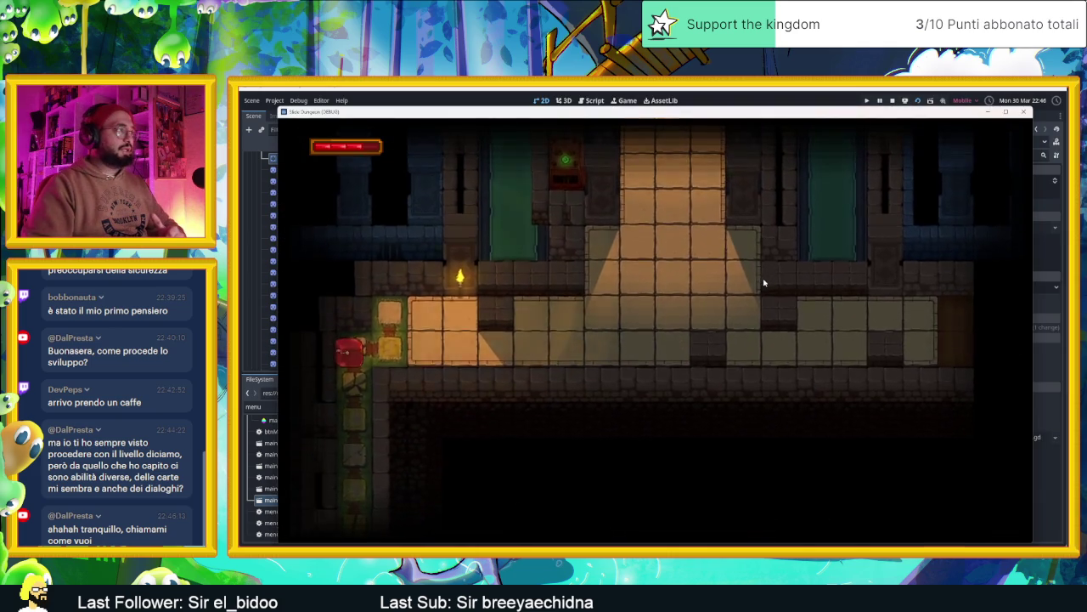
key(Down)
key(Right)
key(Left)
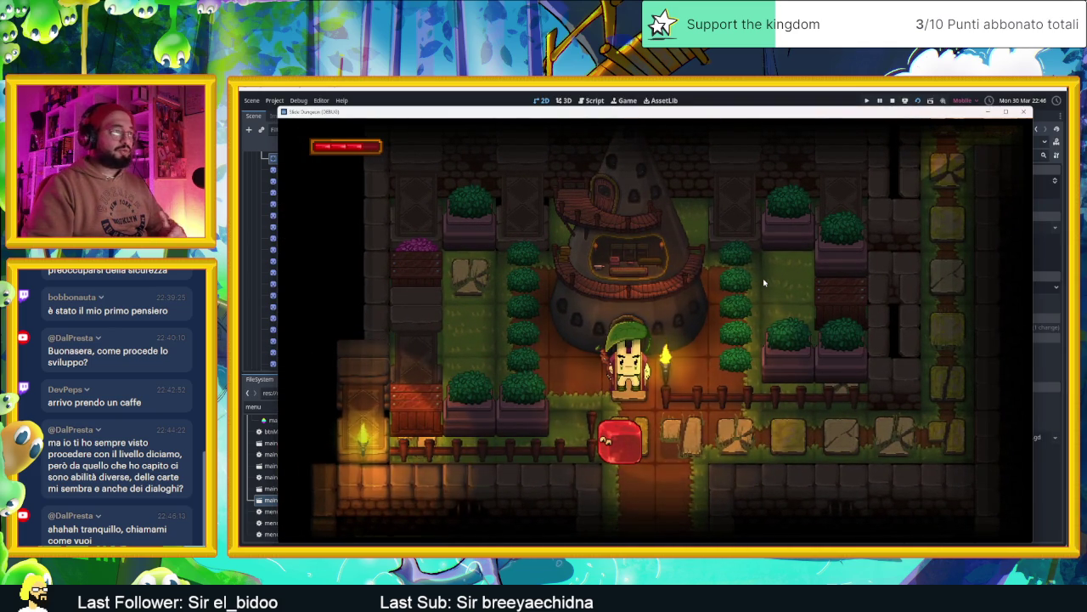
key(Down)
key(Right)
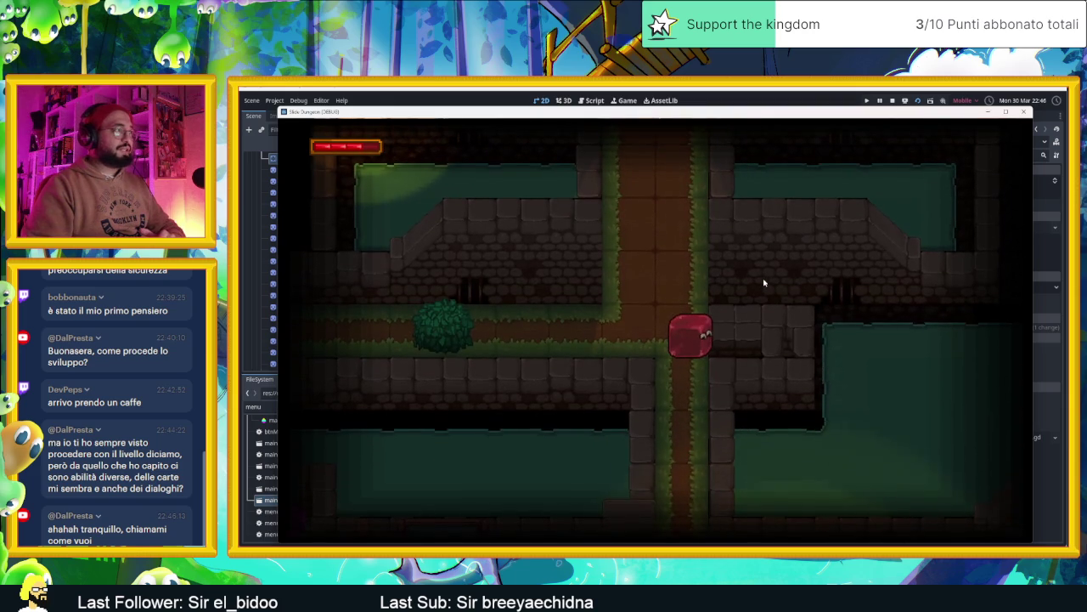
key(Left)
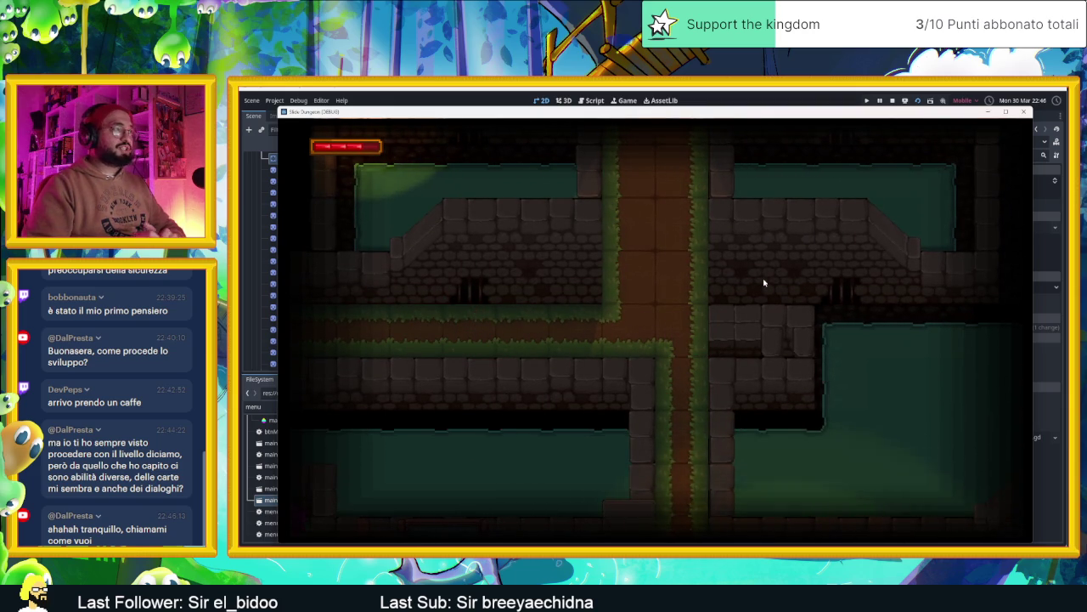
click(892, 100)
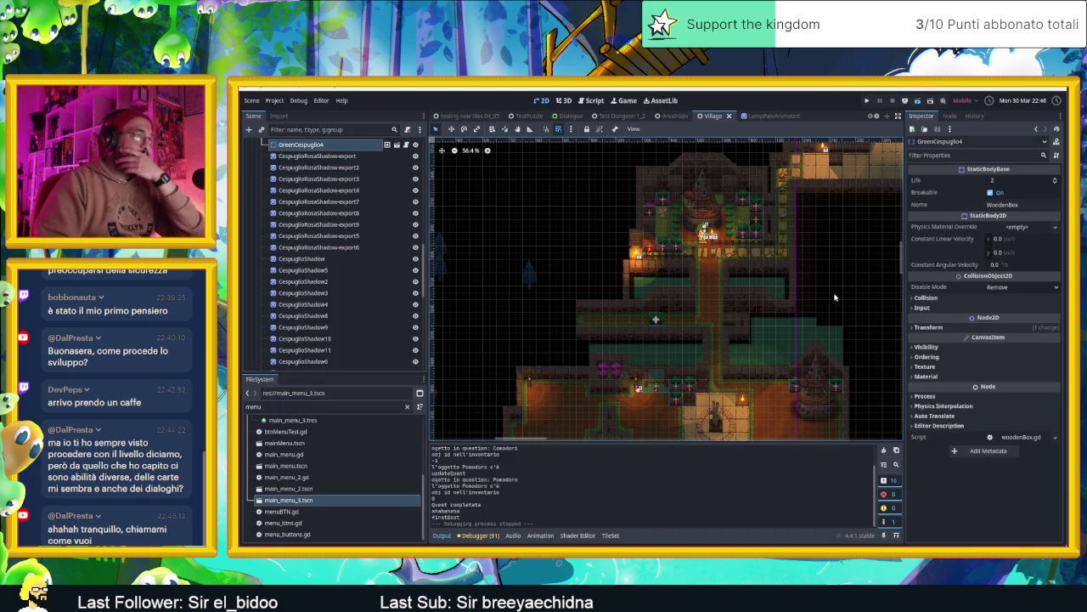
Save the Village scene, pan over the village map, then return to the Aseprite tileset.
key(ctrl+s)
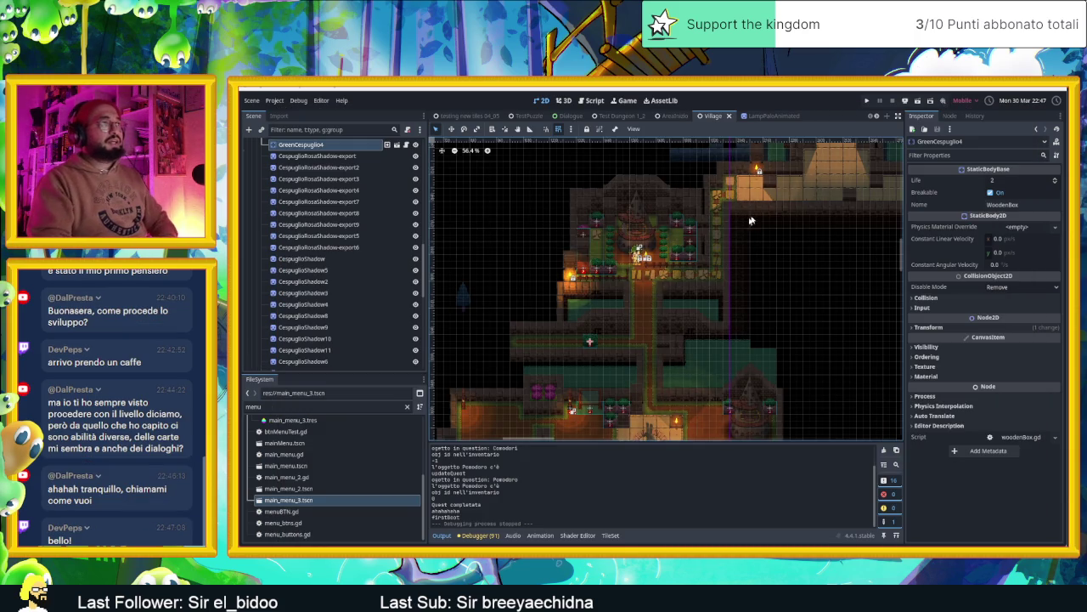
scroll(738, 316, up, 4)
scroll(741, 215, up, 4)
scroll(740, 213, down, 3)
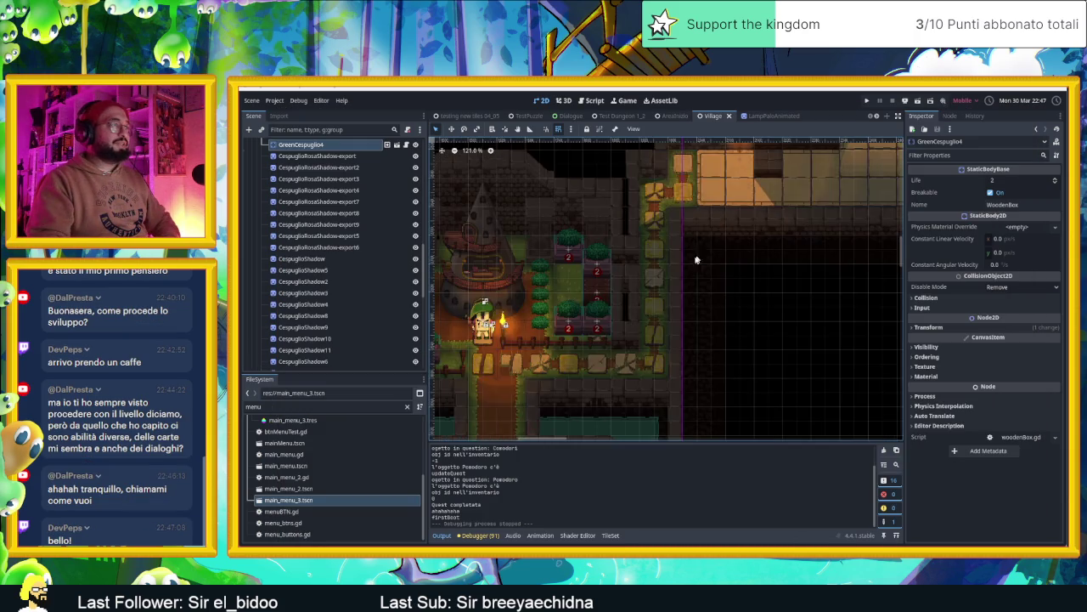
drag(682, 325, 734, 283)
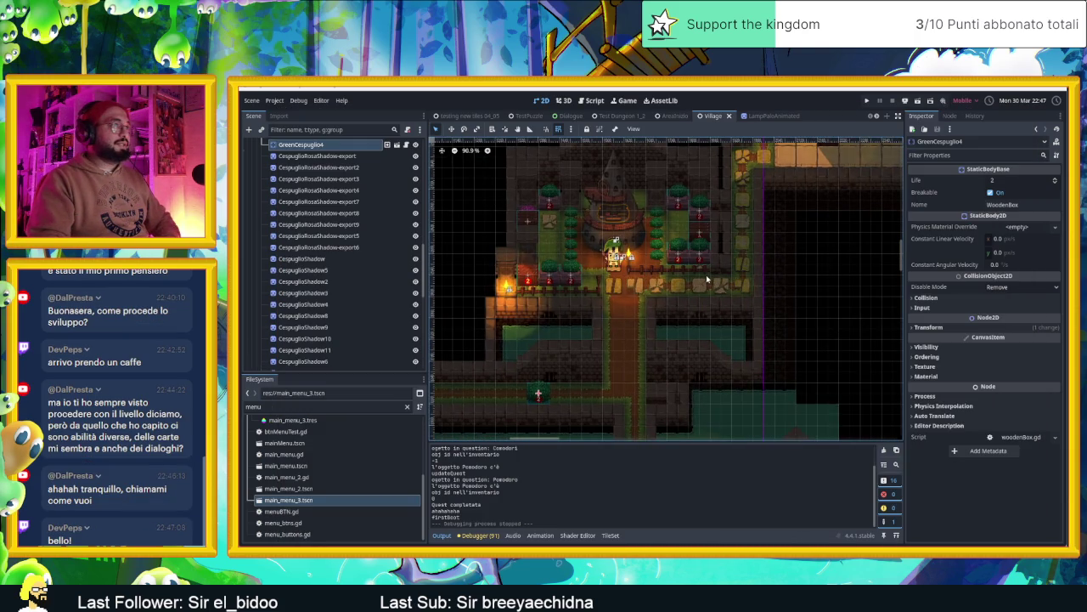
scroll(707, 279, down, 1)
drag(706, 344, 742, 316)
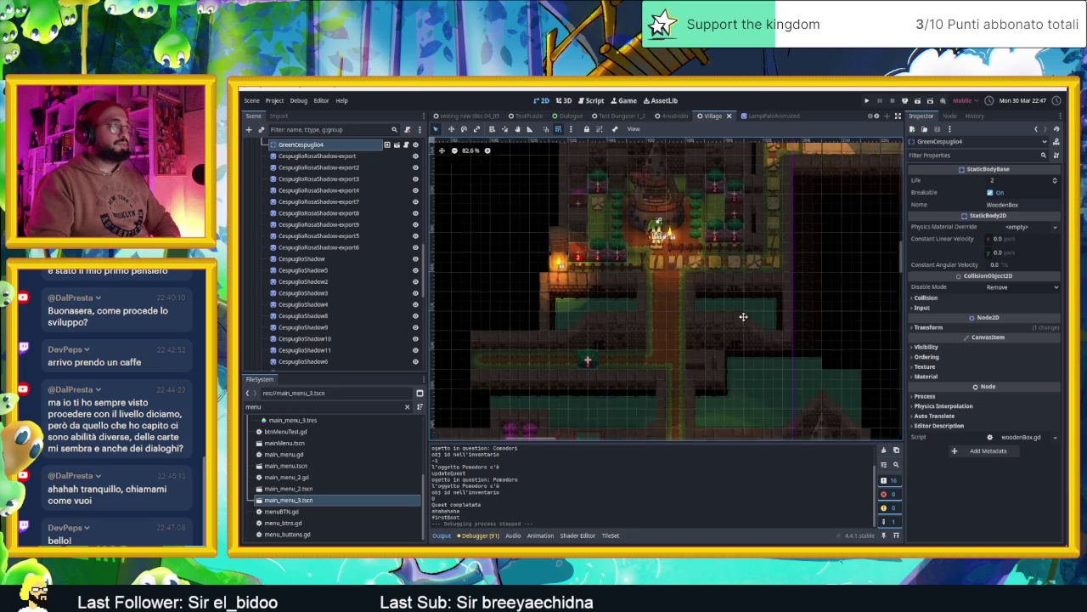
scroll(707, 338, up, 2)
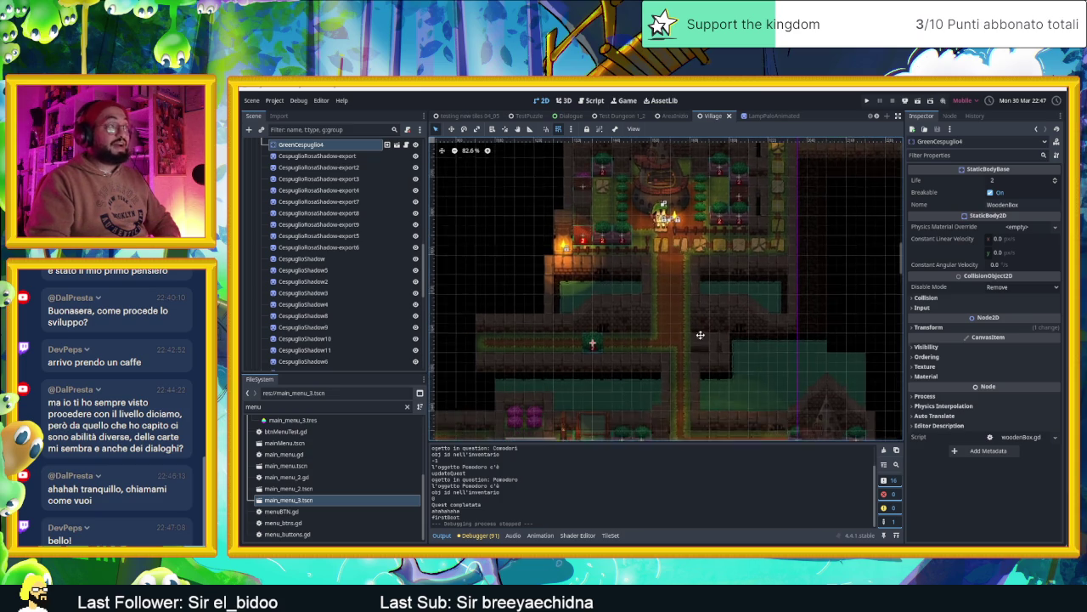
scroll(680, 314, up, 2)
scroll(646, 293, up, 2)
scroll(657, 290, down, 2)
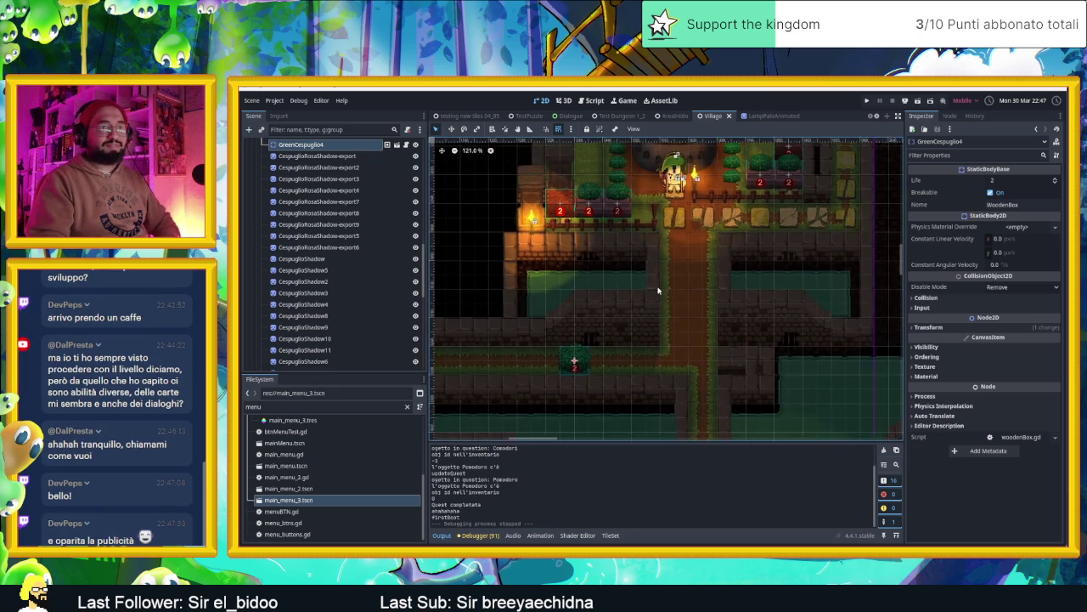
scroll(656, 290, down, 1)
scroll(657, 290, down, 1)
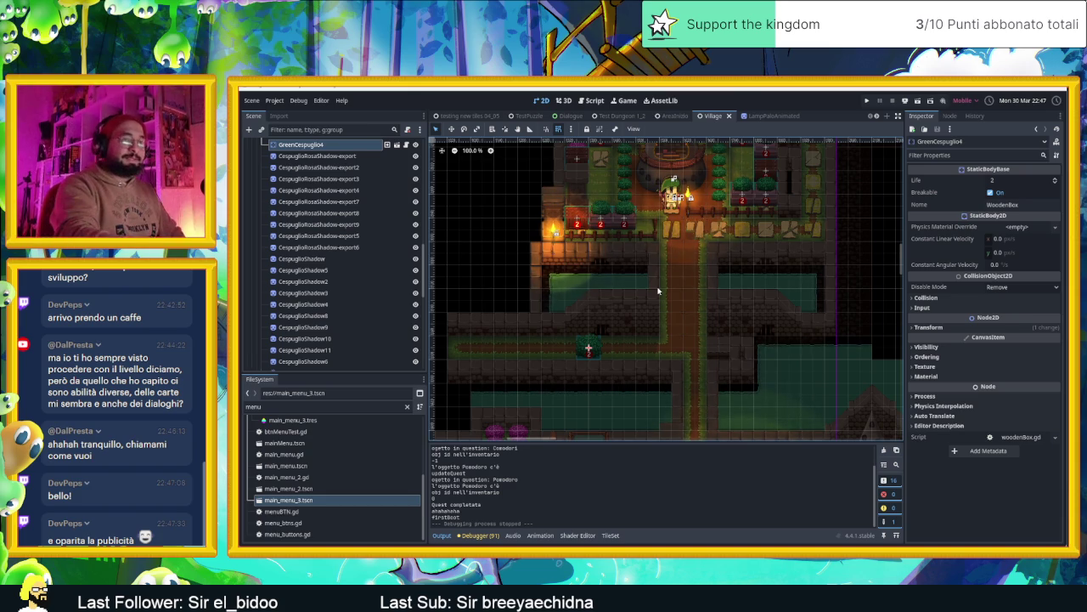
scroll(652, 302, down, 2)
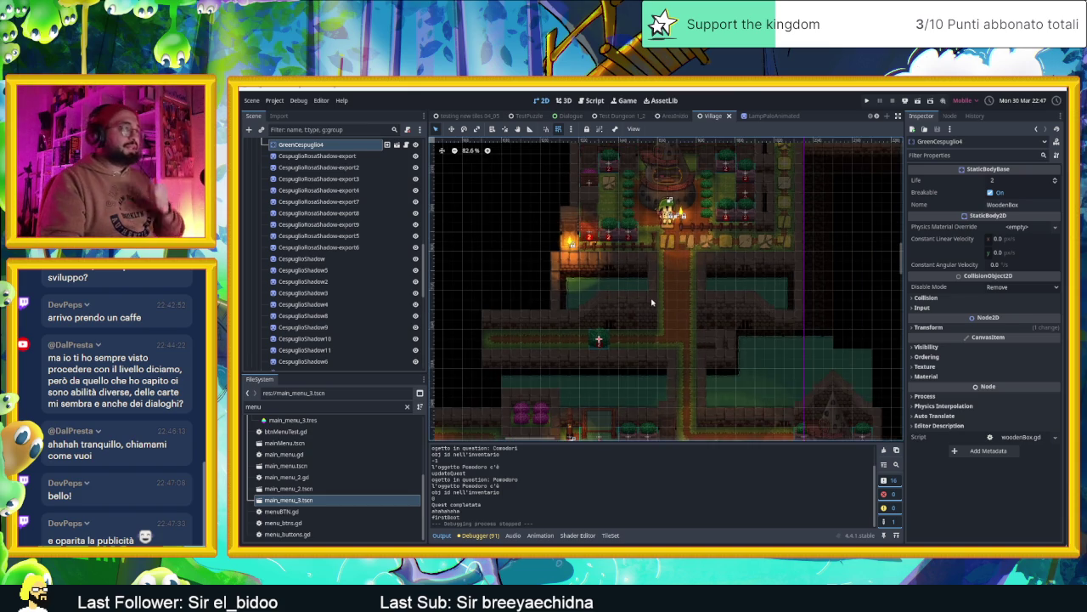
mouse_move(706, 349)
mouse_down()
mouse_move(734, 259)
mouse_move(735, 298)
mouse_up()
scroll(734, 260, down, 1)
scroll(737, 298, up, 2)
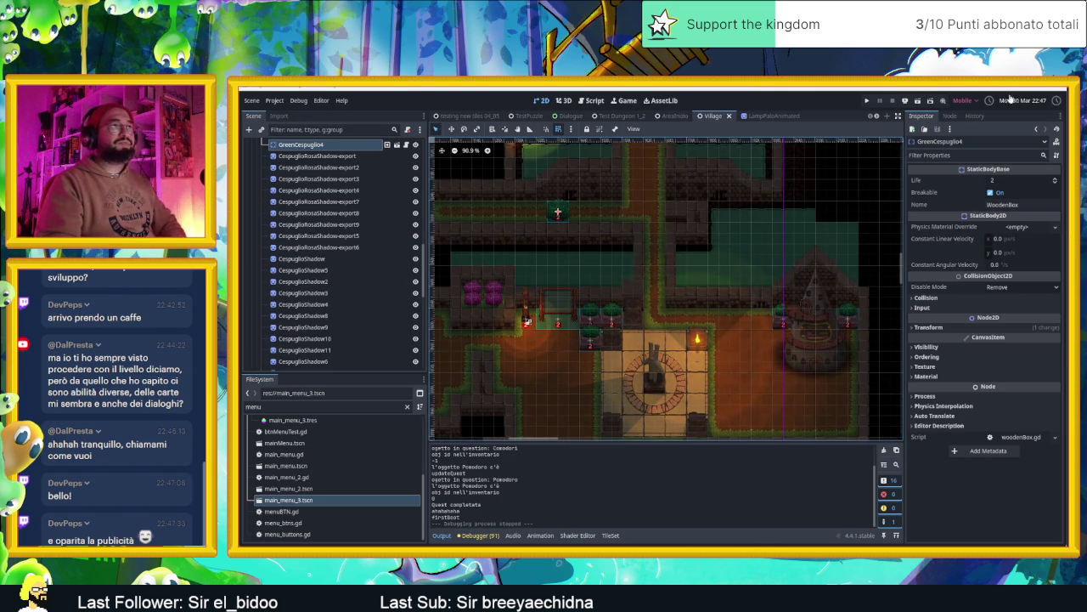
key(alt+Tab)
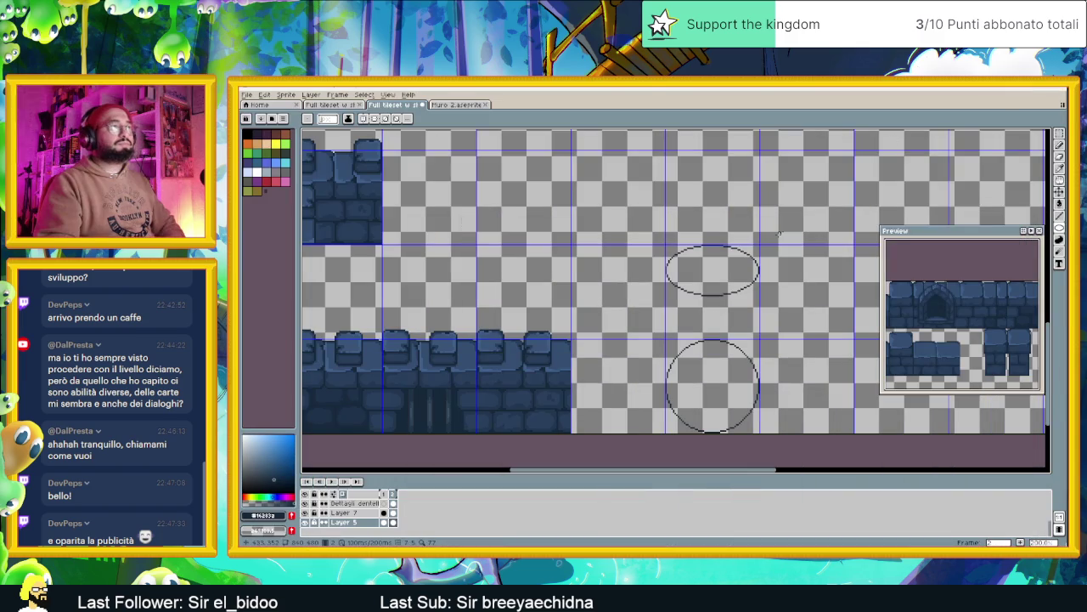
Frame the two ellipse outlines and marquee-select the flat upper ellipse.
scroll(661, 320, down, 1)
scroll(679, 324, up, 1)
scroll(699, 329, up, 1)
scroll(682, 339, down, 2)
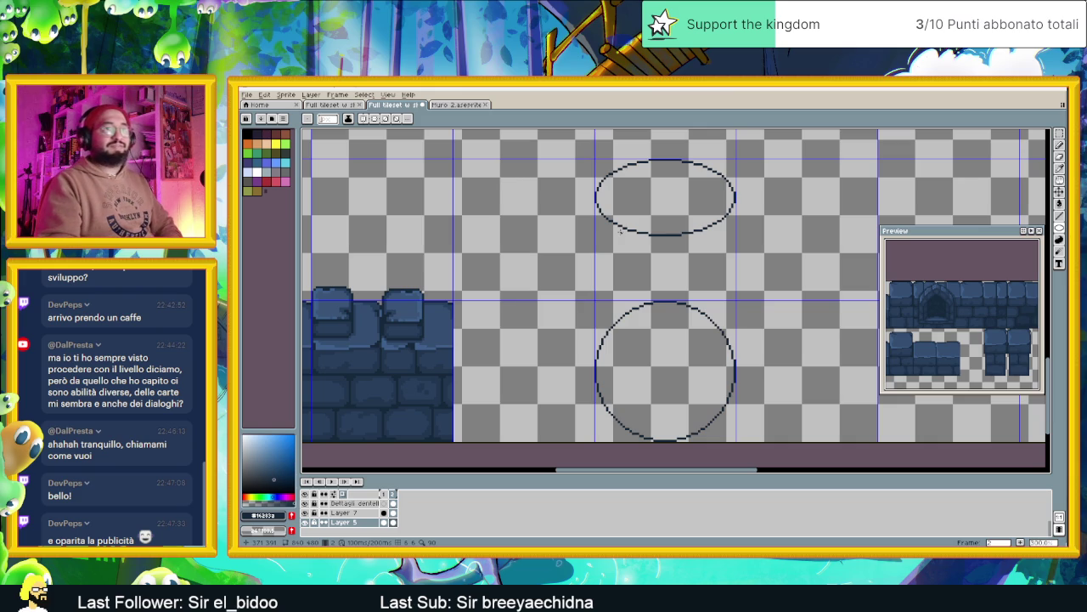
scroll(619, 236, down, 1)
scroll(619, 240, down, 2)
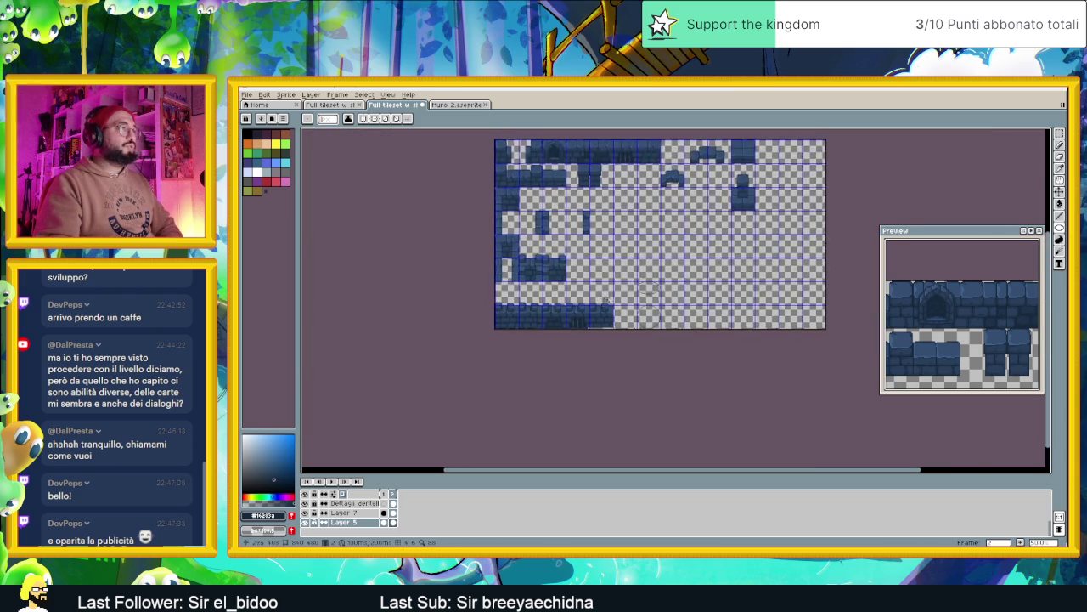
scroll(614, 301, up, 1)
drag(620, 300, 584, 323)
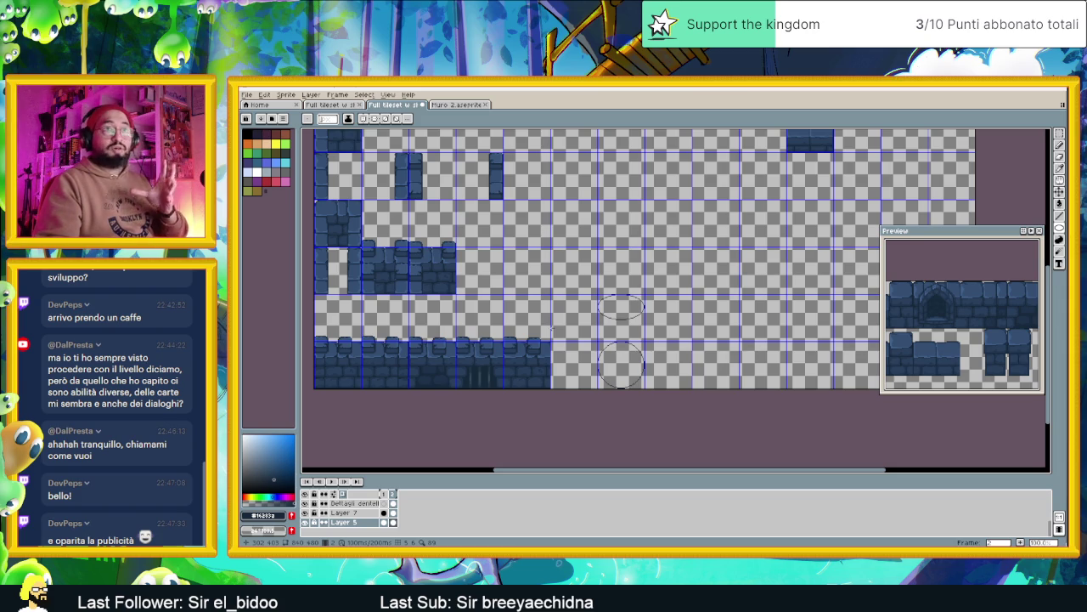
scroll(628, 347, up, 1)
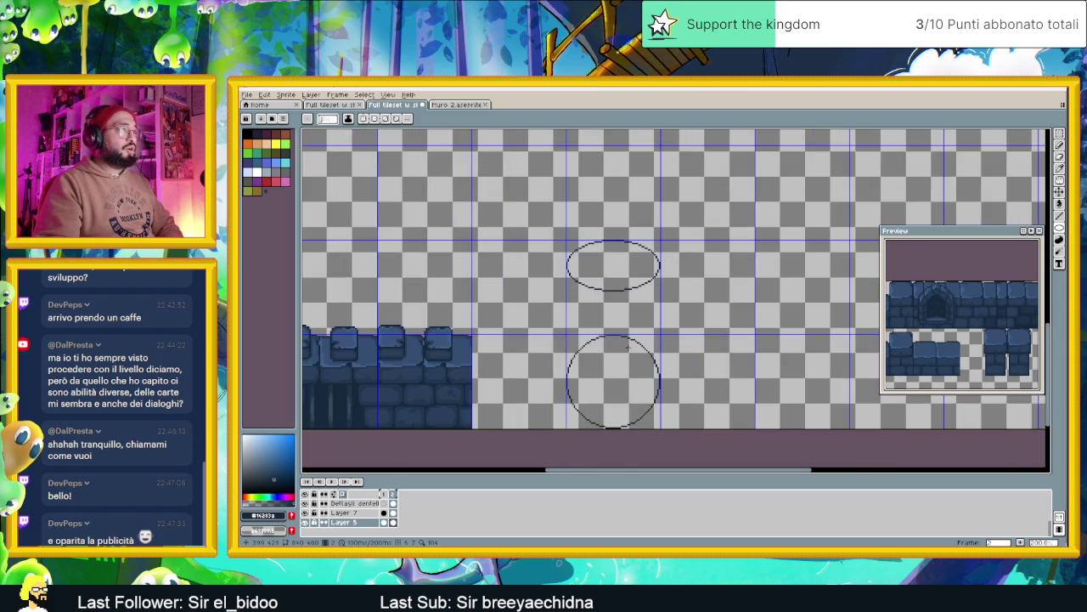
scroll(628, 347, up, 1)
drag(625, 346, 624, 304)
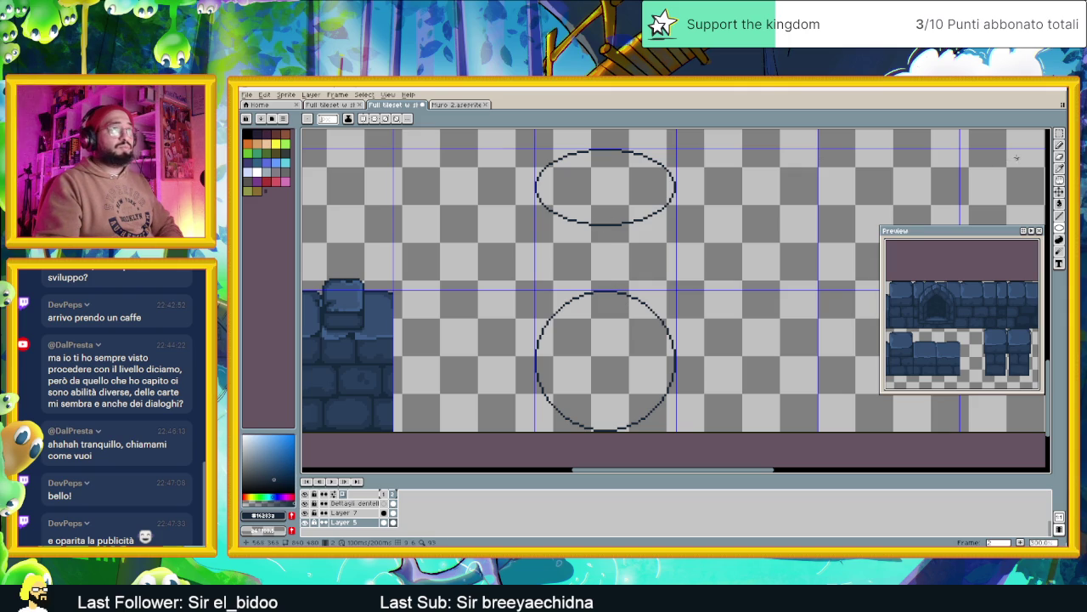
click(1059, 133)
drag(522, 142, 707, 246)
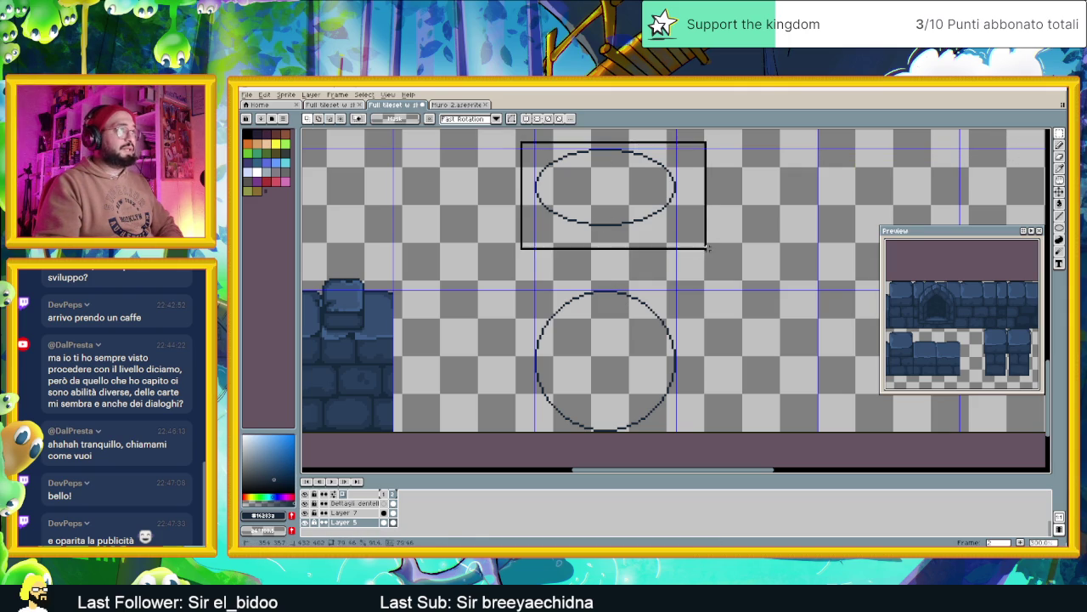
Lower the selected ellipse until it rests on the circle and commit it.
drag(641, 214, 643, 265)
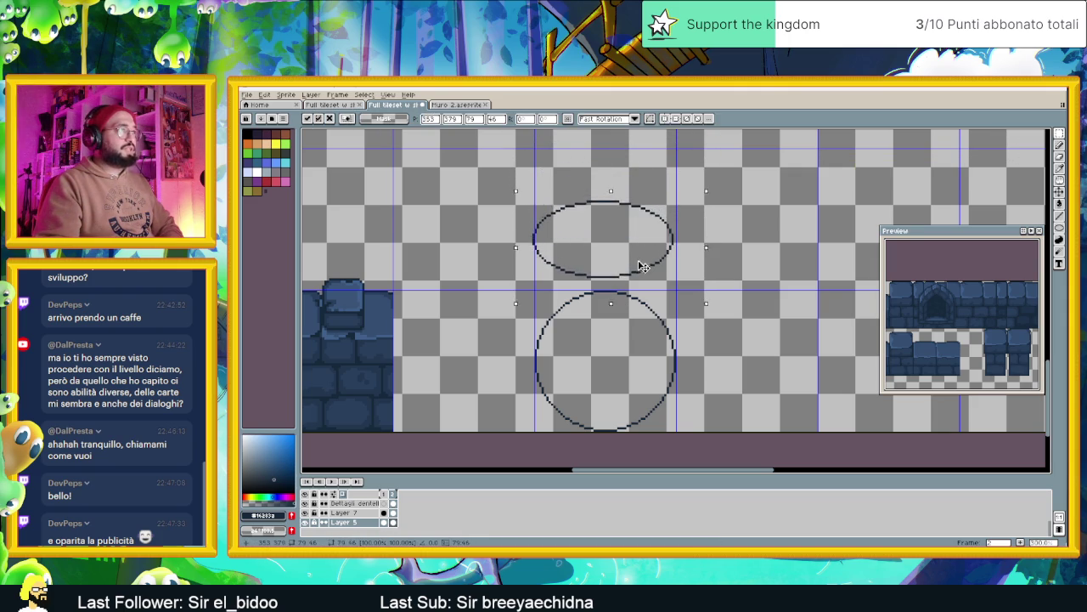
drag(643, 265, 645, 278)
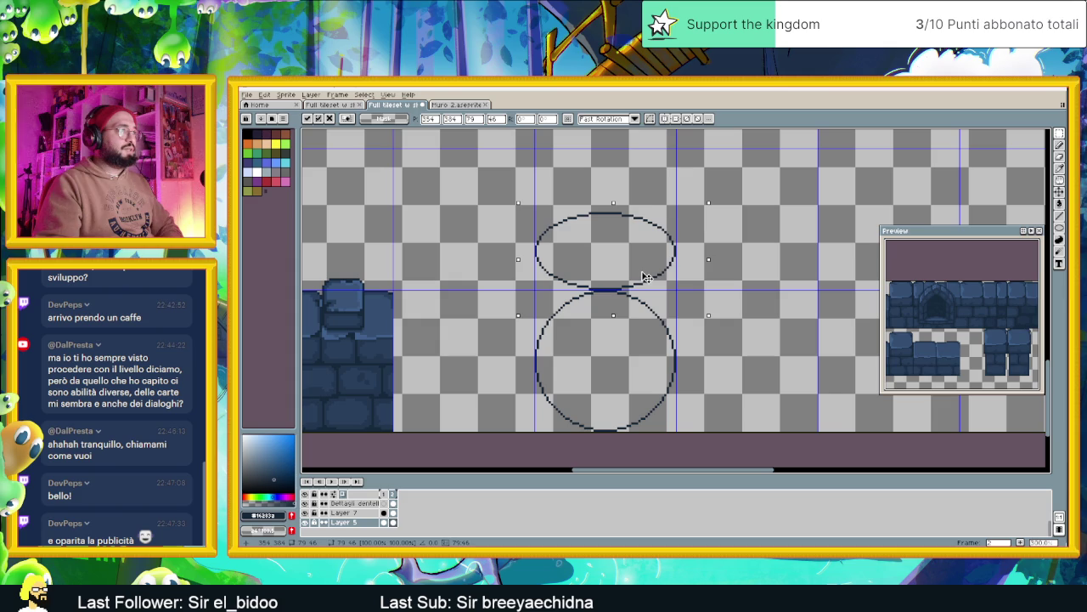
click(802, 220)
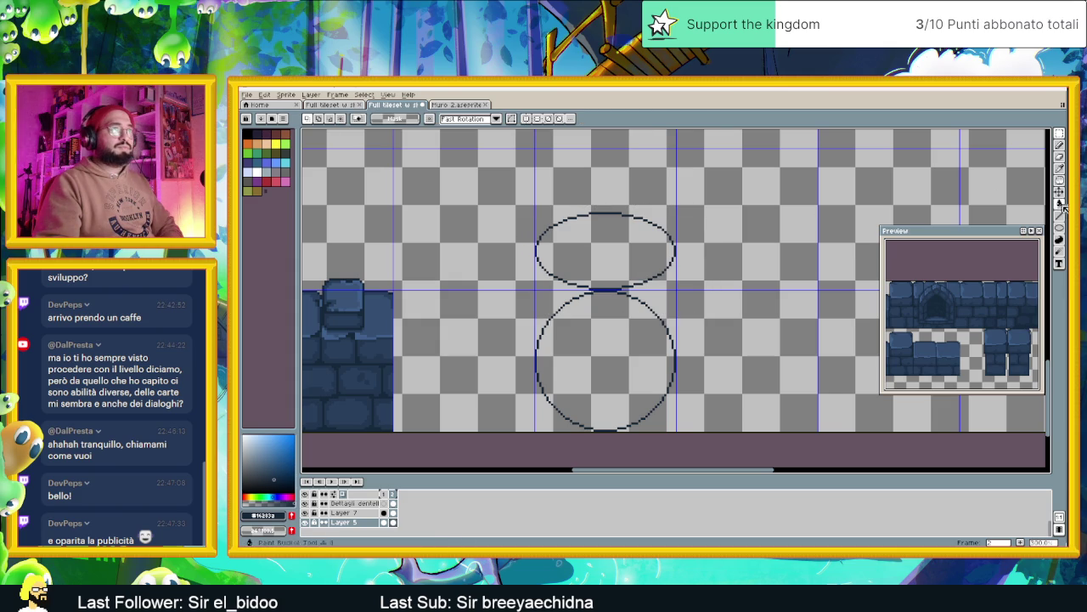
Draw straight vertical lines down the left and right sides of the ellipse.
click(1047, 216)
scroll(576, 308, up, 1)
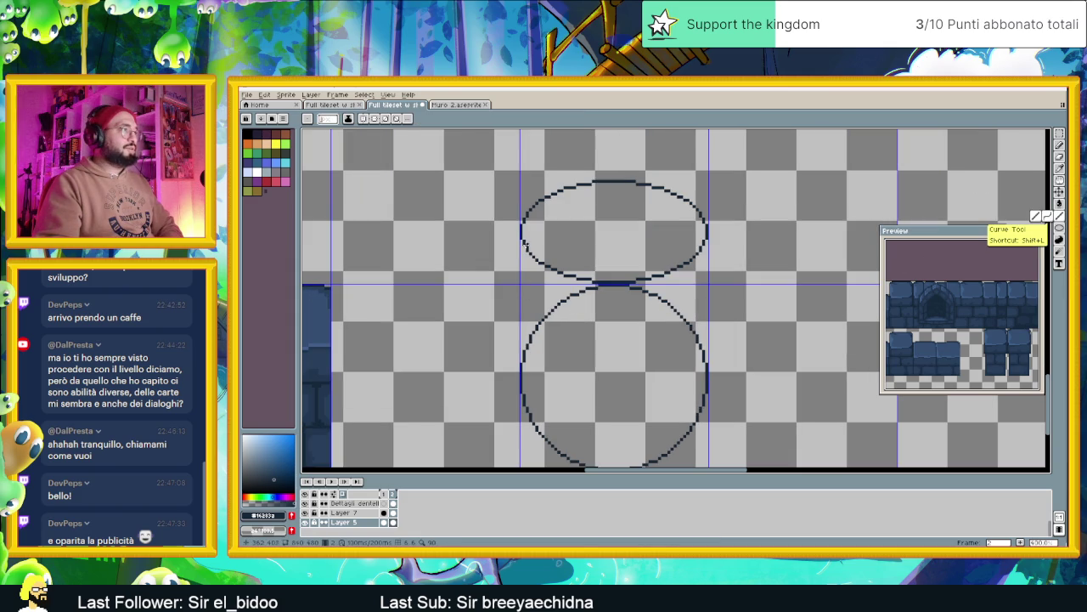
drag(522, 229, 521, 375)
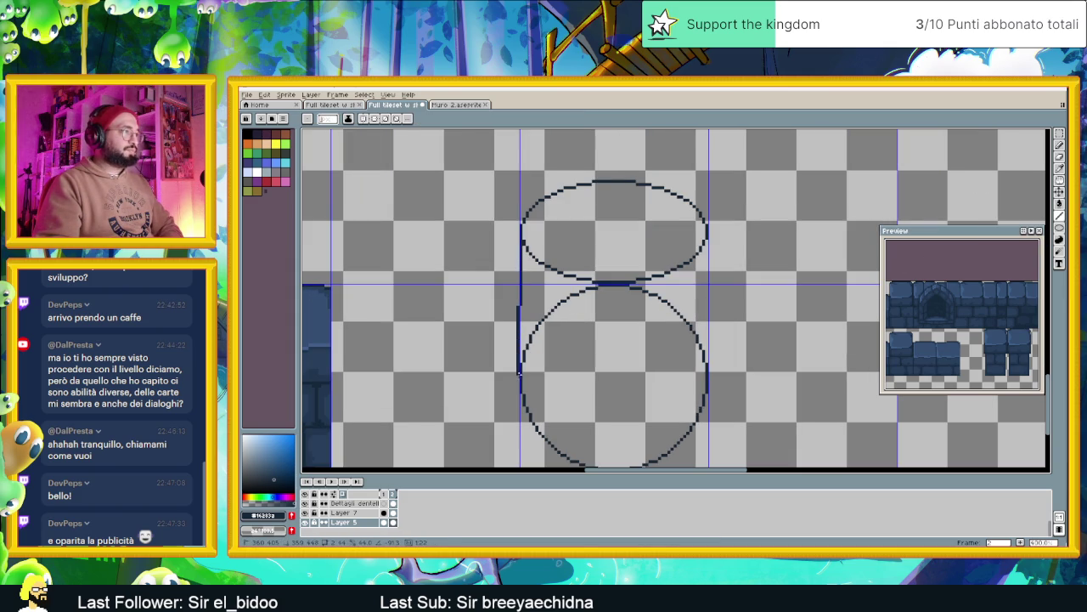
drag(707, 229, 708, 378)
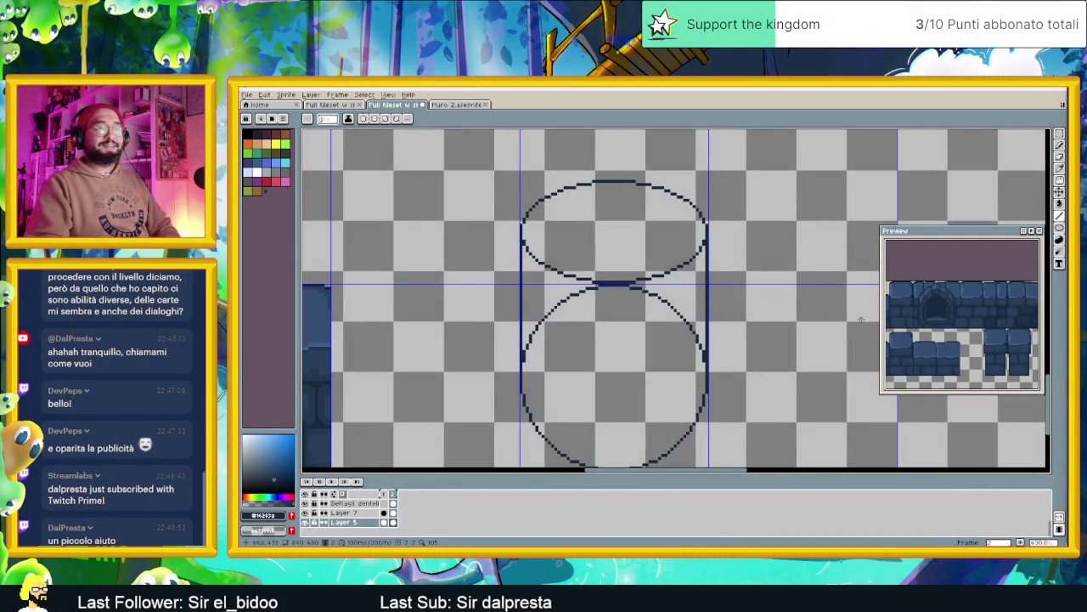
Marquee the lower circle's upper arc between the side lines and delete it.
mouse_move(652, 317)
mouse_down()
mouse_move(711, 294)
mouse_move(728, 322)
mouse_up()
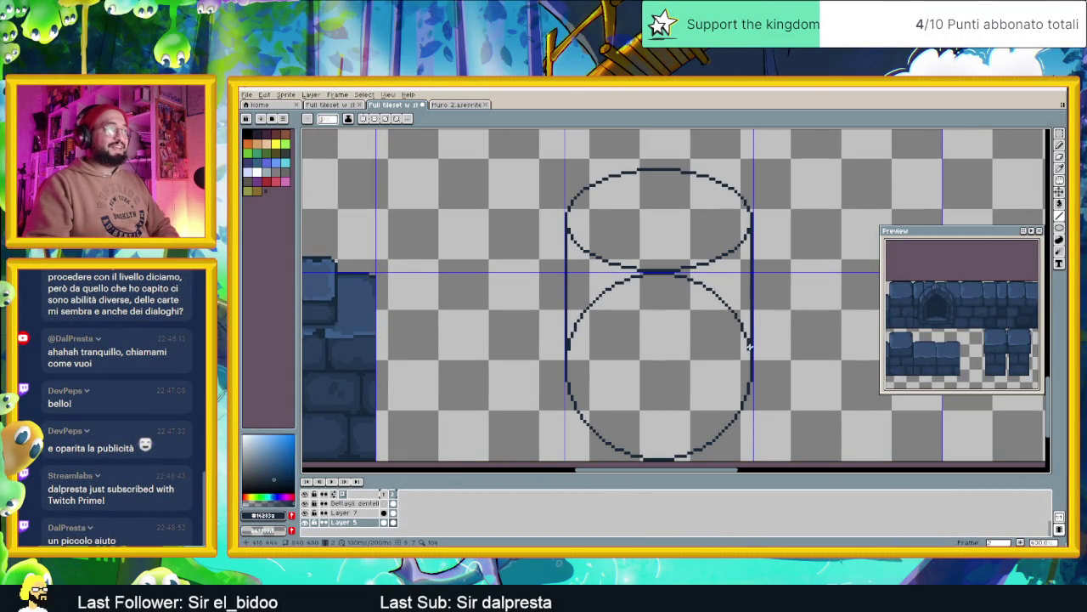
key(m)
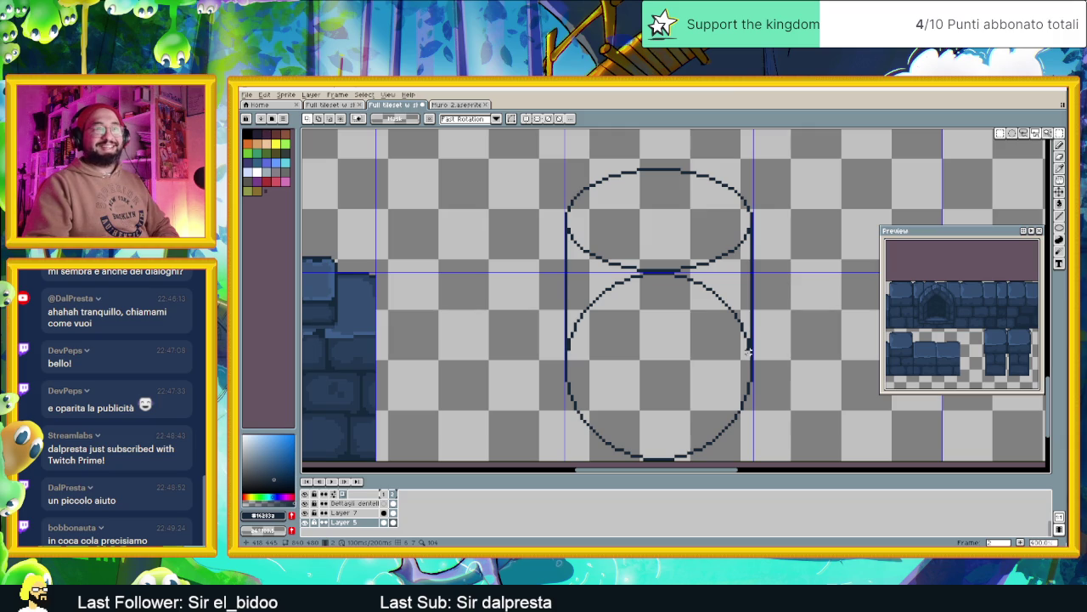
drag(748, 351, 566, 272)
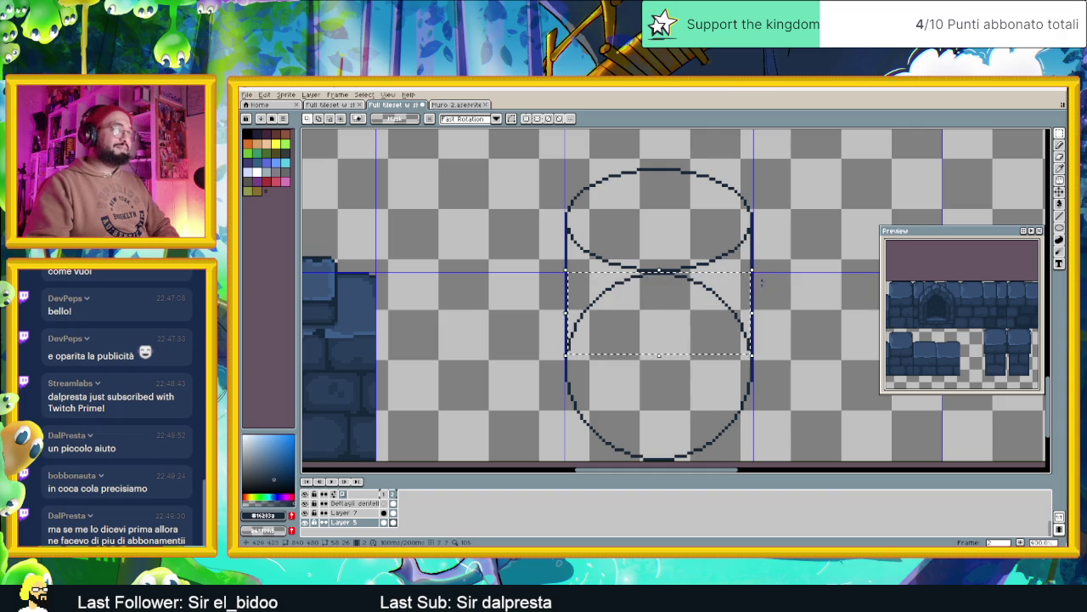
key(Delete)
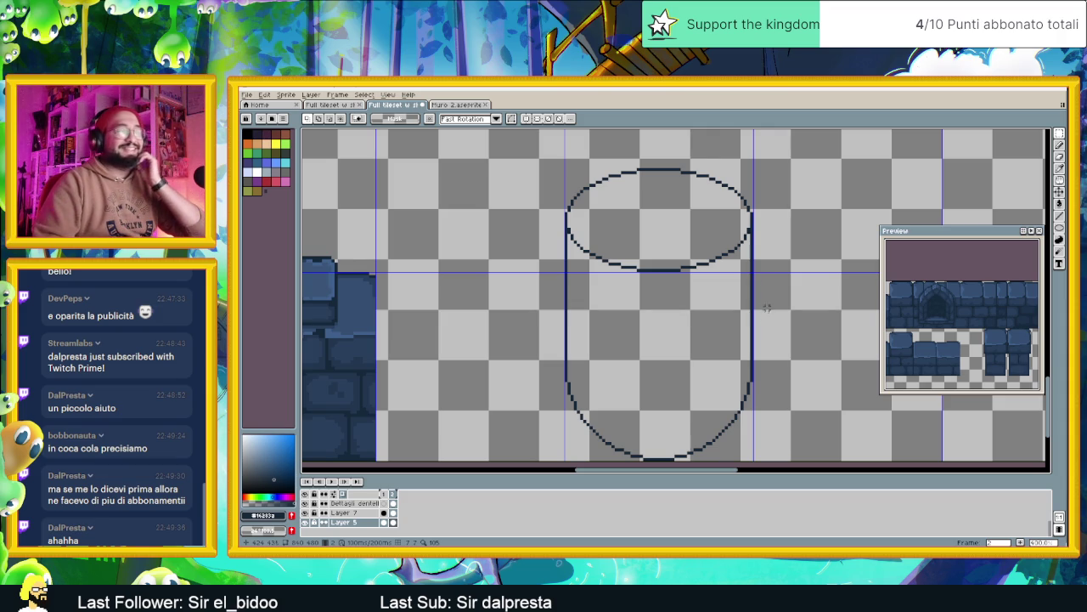
drag(712, 305, 736, 290)
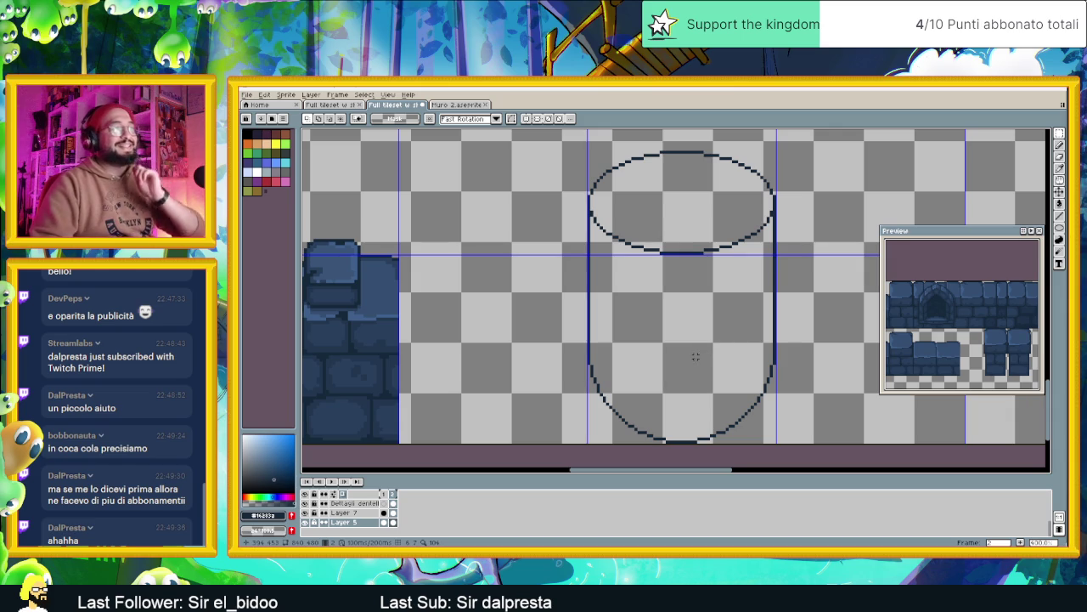
With the Pencil, redraw pixels along the cylinder's lower right and bottom curve.
click(1059, 215)
scroll(626, 372, up, 1)
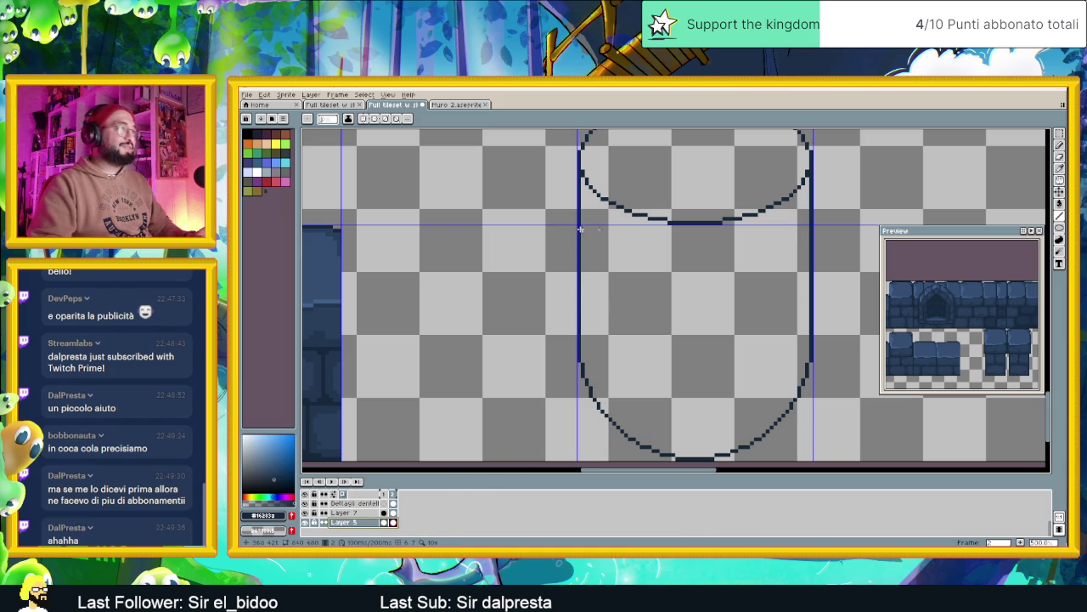
scroll(661, 346, down, 1)
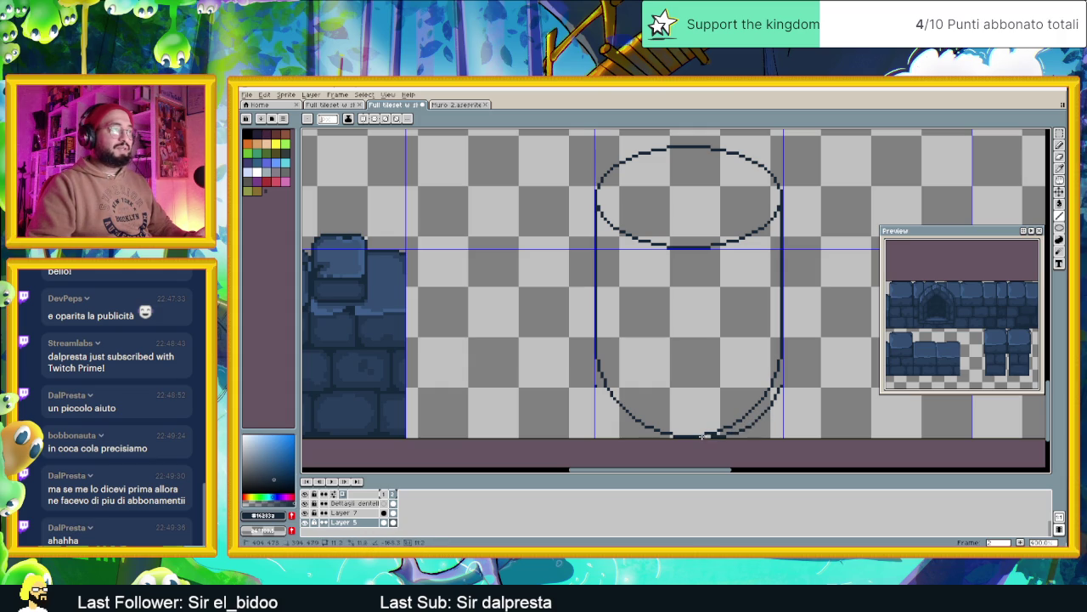
drag(780, 361, 781, 375)
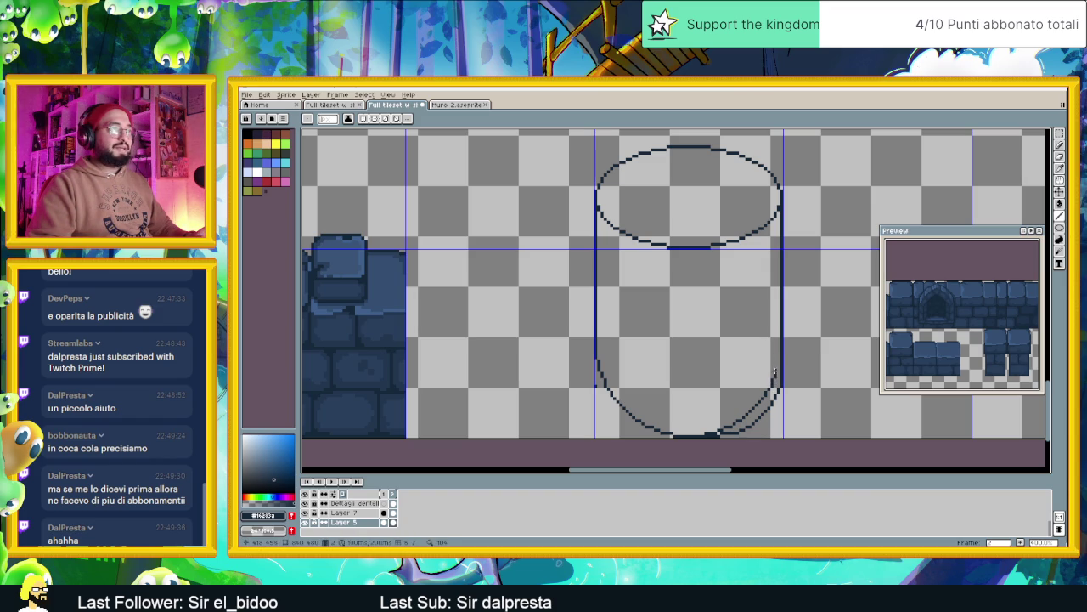
drag(769, 388, 759, 400)
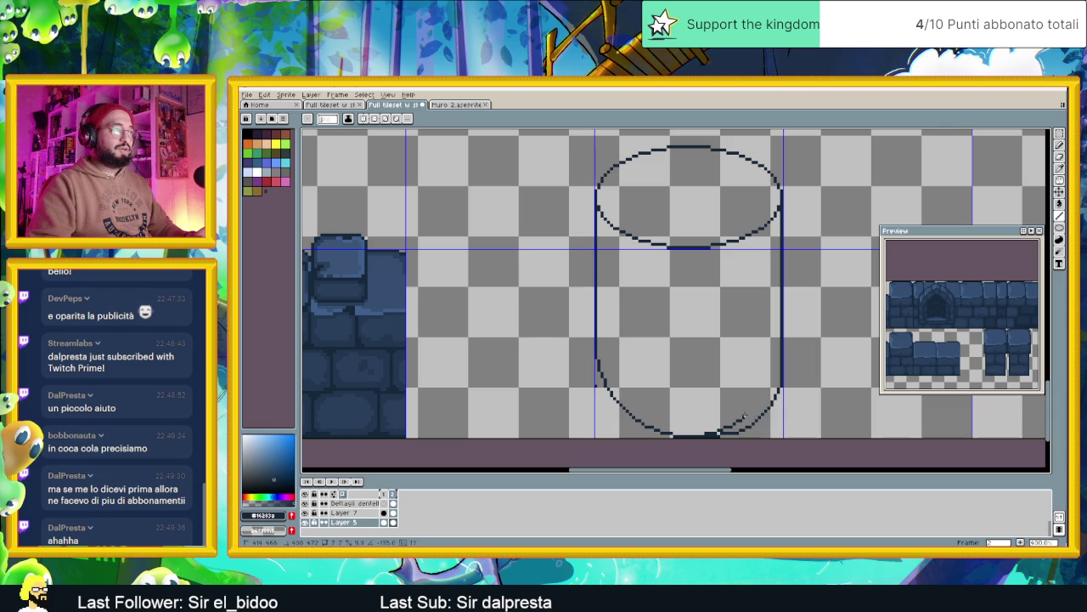
drag(744, 416, 728, 427)
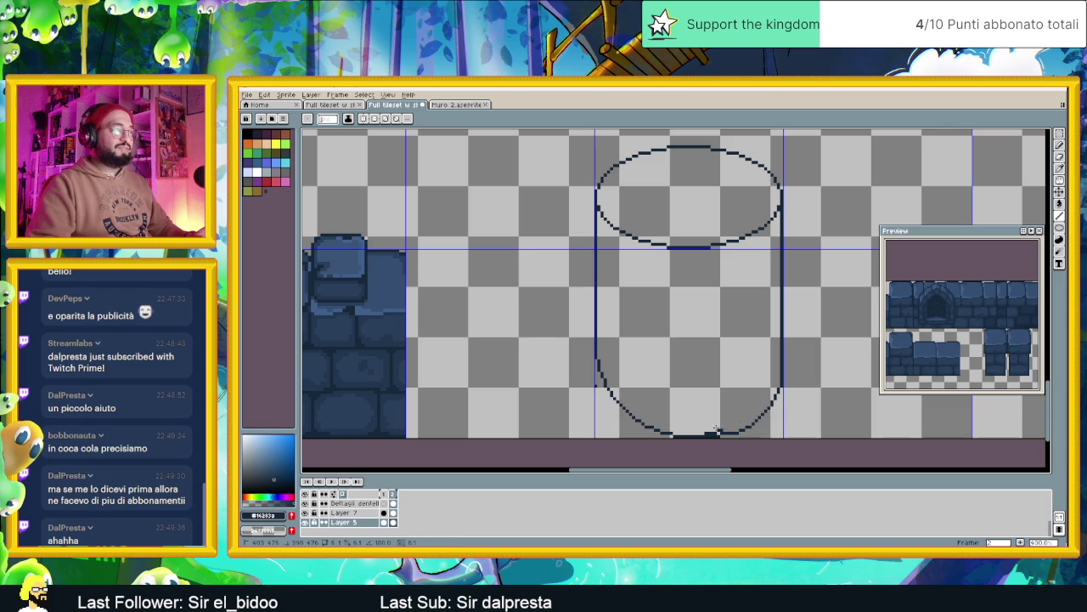
drag(702, 434, 702, 434)
scroll(788, 389, down, 1)
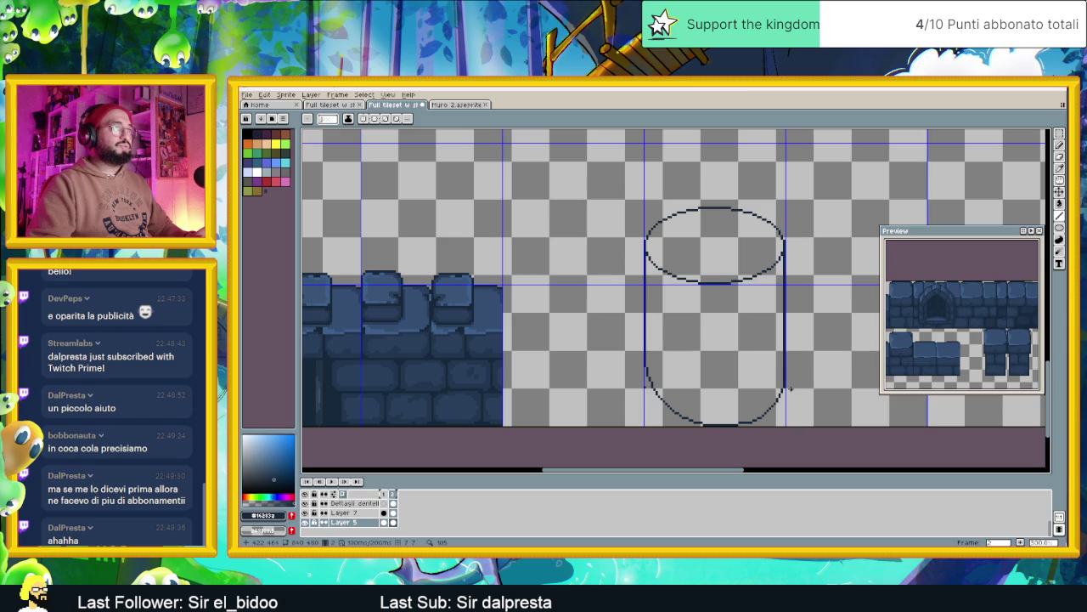
scroll(785, 393, up, 1)
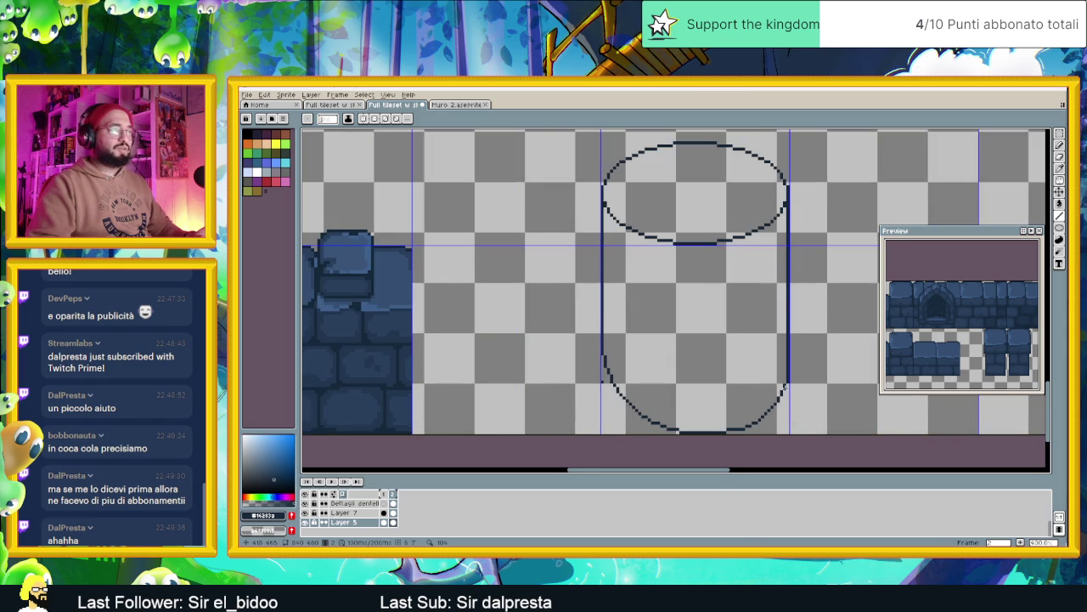
scroll(784, 388, up, 1)
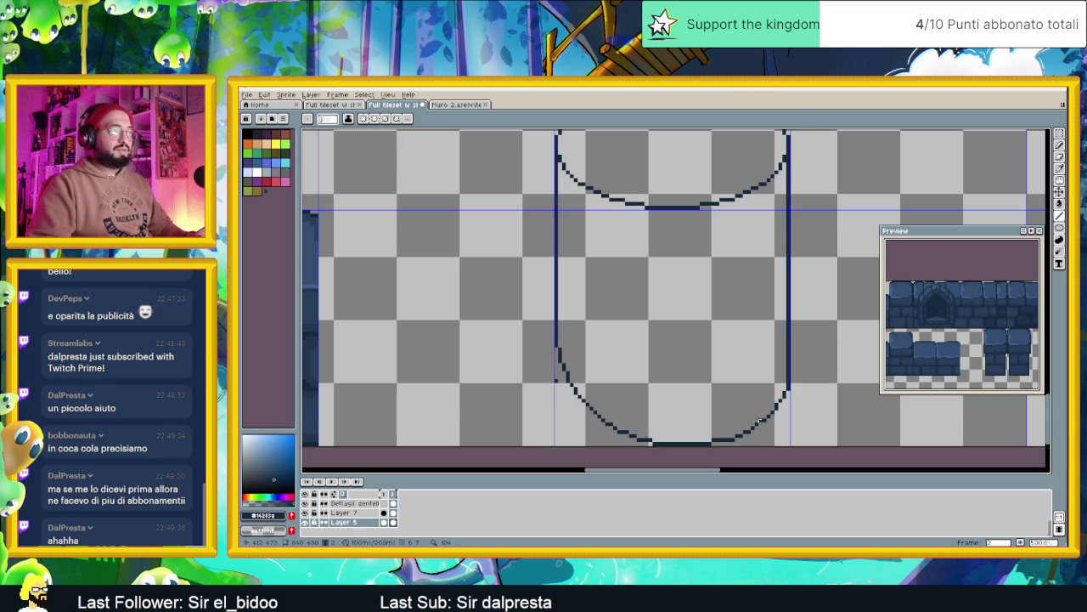
scroll(759, 423, down, 1)
scroll(781, 429, down, 1)
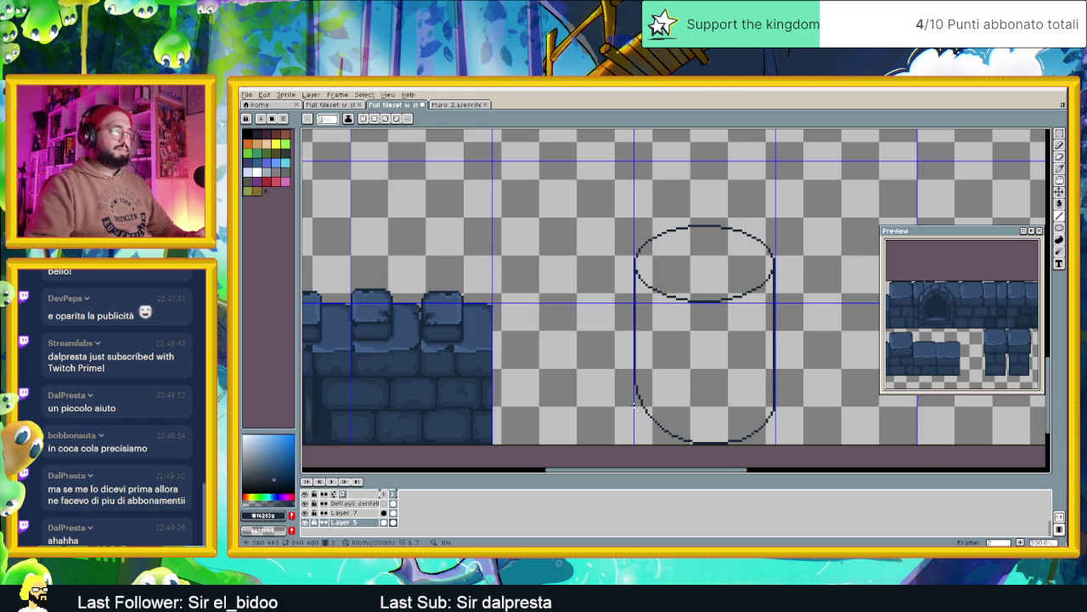
Marquee and delete the left half of the cylinder outline.
click(1059, 134)
drag(617, 216, 701, 465)
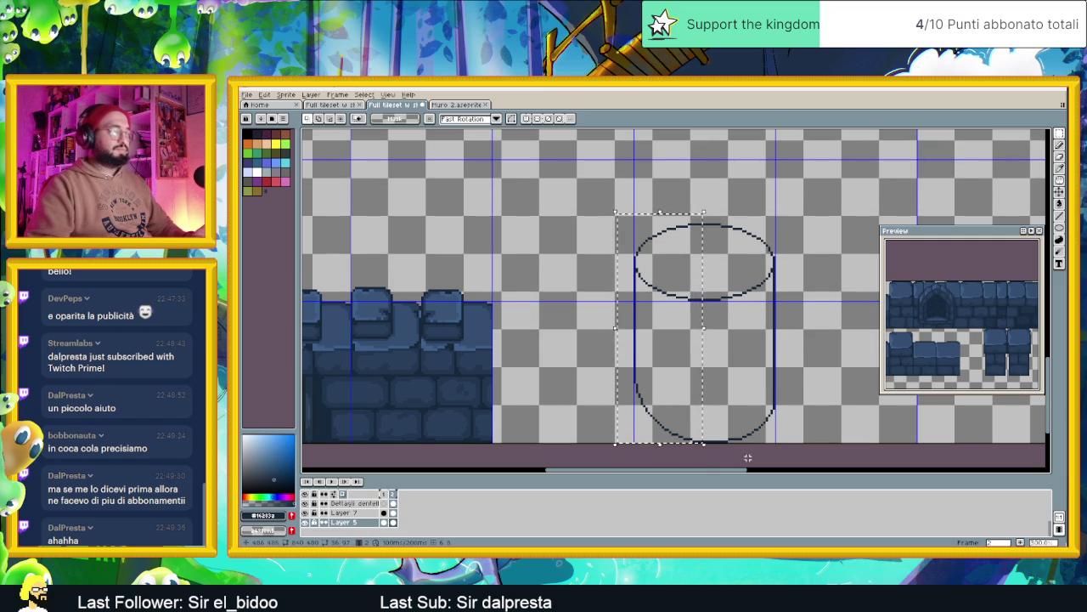
key(Delete)
Copy the right half, flip it horizontally, and place it as the new left side.
drag(760, 197, 804, 286)
drag(806, 195, 667, 437)
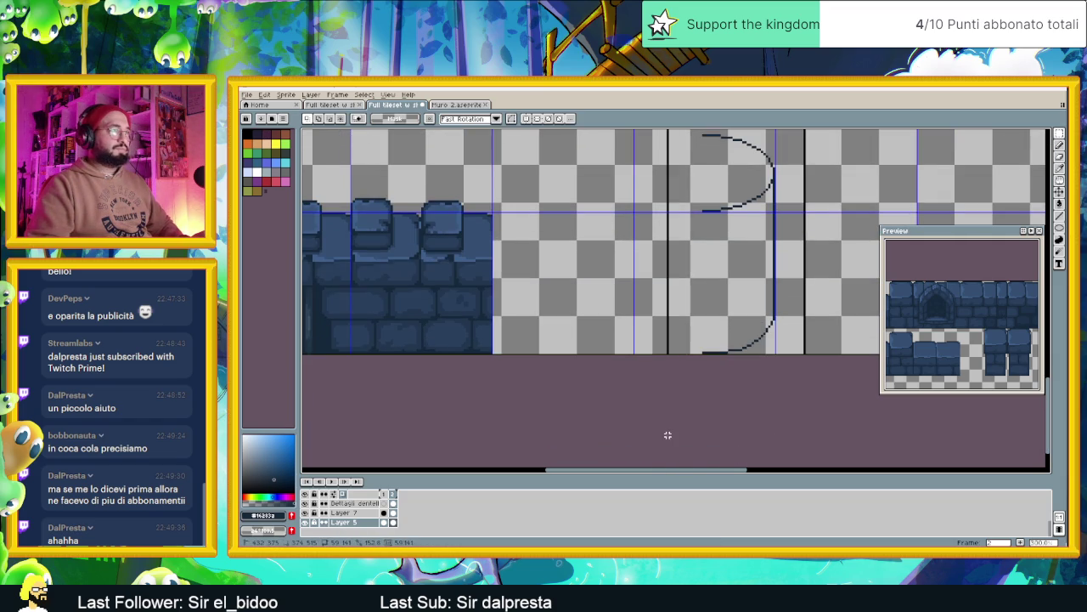
key(ctrl+c)
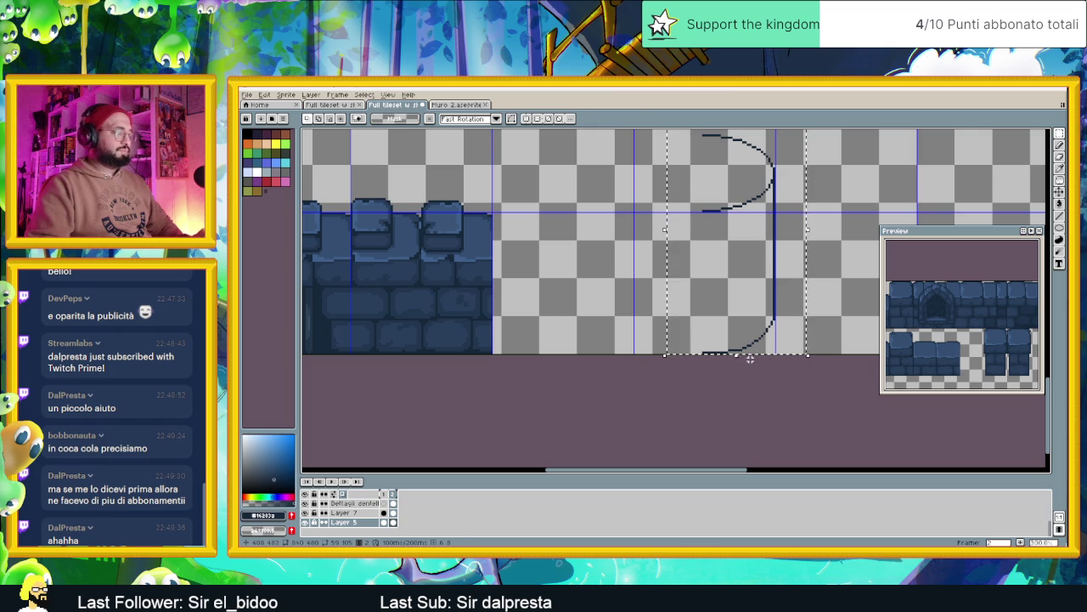
key(ctrl+v)
key(shift+h)
mouse_move(748, 268)
mouse_down()
mouse_move(794, 348)
mouse_move(735, 344)
mouse_up()
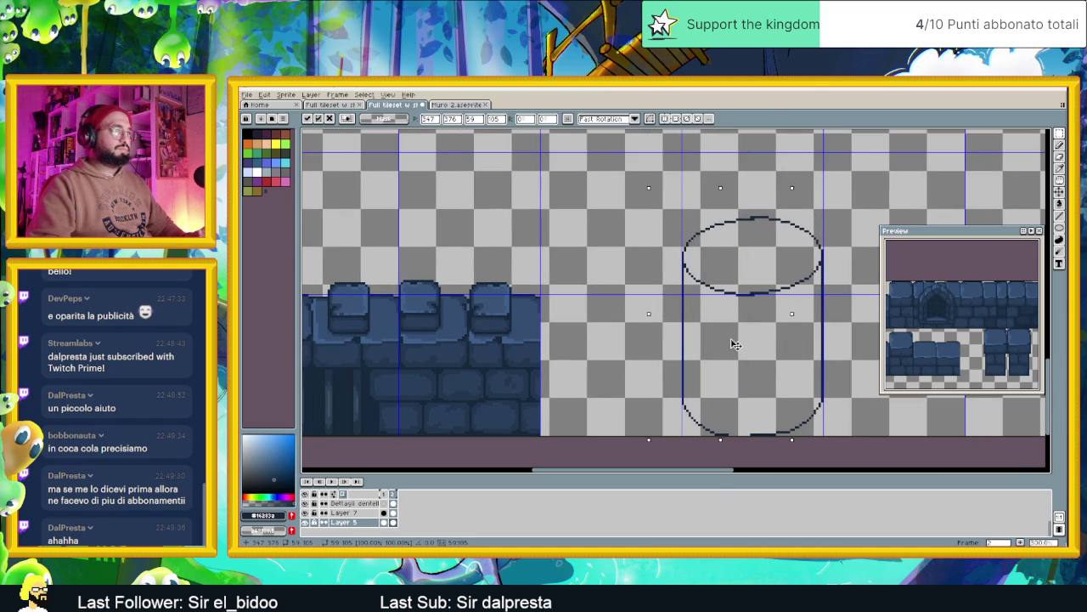
drag(736, 344, 730, 341)
click(654, 379)
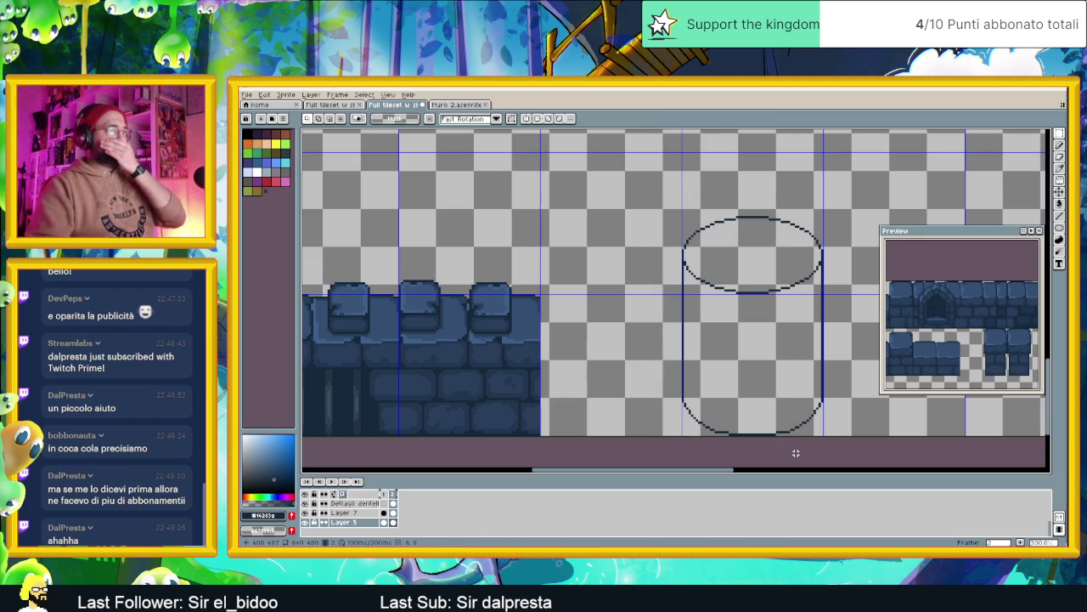
drag(757, 437, 774, 405)
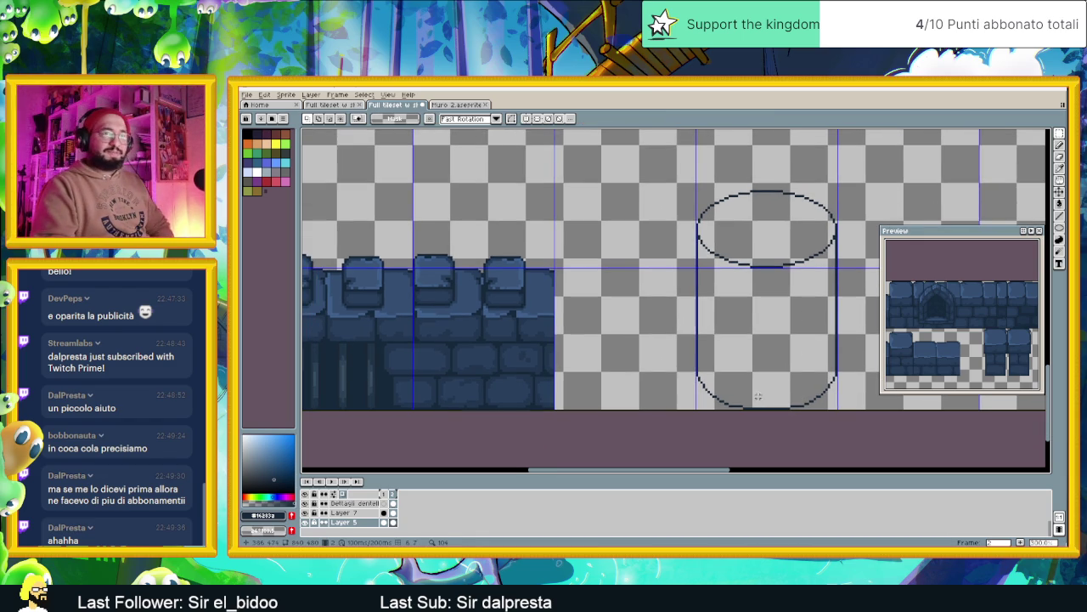
Select the cylinder's bottom arc and copy it up into the body as a ring.
scroll(791, 391, up, 1)
drag(812, 391, 748, 410)
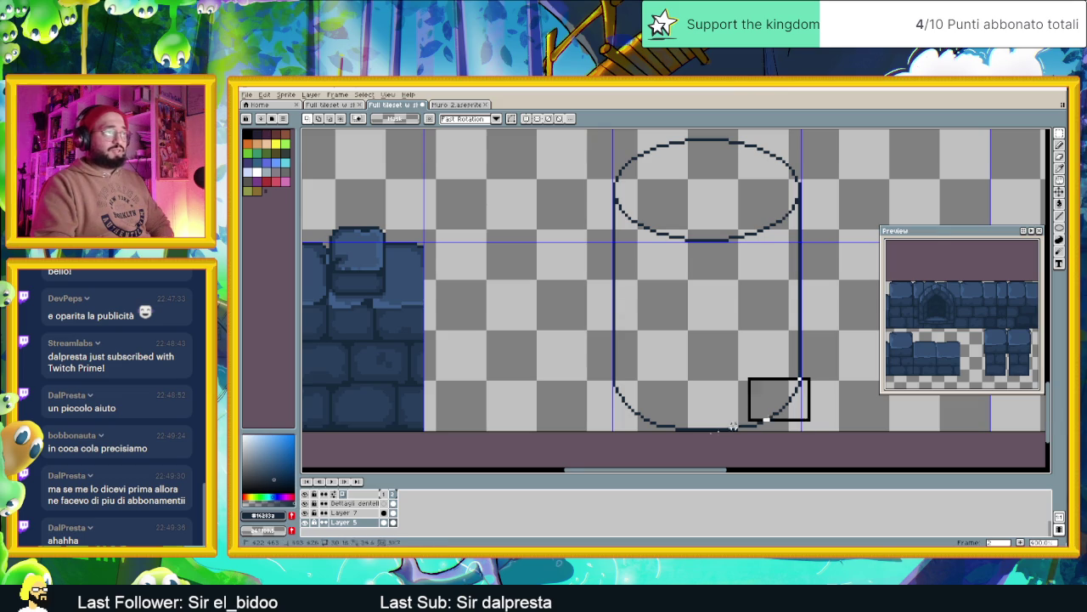
drag(813, 371, 579, 463)
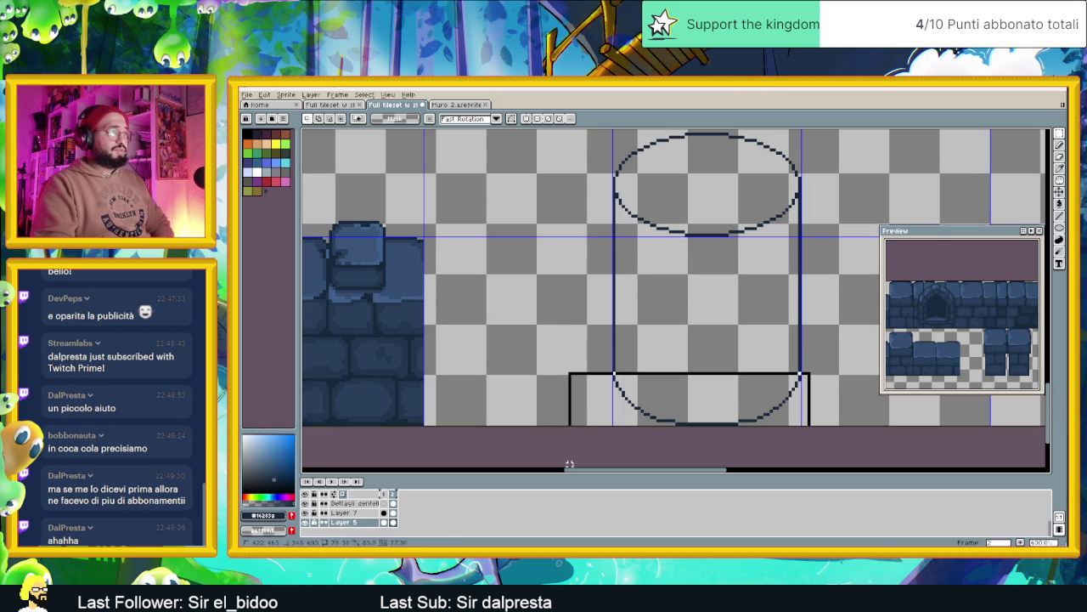
click(719, 408)
drag(720, 408, 722, 360)
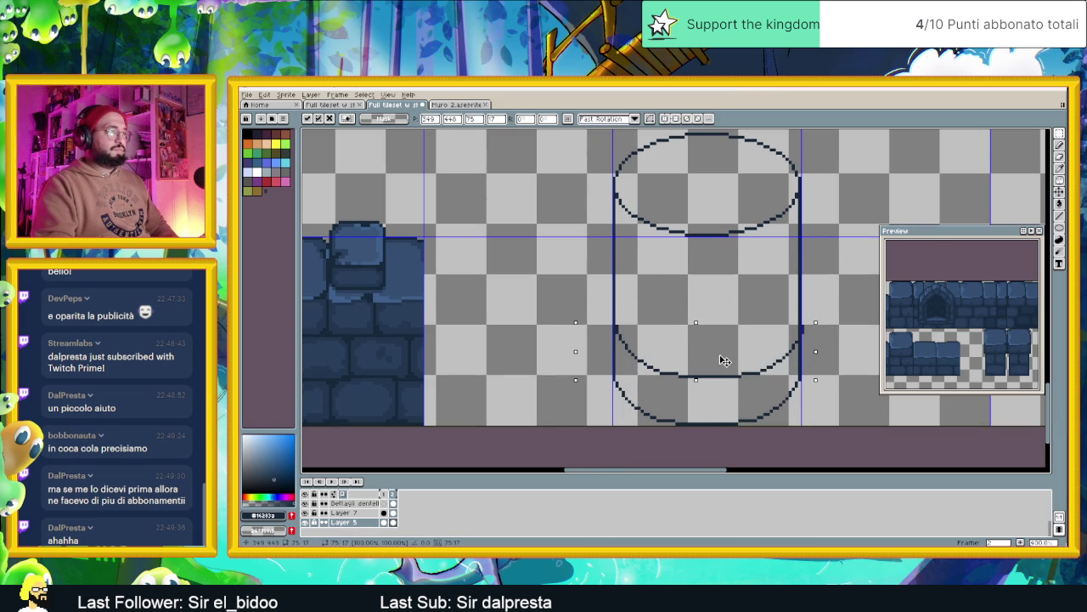
key(ctrl+z)
key(ctrl+z)
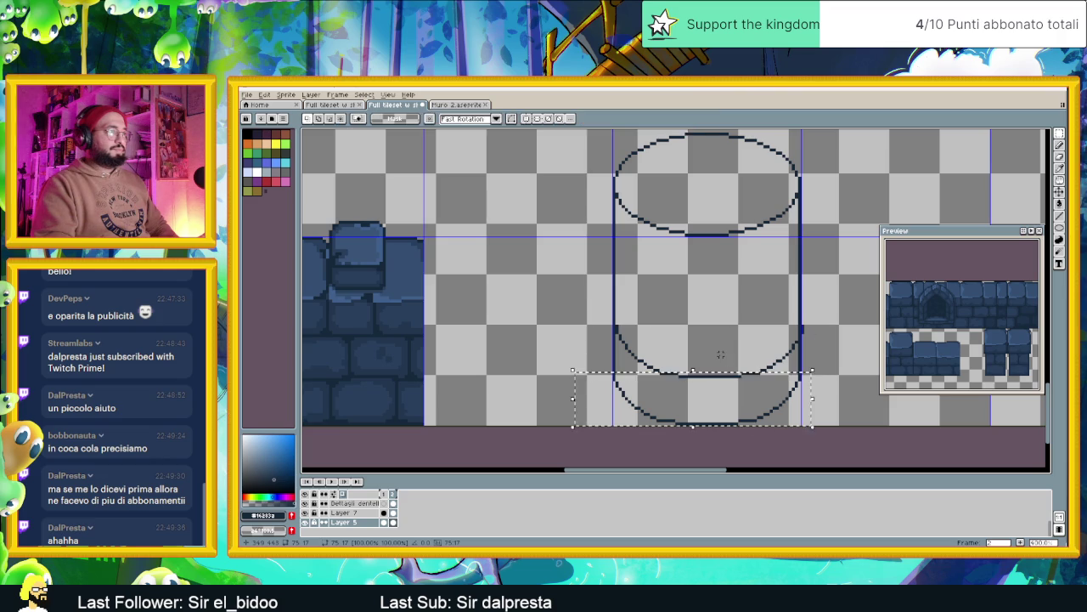
drag(711, 401, 712, 309)
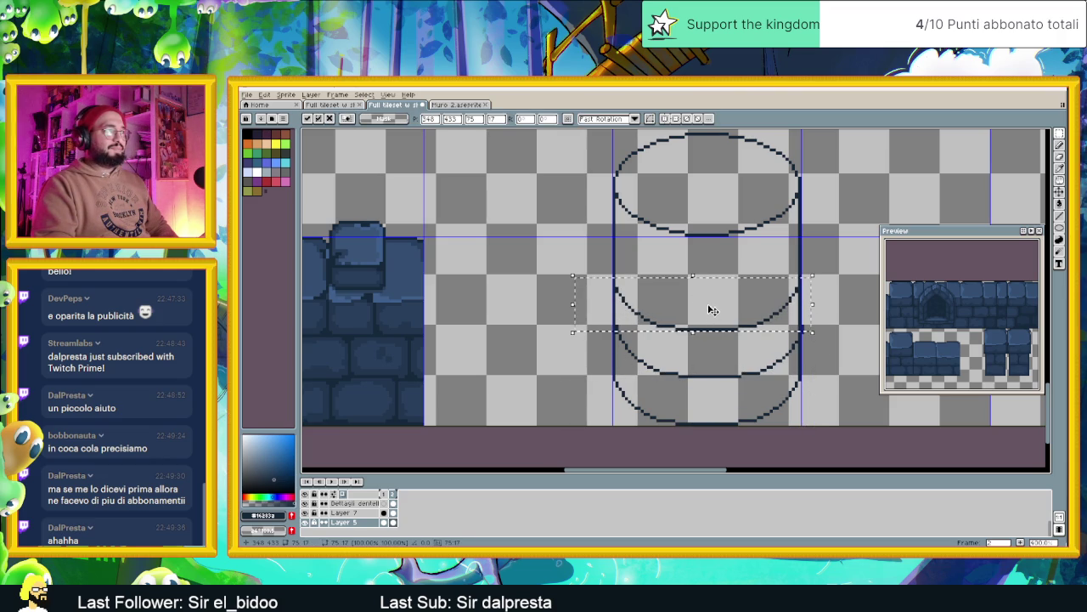
click(820, 331)
Undo the stray arc paste and copy the arc higher to form another ring.
key(ctrl+z)
key(ctrl+z)
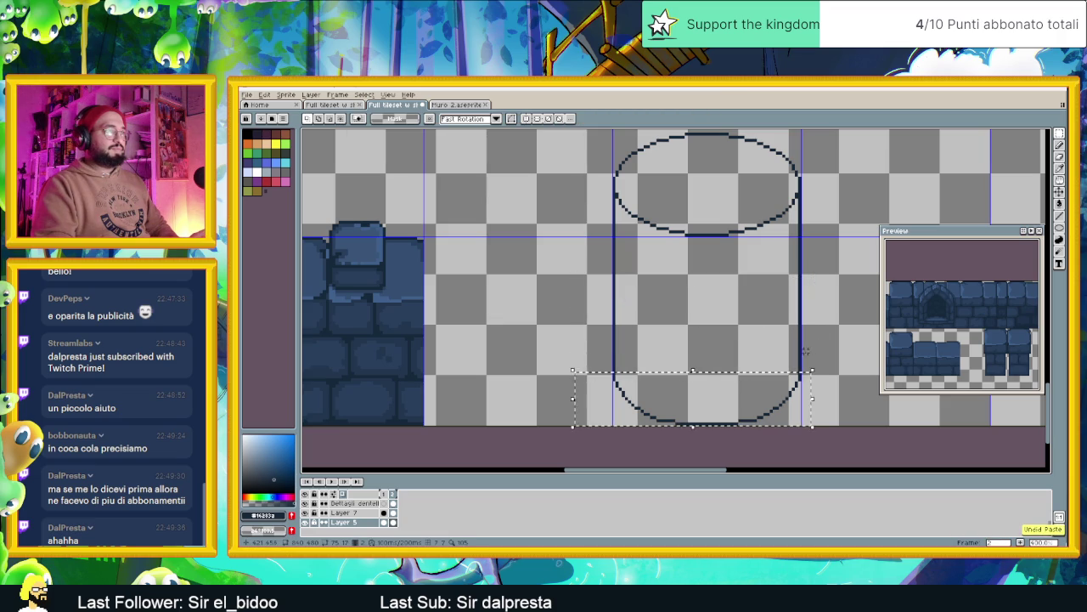
drag(692, 399, 692, 373)
key(Escape)
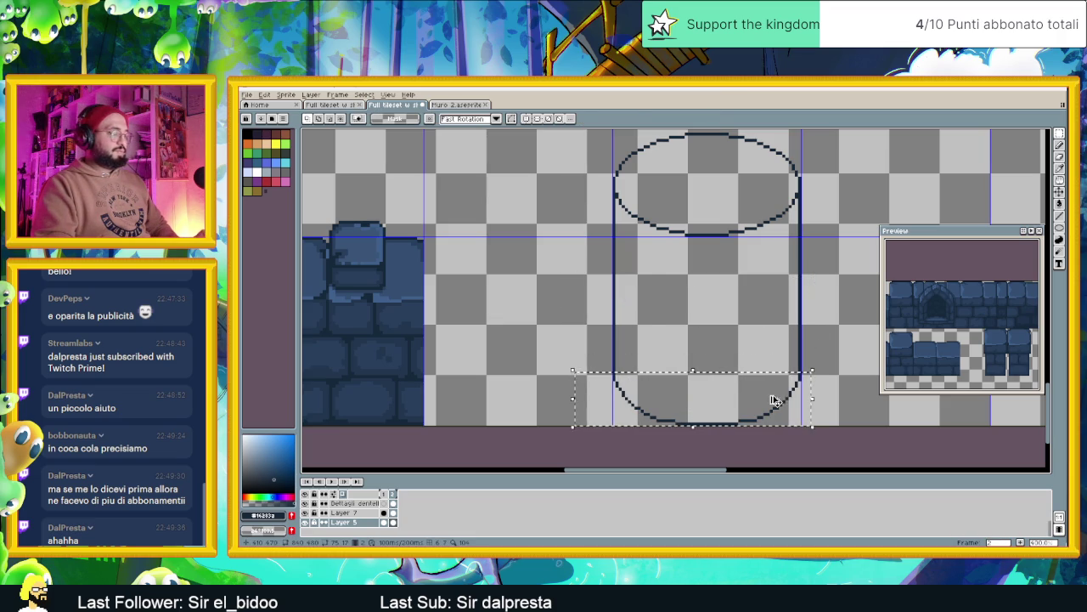
drag(775, 401, 766, 355)
key(Up)
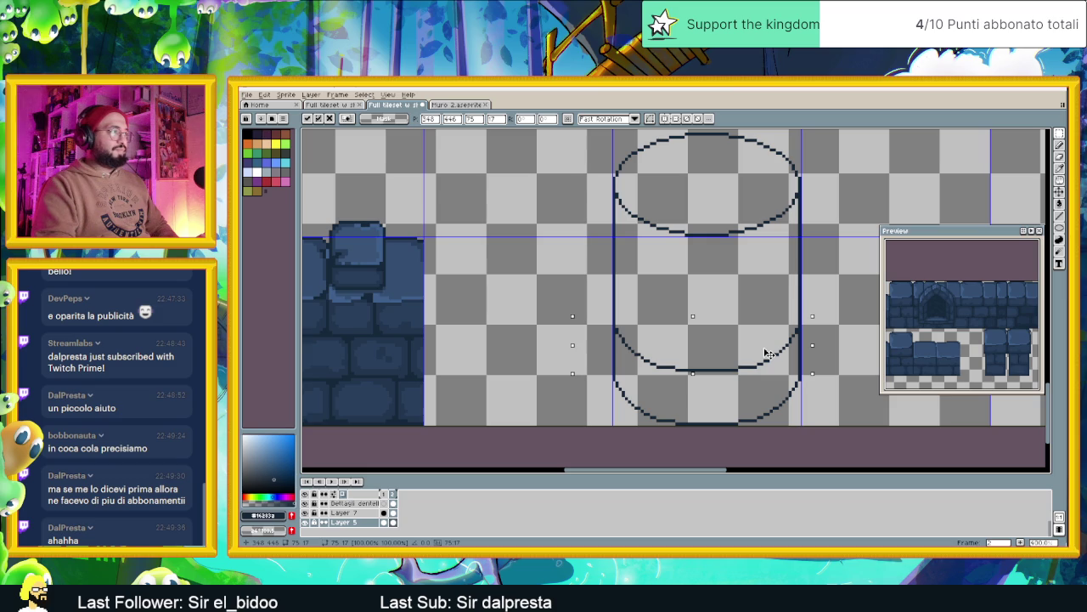
mouse_move(765, 353)
mouse_down()
mouse_move(752, 362)
mouse_move(752, 297)
mouse_up()
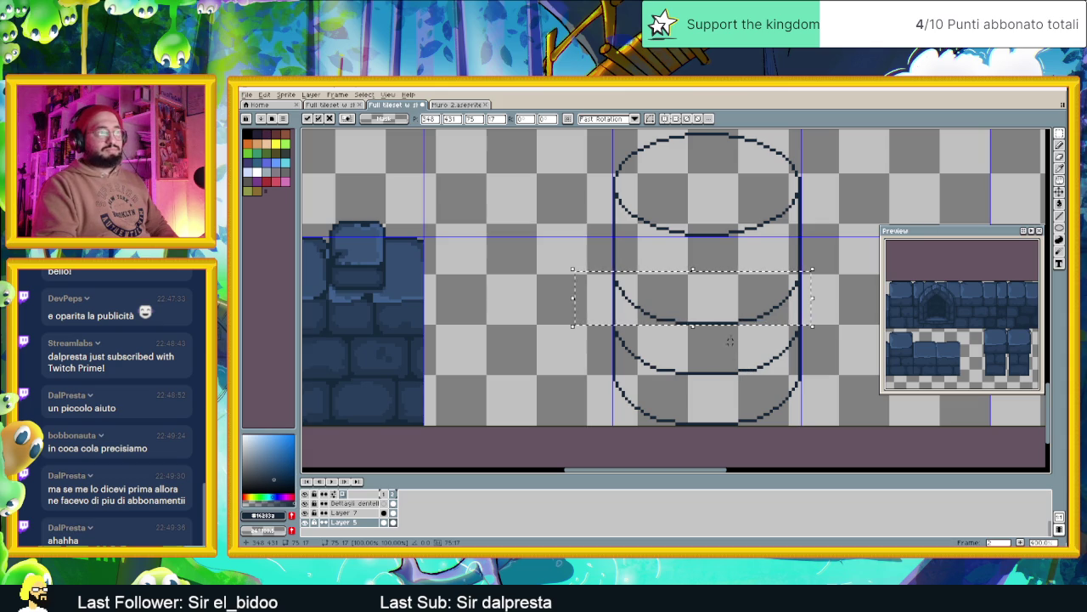
drag(728, 315, 730, 266)
key(Return)
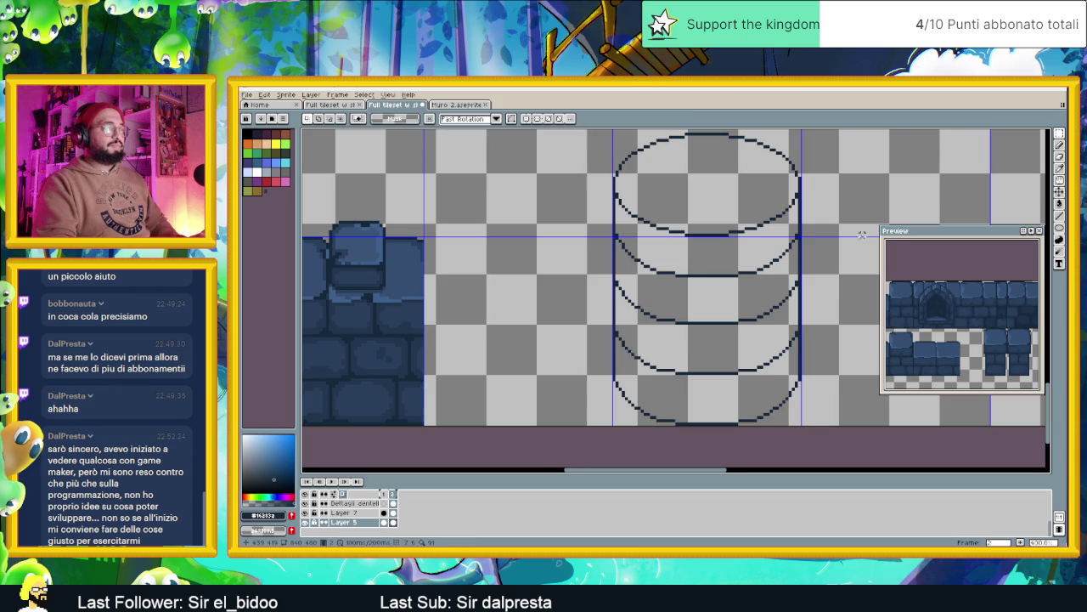
Marquee the whole ringed cylinder and move it right into an empty tile cell.
scroll(825, 304, down, 1)
scroll(825, 304, down, 1)
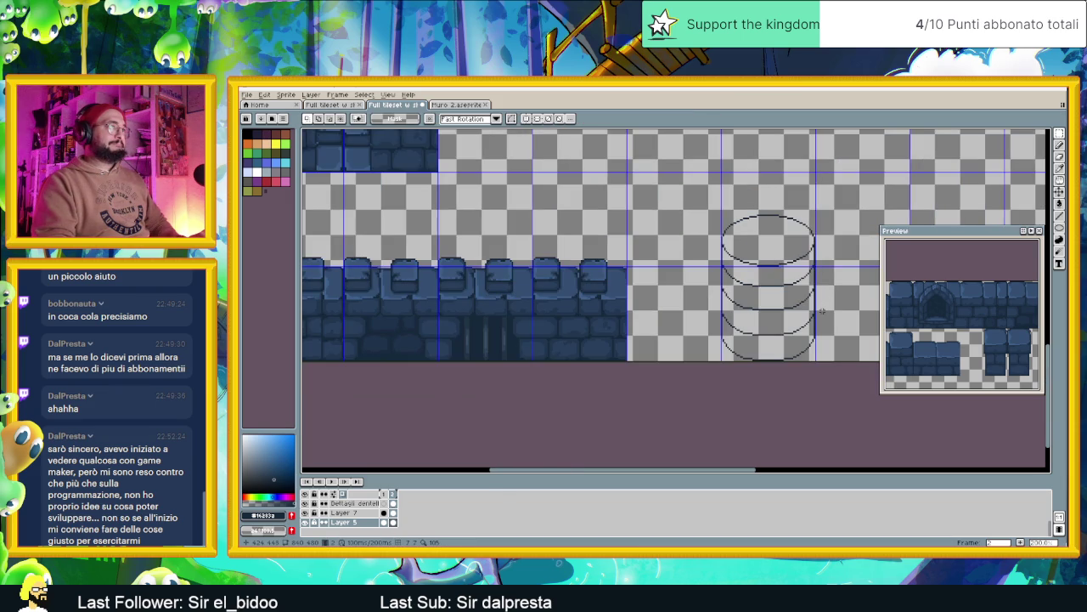
scroll(822, 312, down, 1)
scroll(828, 302, up, 1)
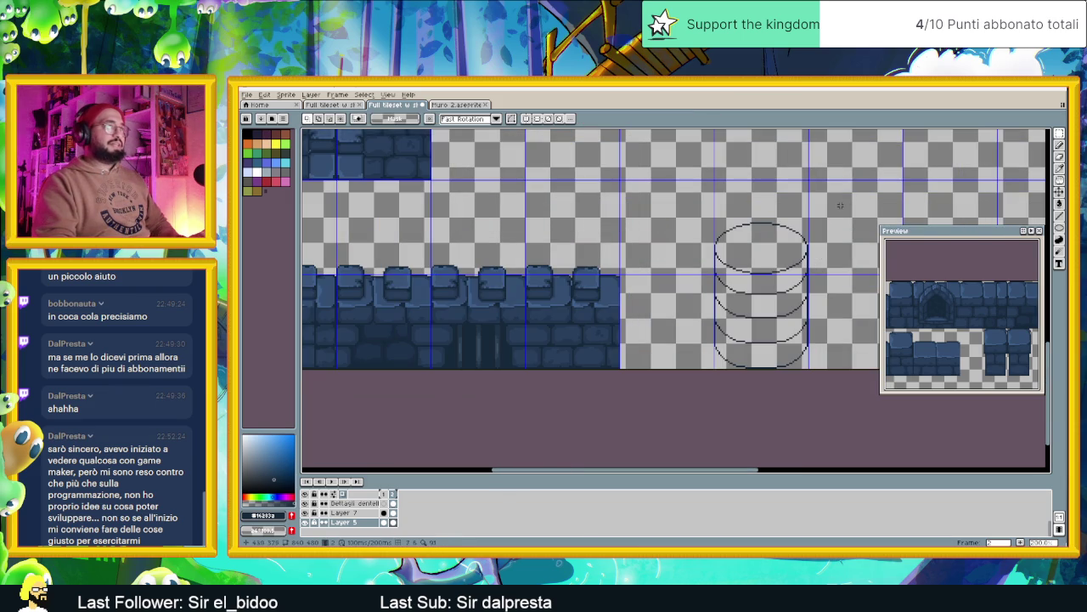
mouse_move(831, 190)
mouse_down()
mouse_move(706, 407)
mouse_move(787, 482)
mouse_up()
mouse_move(832, 365)
mouse_down()
mouse_move(559, 185)
mouse_move(553, 202)
mouse_up()
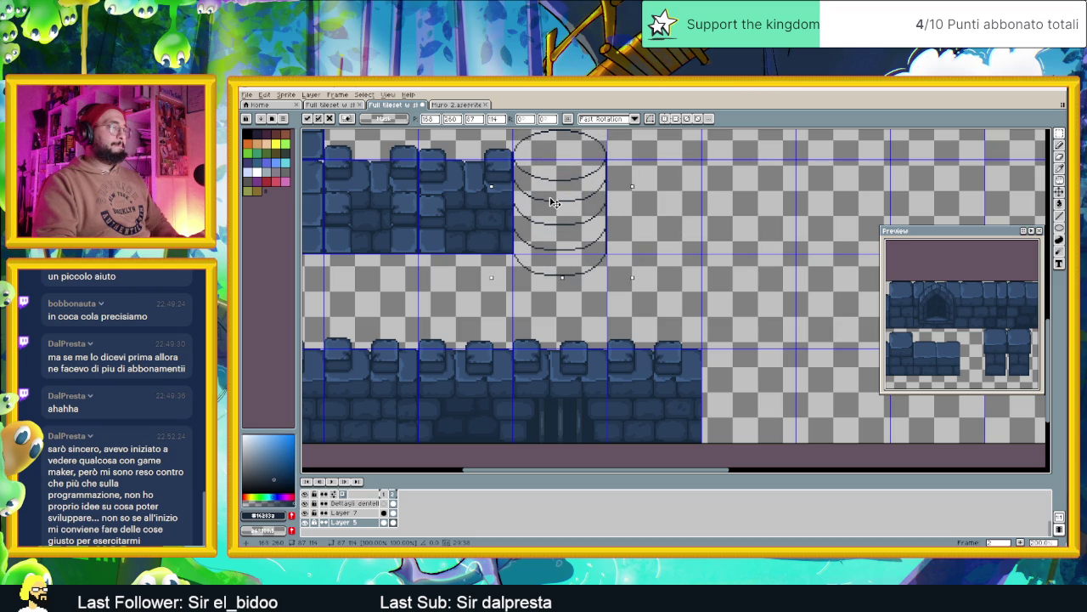
drag(670, 207, 809, 241)
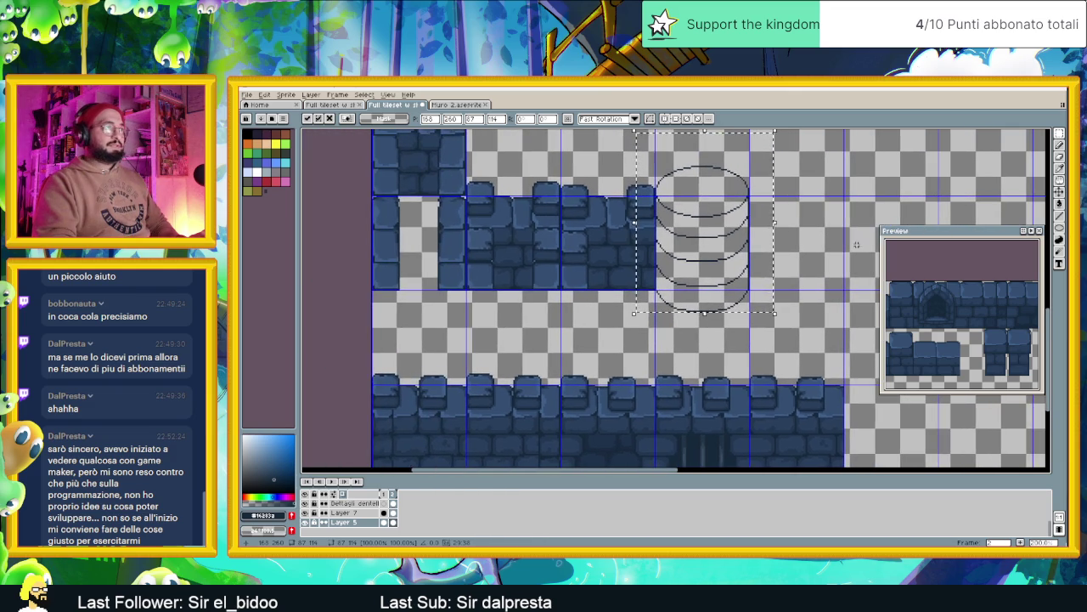
scroll(810, 242, down, 3)
scroll(765, 242, down, 1)
scroll(743, 240, up, 2)
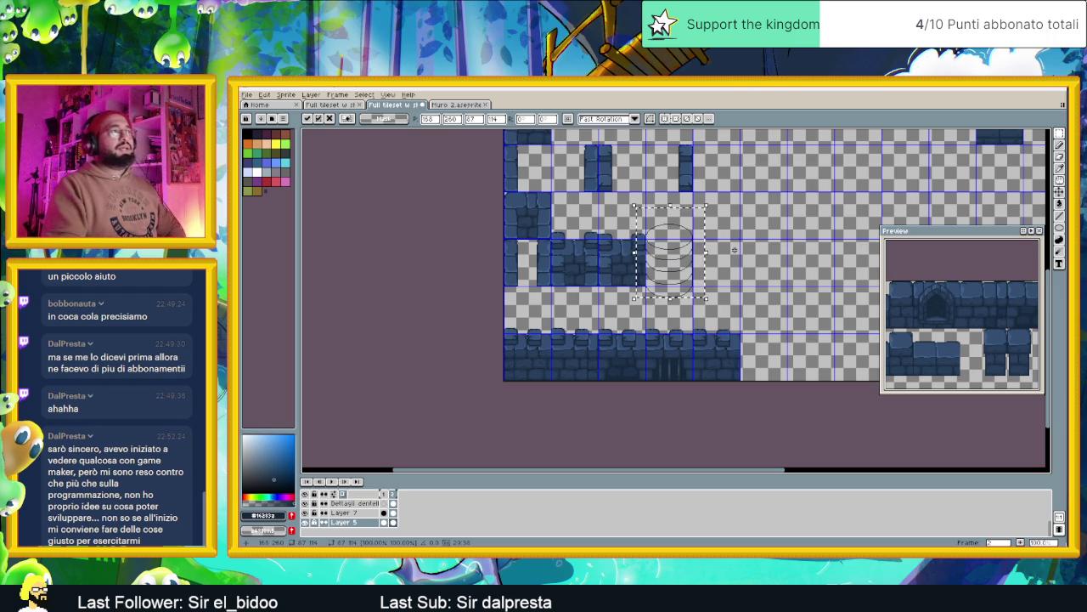
drag(678, 253, 815, 284)
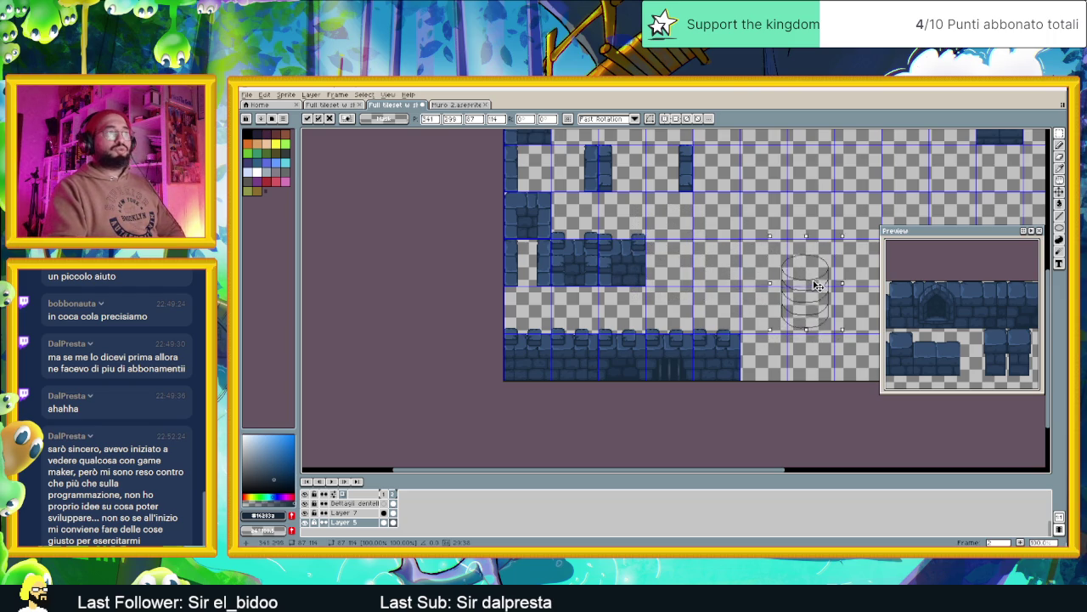
scroll(816, 289, up, 1)
Deselect with Ctrl+D to drop the moved cylinder into its tile cell.
scroll(816, 293, up, 1)
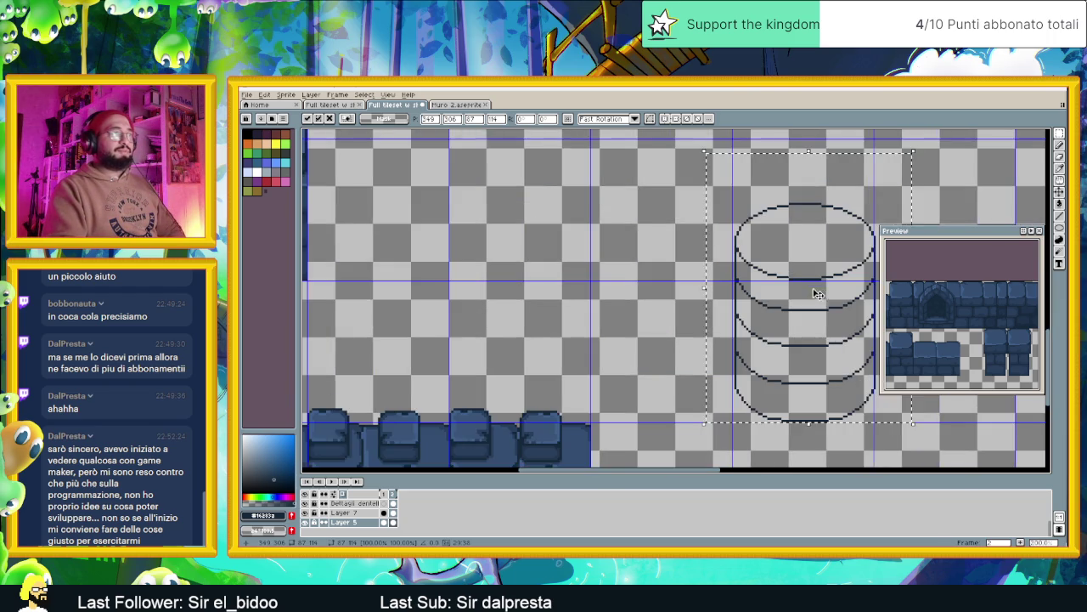
drag(820, 311, 748, 315)
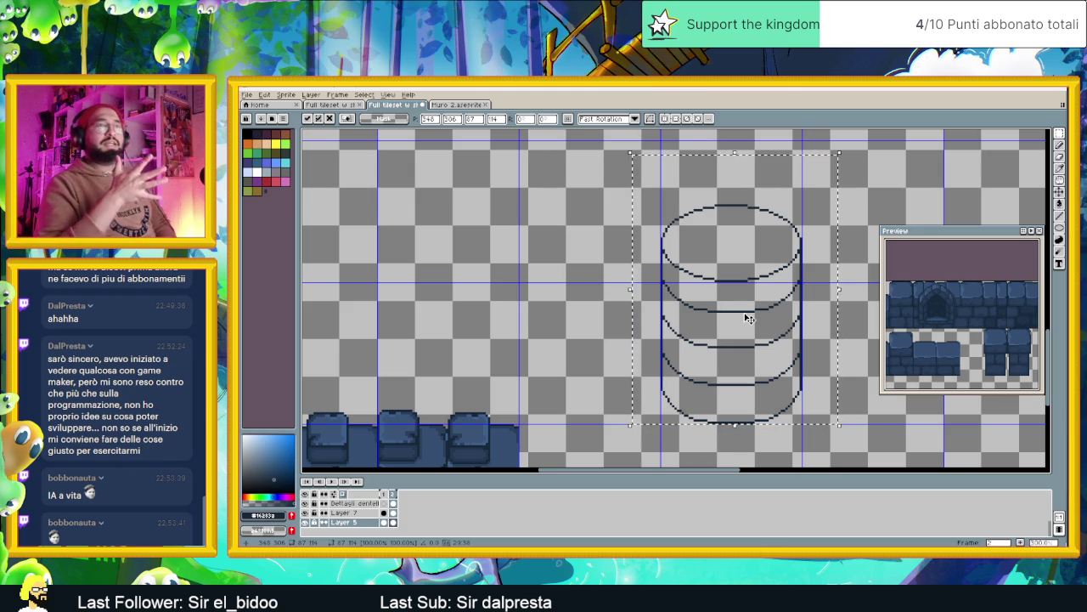
key(ctrl+d)
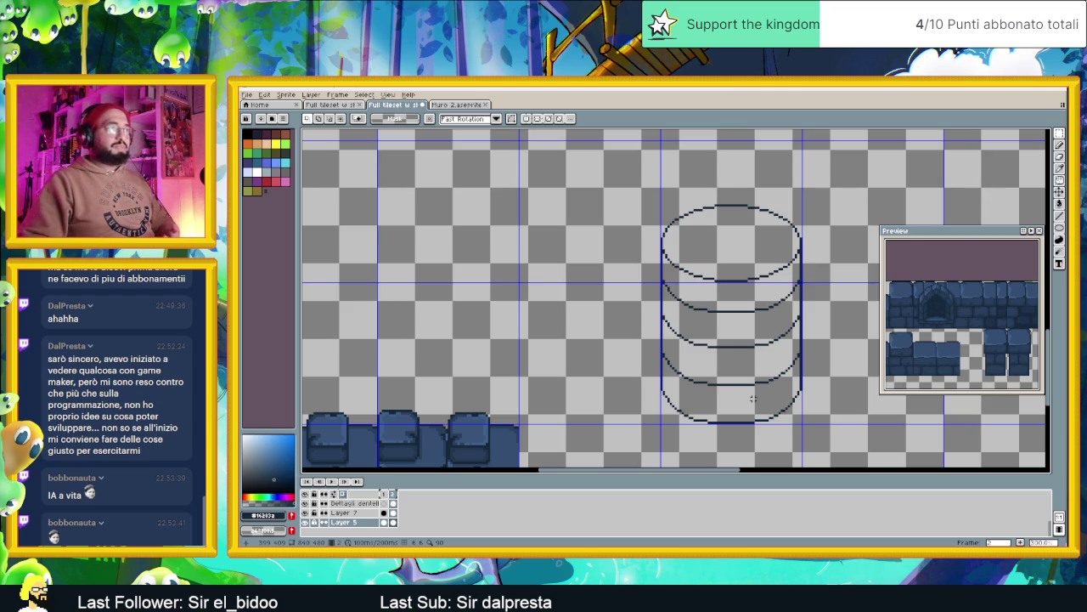
Draw another ring arc near the cylinder's base.
drag(753, 399, 690, 356)
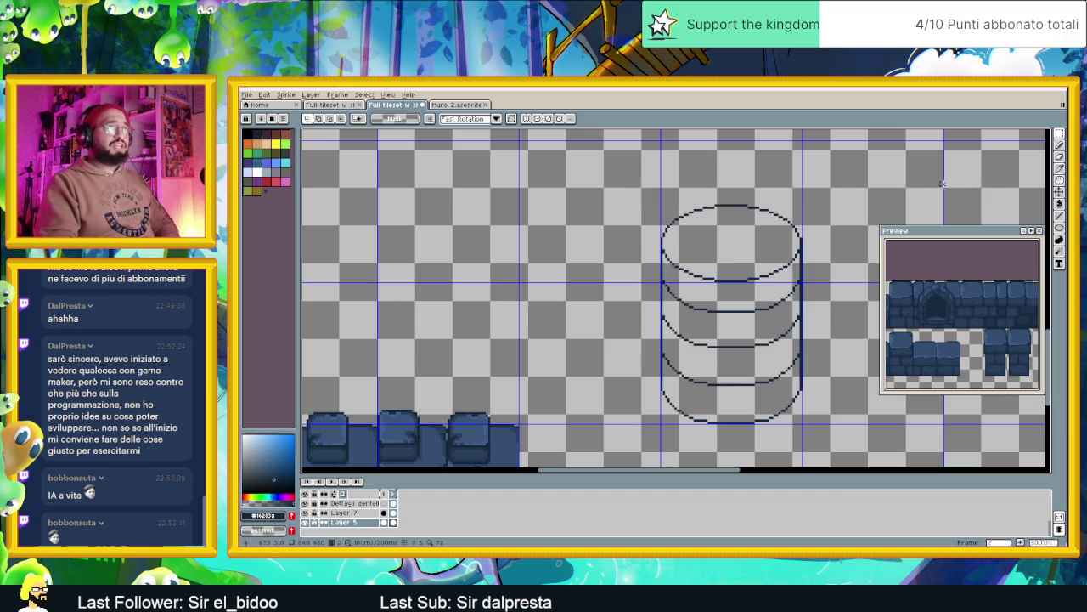
drag(629, 181, 836, 283)
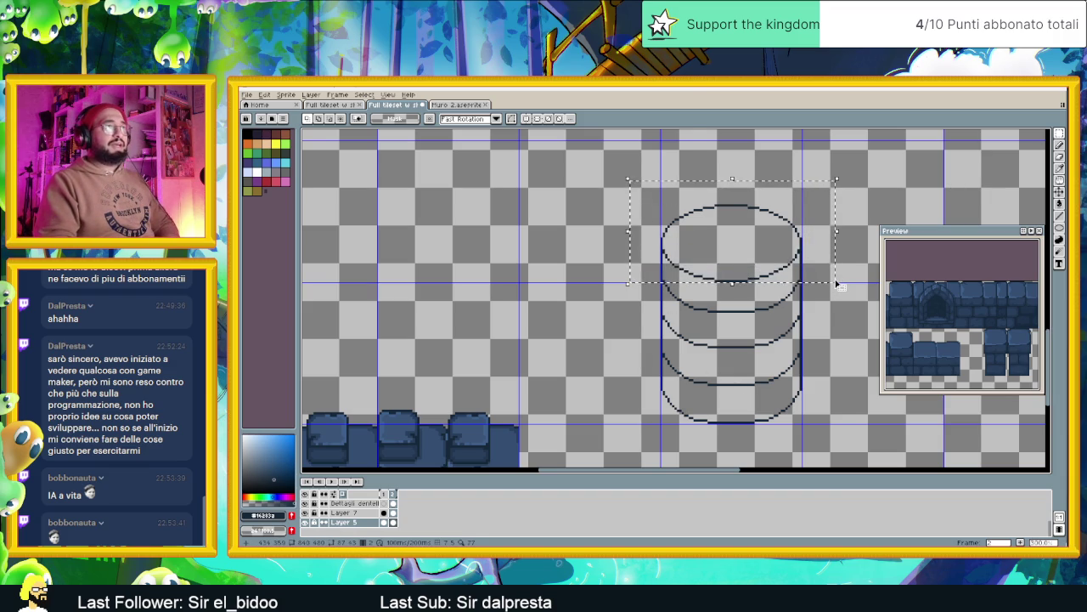
key(ctrl+d)
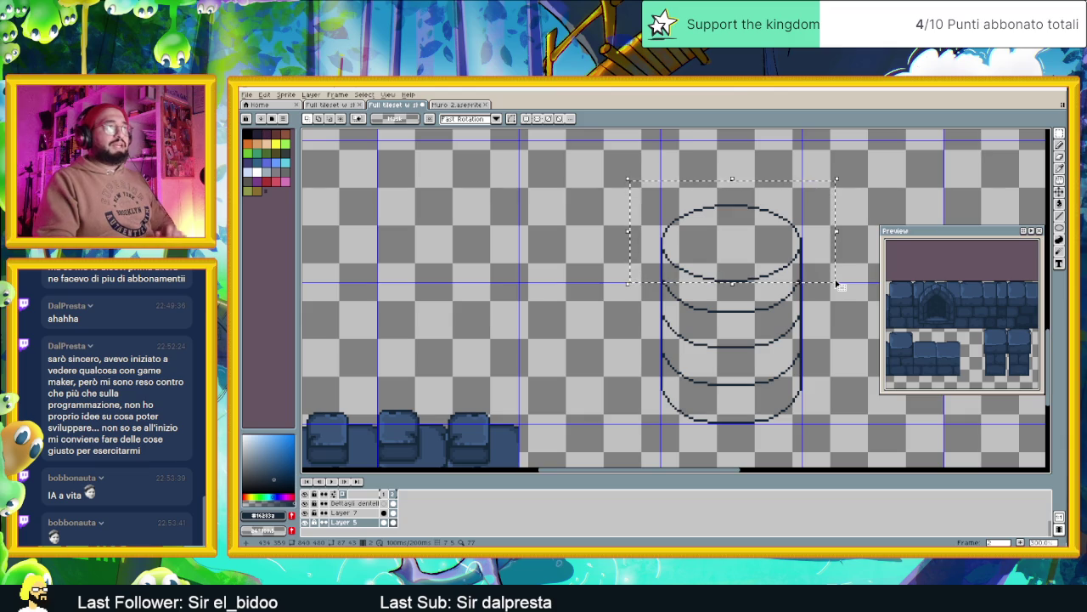
Select the cylinder's top ellipse and nudge it up one pixel.
scroll(791, 250, up, 1)
scroll(790, 249, up, 1)
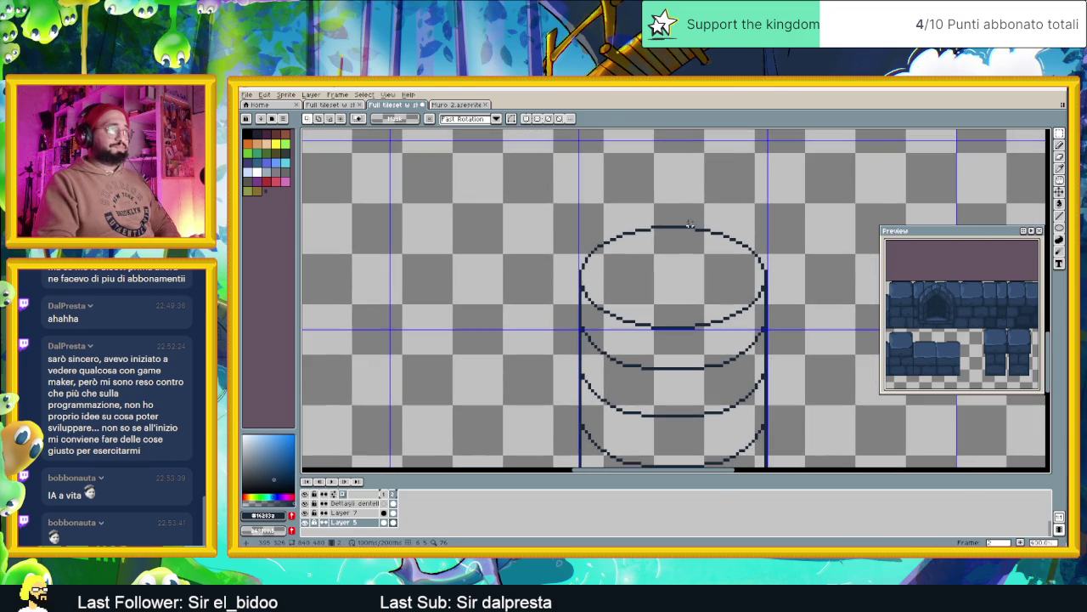
mouse_move(528, 189)
mouse_down()
mouse_move(791, 333)
mouse_move(822, 329)
mouse_up()
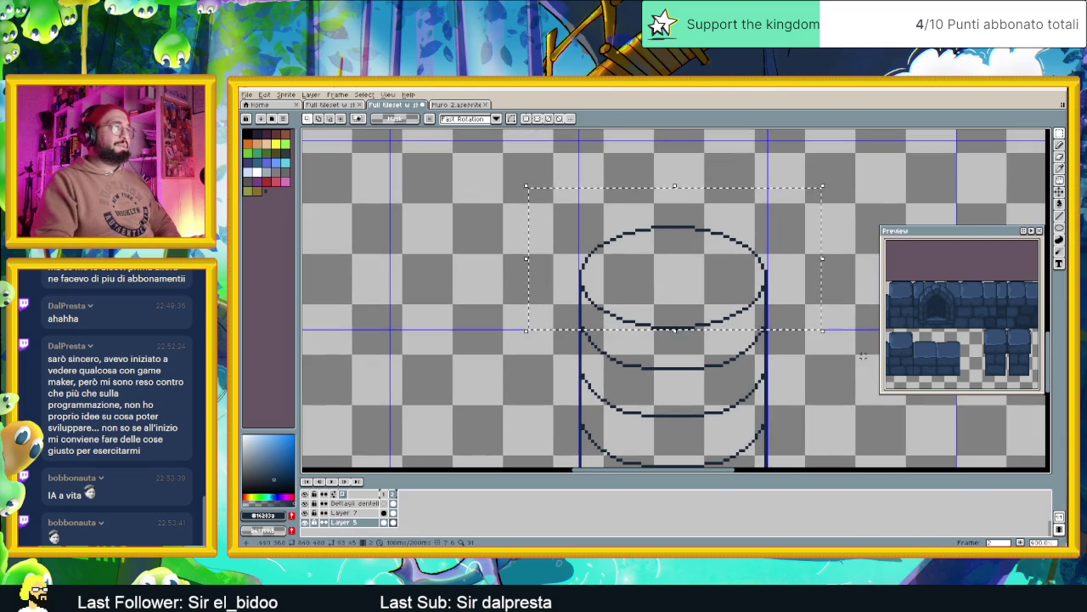
key(ctrl+d)
drag(552, 199, 823, 330)
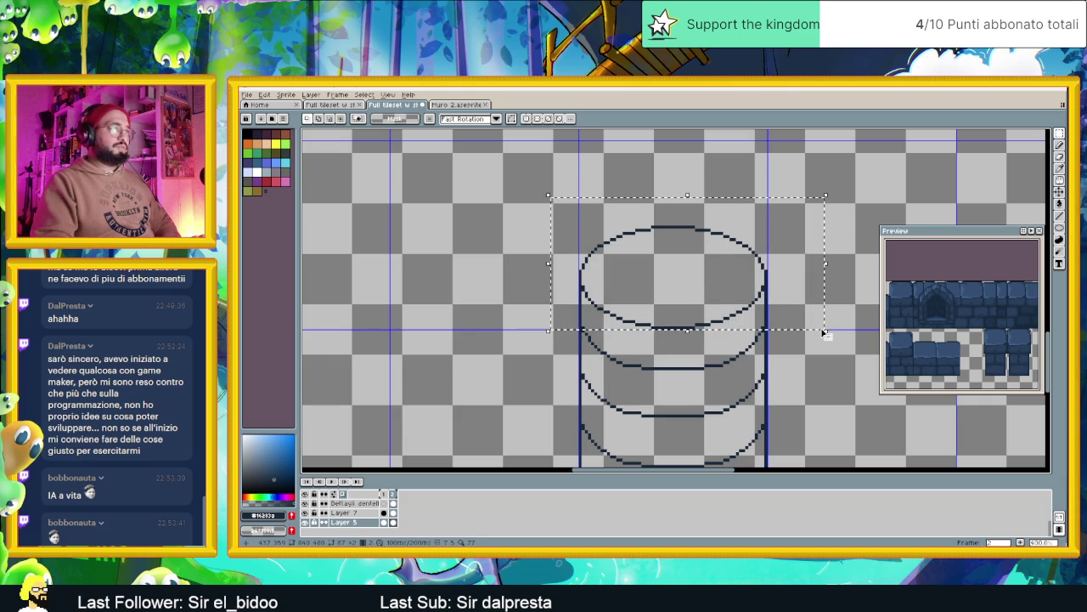
key(Up)
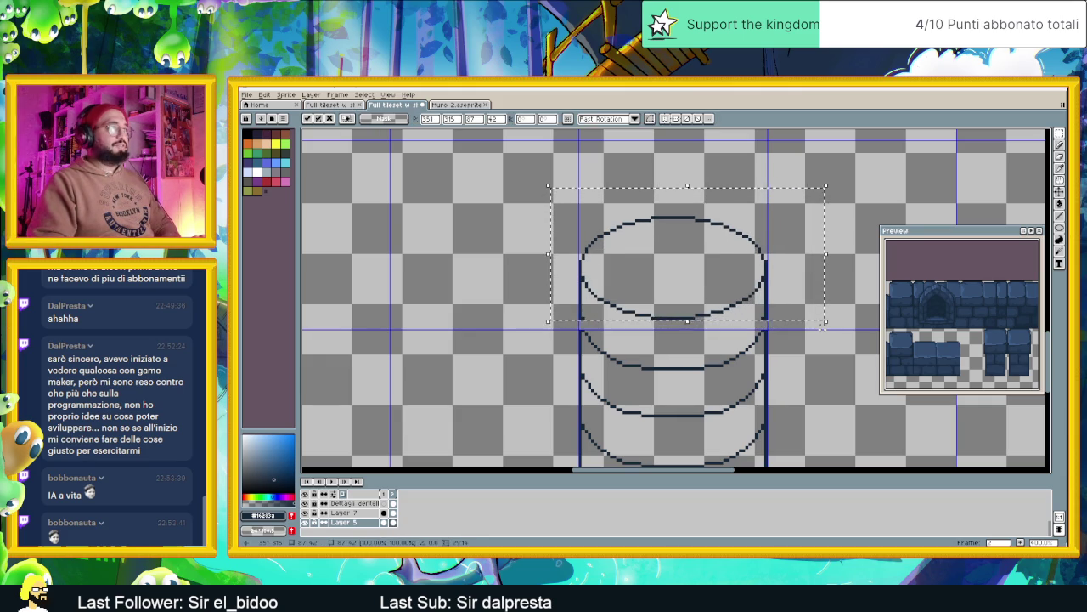
key(ctrl+d)
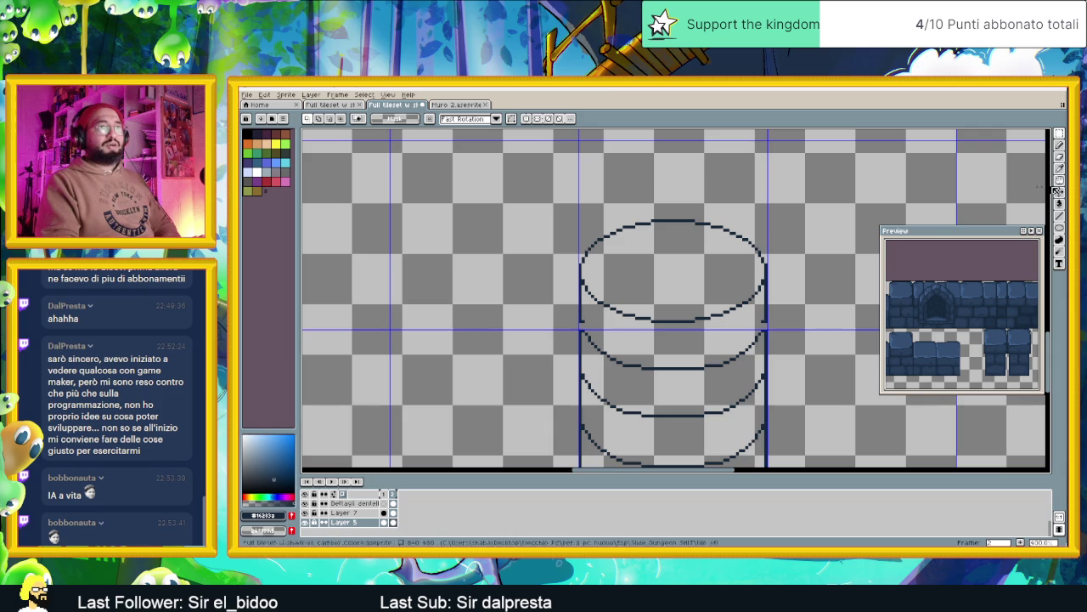
key(shift+l)
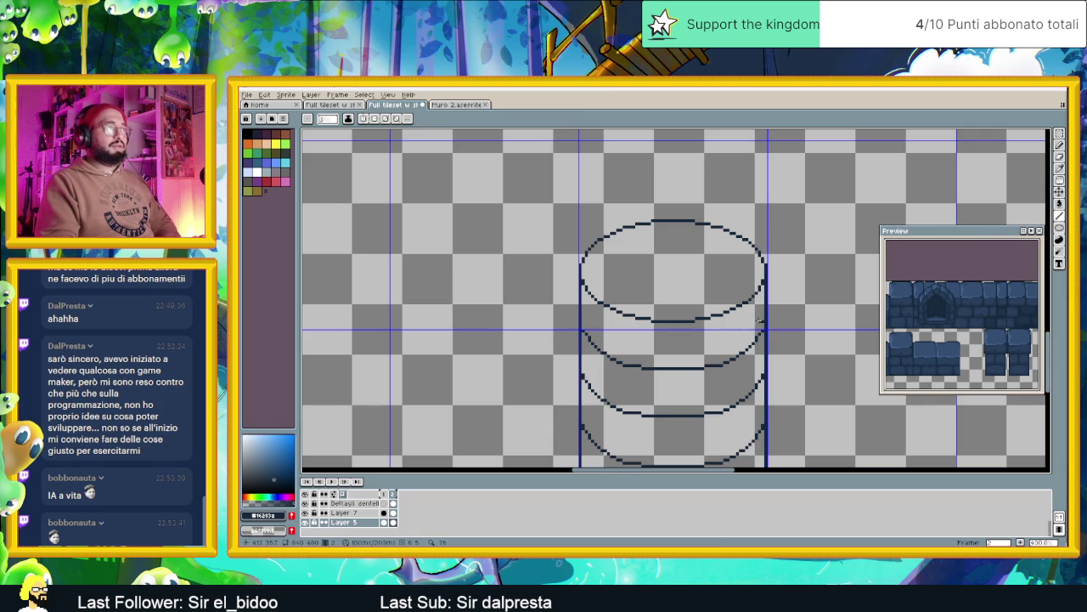
scroll(736, 354, down, 2)
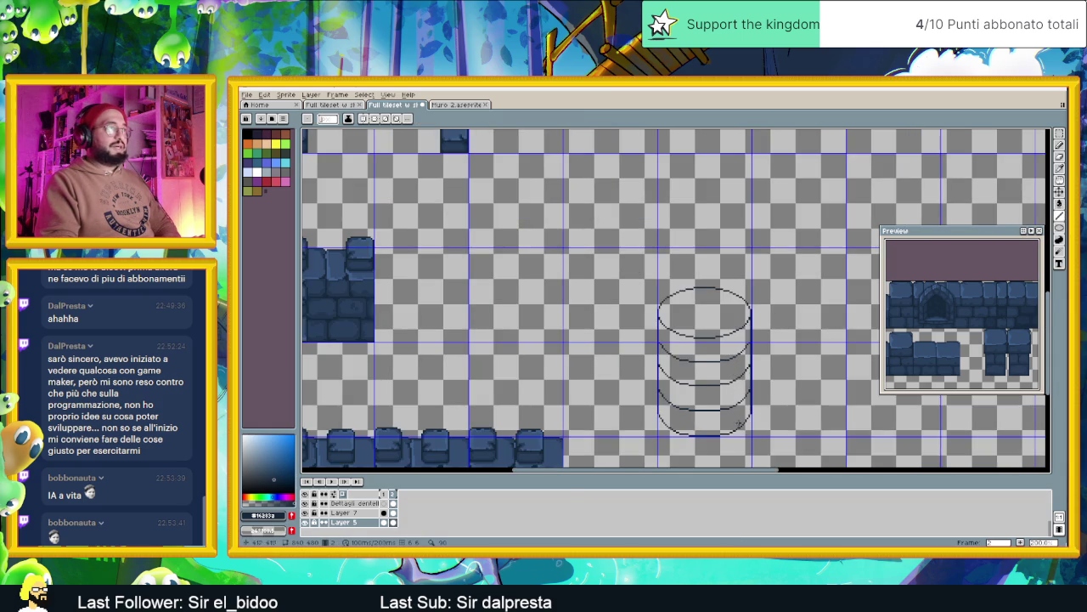
drag(738, 418, 741, 387)
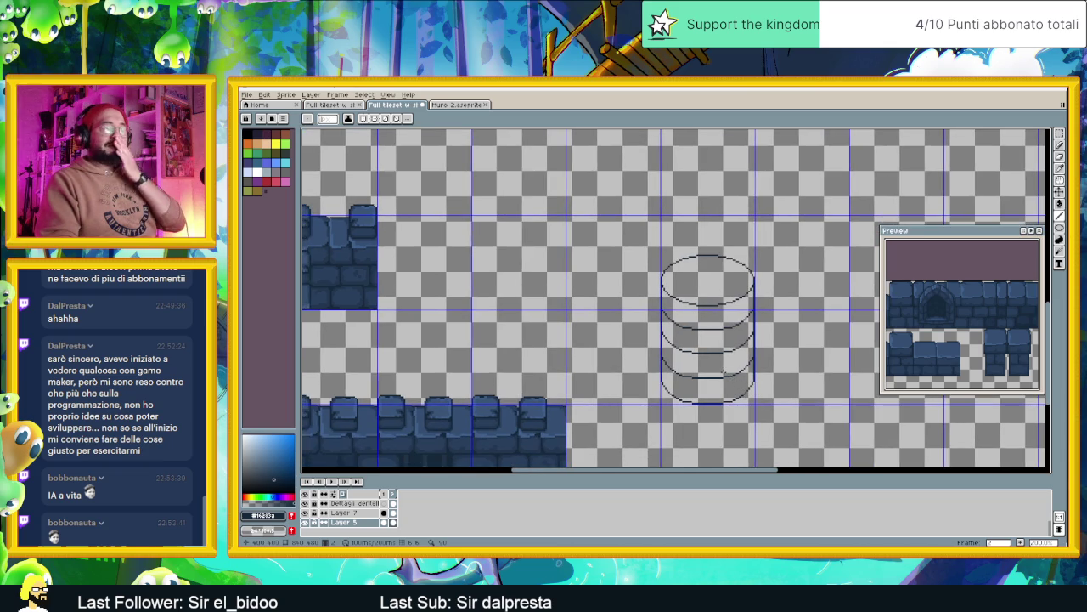
scroll(715, 384, down, 1)
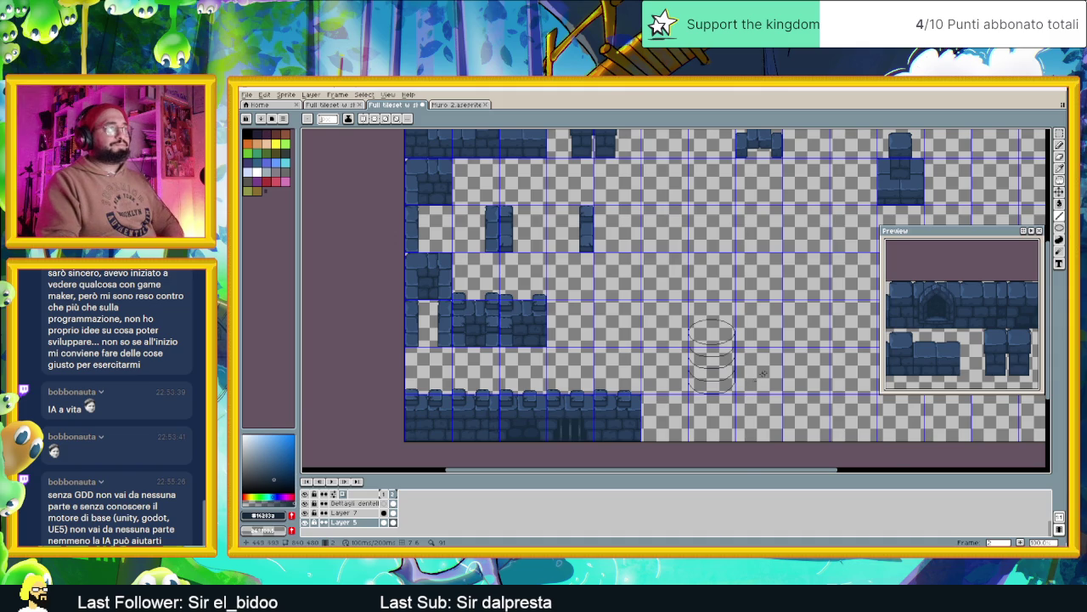
scroll(754, 380, up, 1)
scroll(754, 380, up, 1)
scroll(754, 380, up, 1)
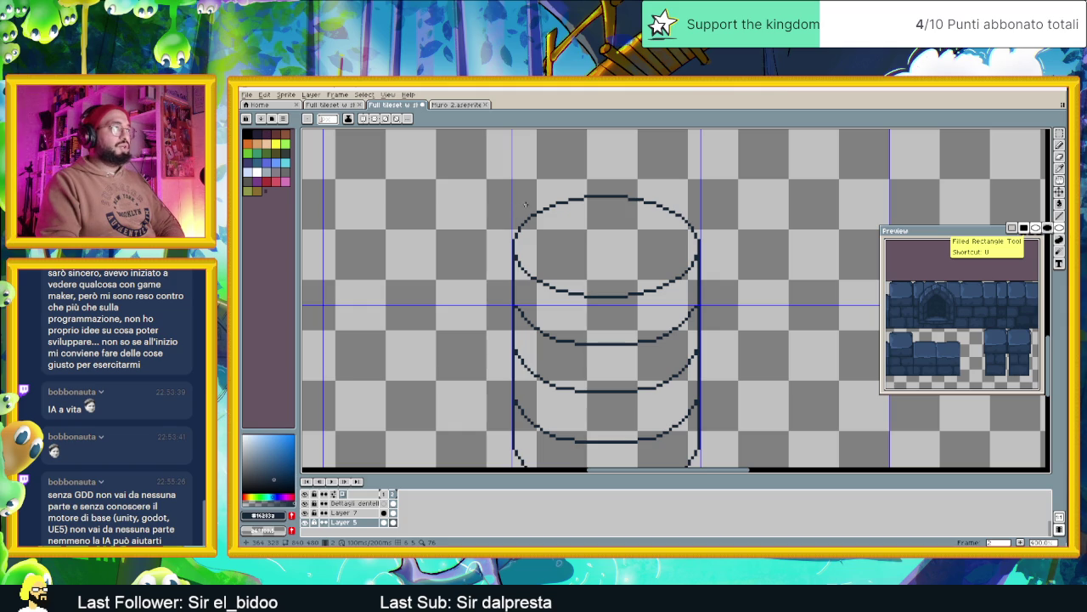
drag(525, 204, 682, 280)
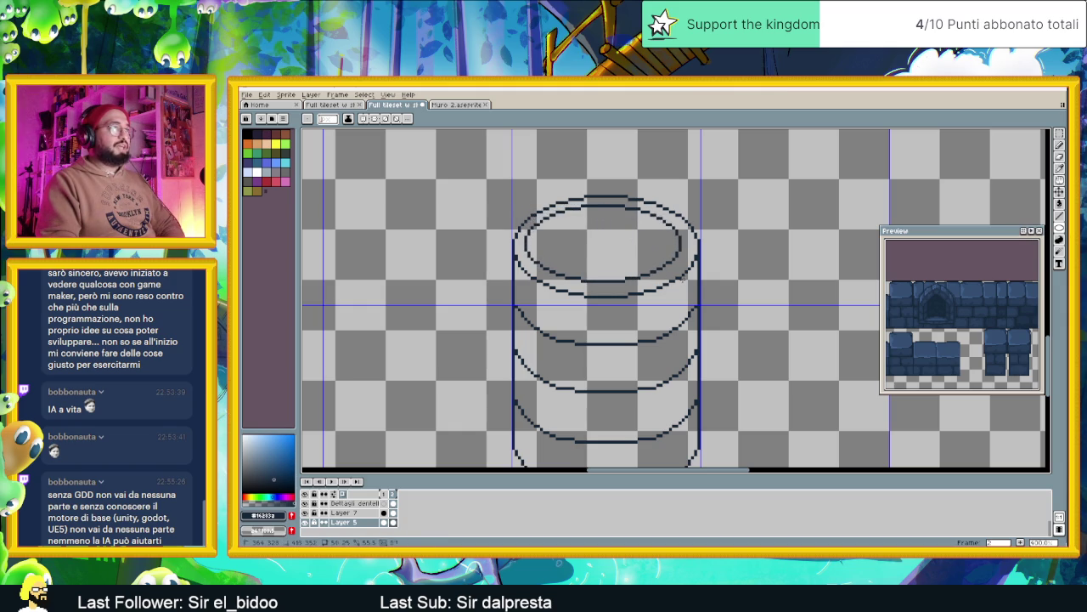
key(ctrl+z)
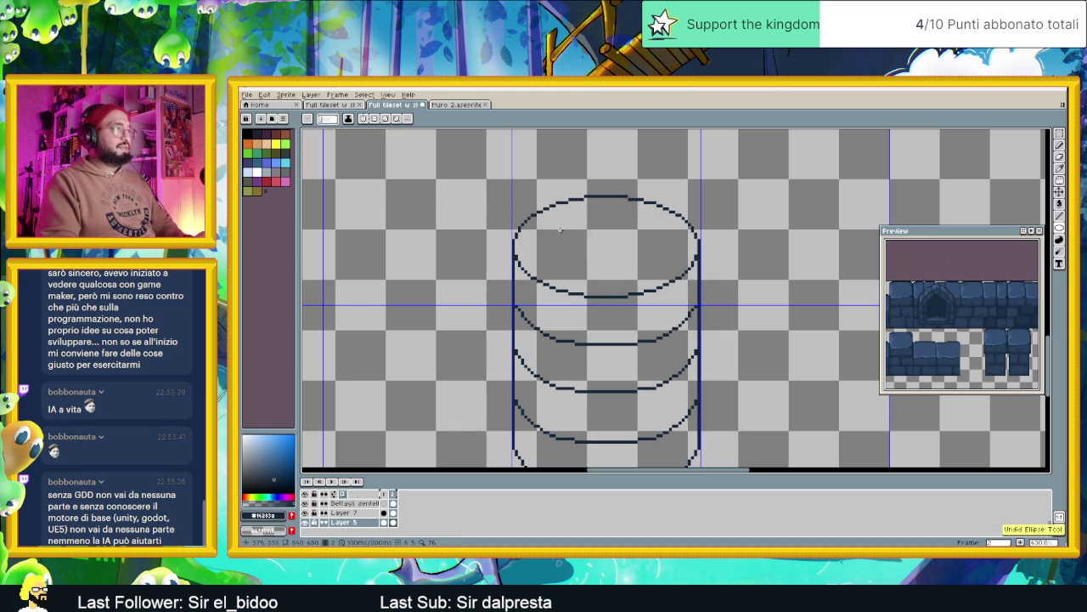
drag(550, 224, 663, 266)
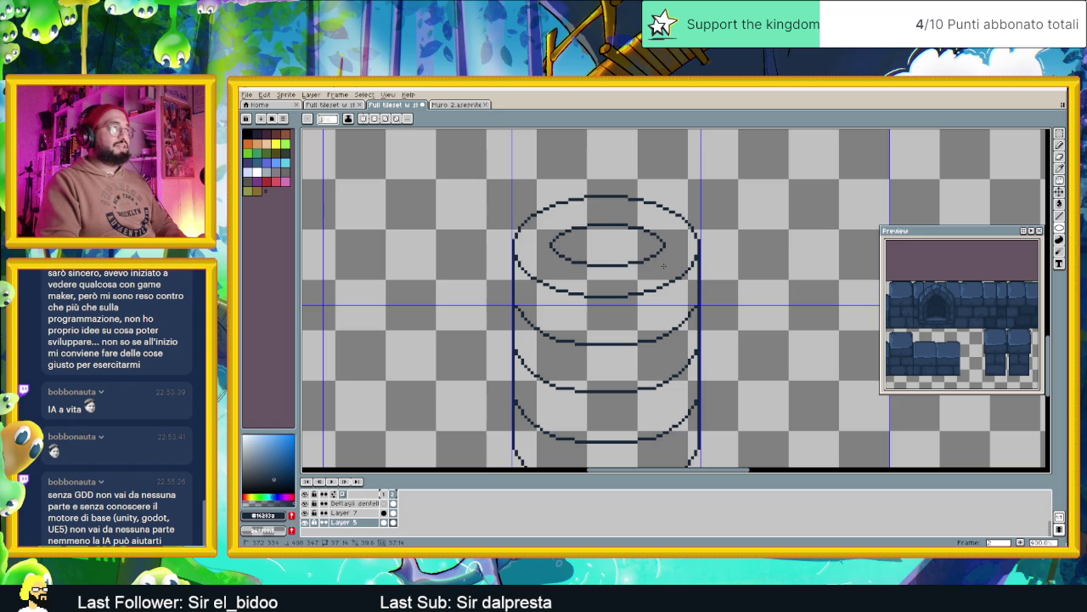
scroll(663, 266, down, 2)
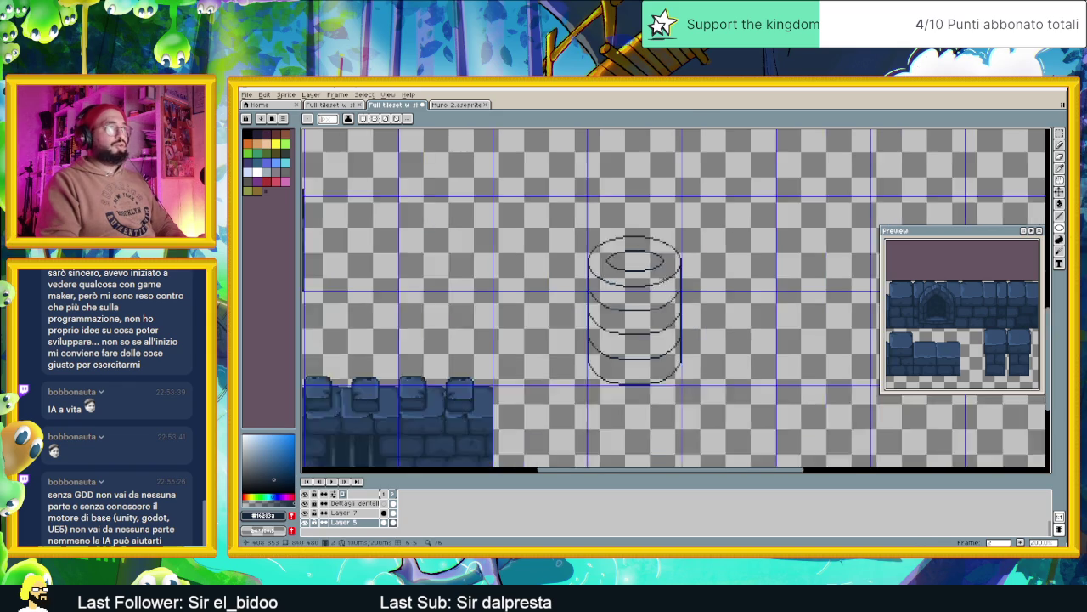
scroll(661, 287, down, 1)
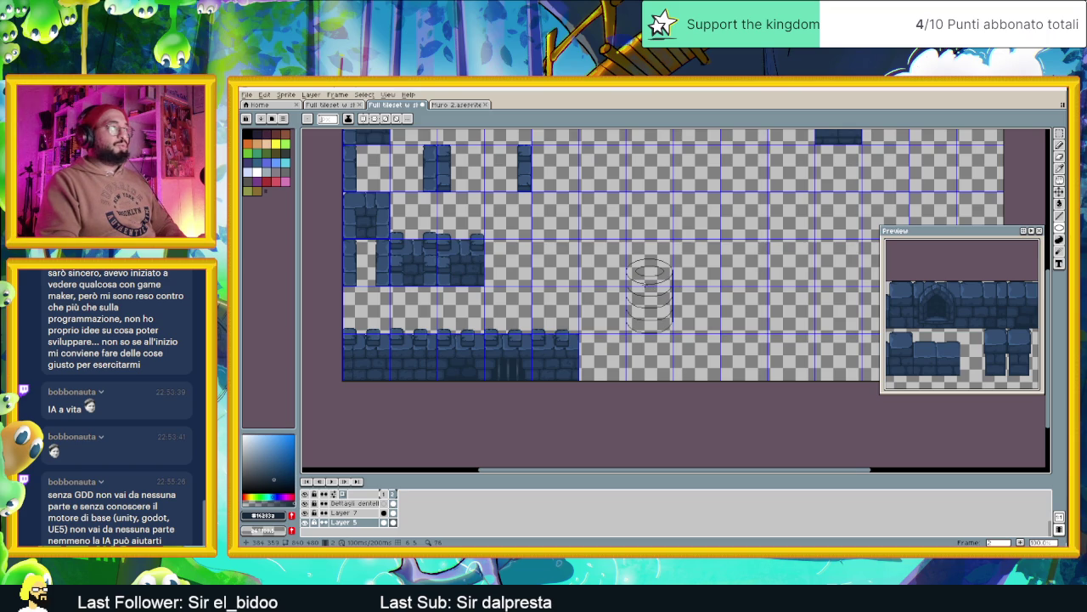
scroll(650, 287, up, 1)
drag(652, 273, 693, 325)
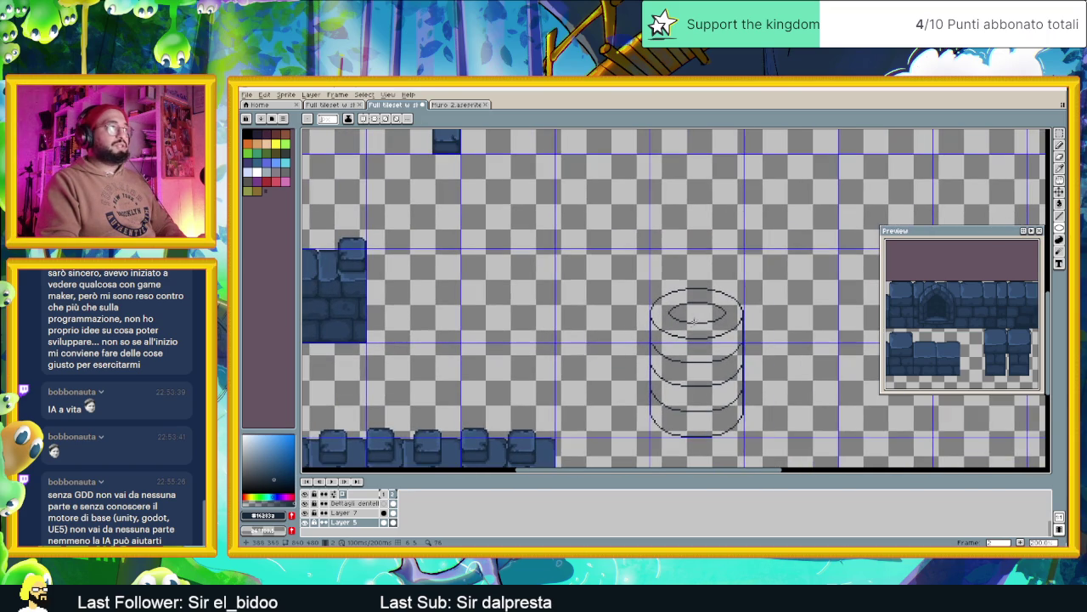
click(1059, 135)
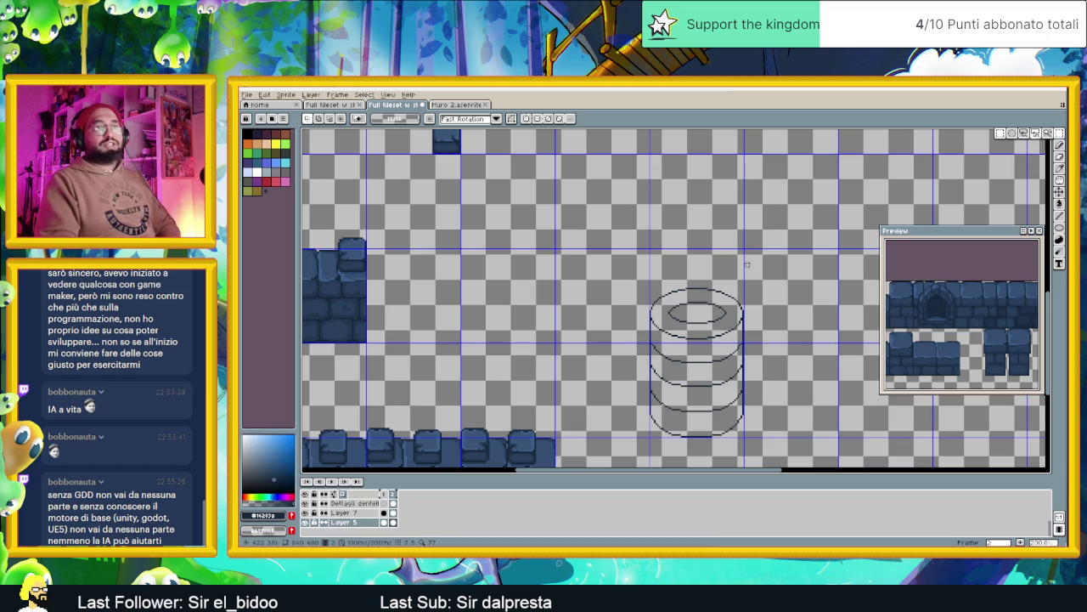
scroll(671, 298, down, 1)
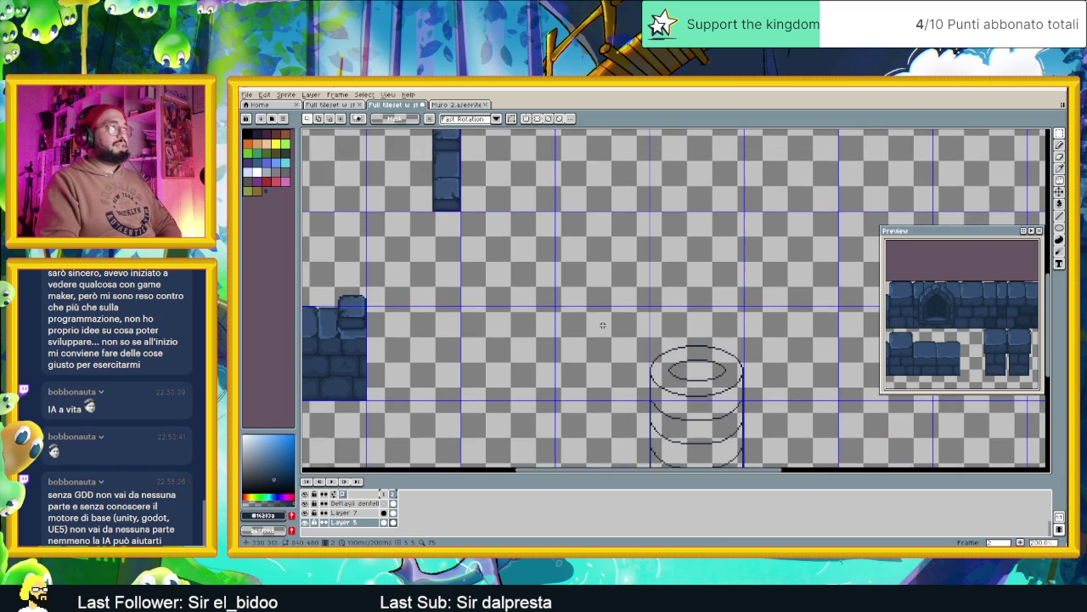
scroll(601, 325, down, 1)
scroll(658, 351, up, 1)
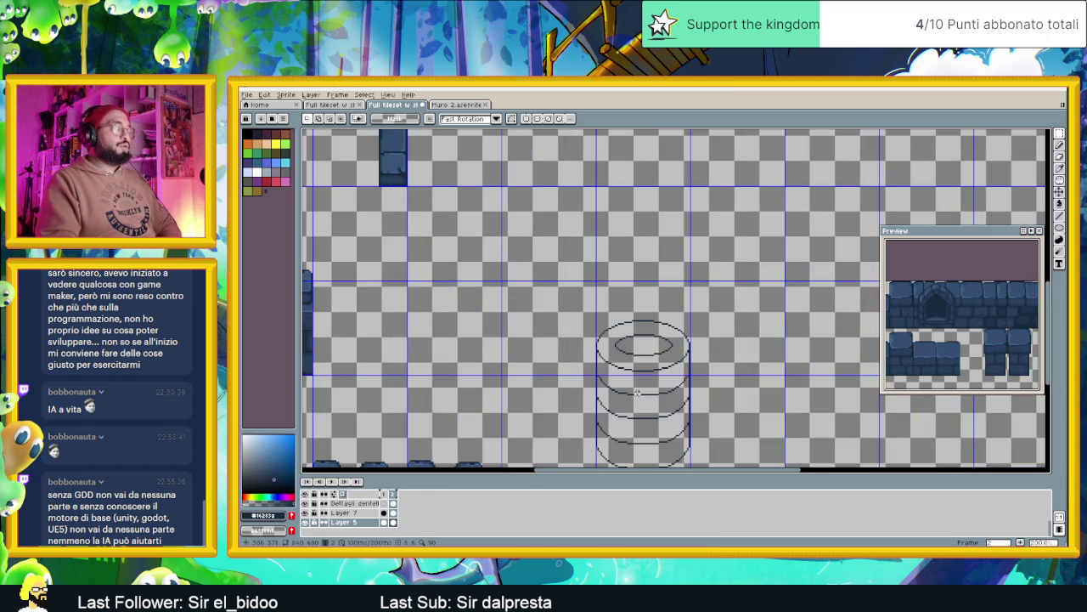
drag(637, 393, 652, 284)
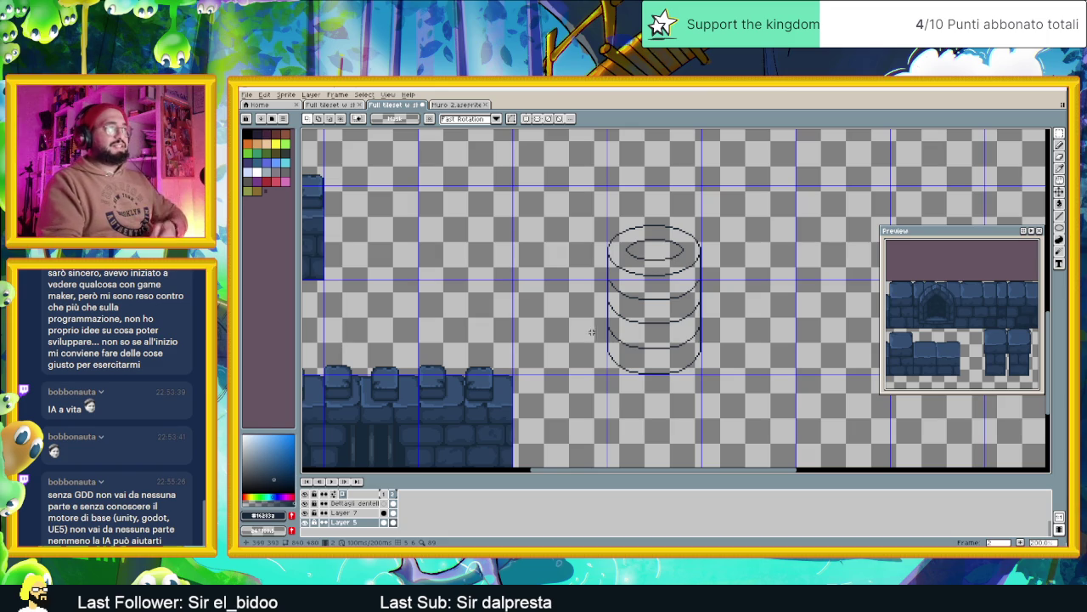
Reposition sections of the inner top ellipse and round off its right tip.
scroll(676, 250, up, 1)
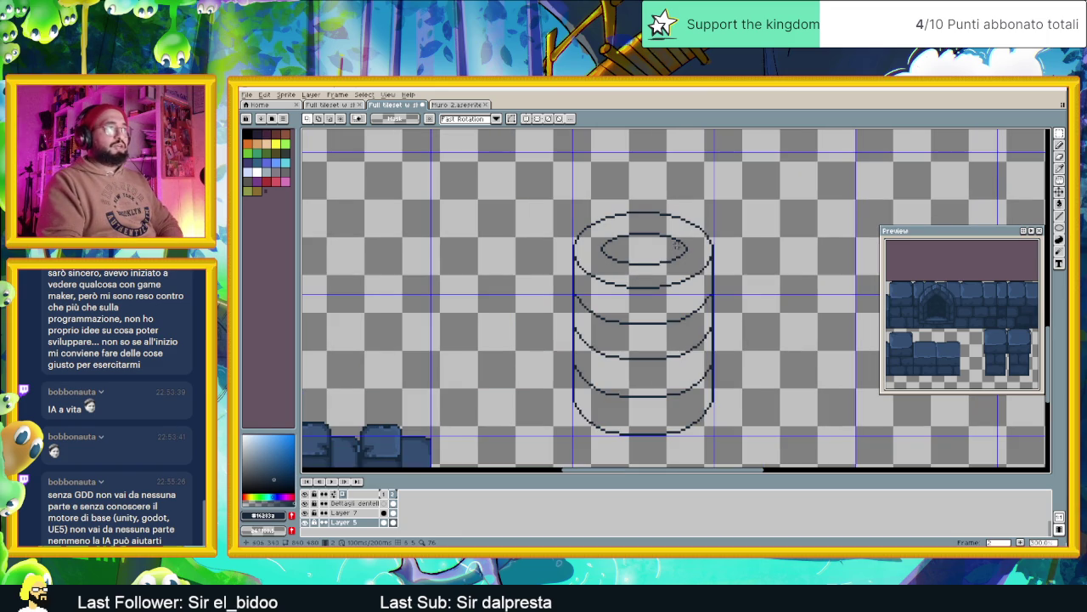
scroll(684, 244, up, 1)
drag(691, 227, 631, 278)
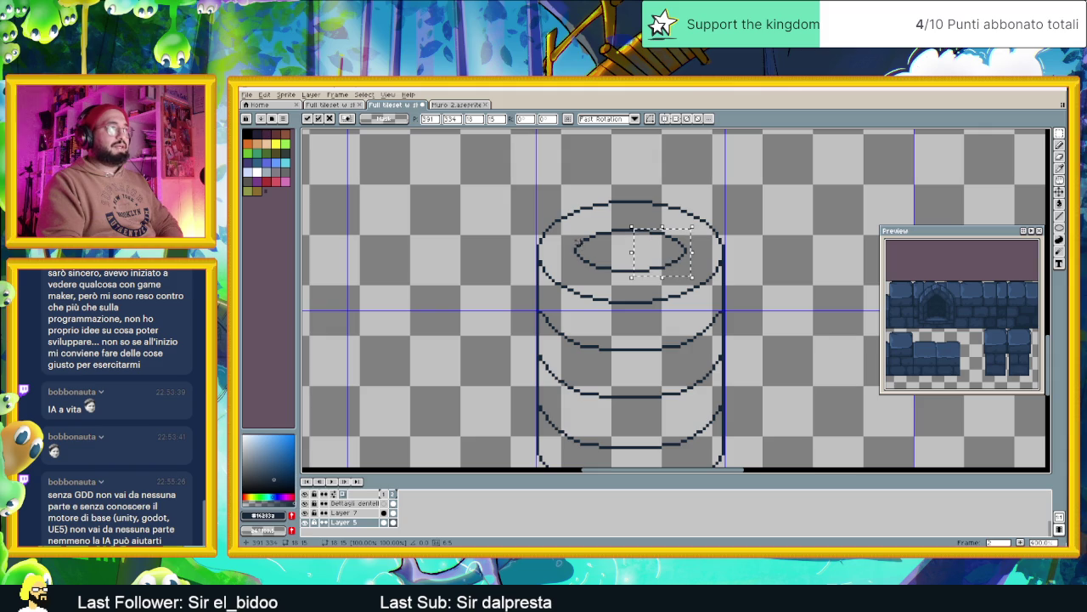
drag(574, 228, 623, 274)
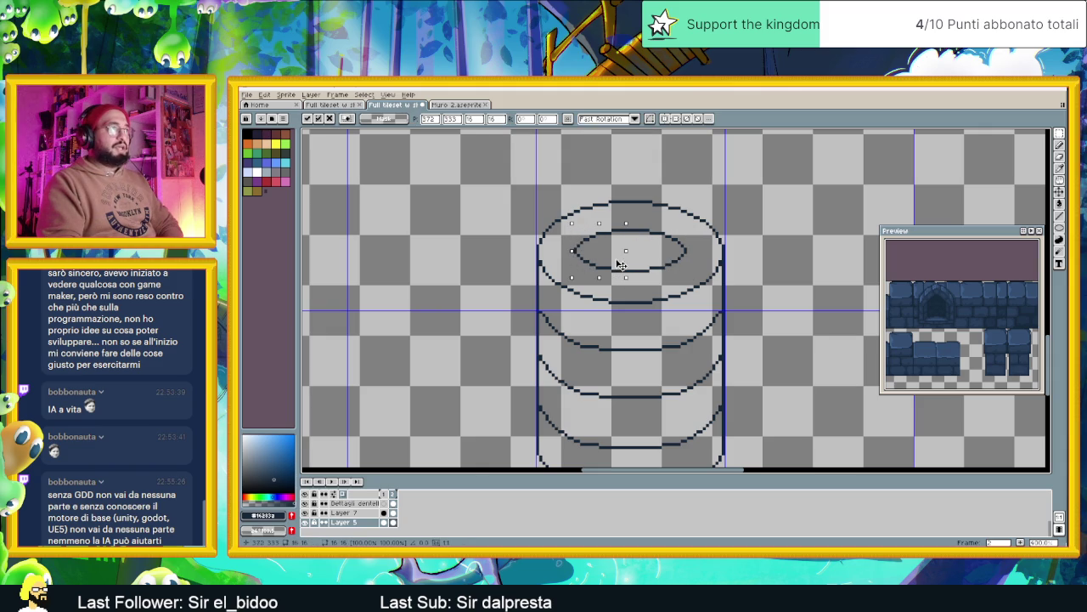
mouse_move(686, 228)
mouse_down()
mouse_move(576, 251)
mouse_move(620, 248)
mouse_up()
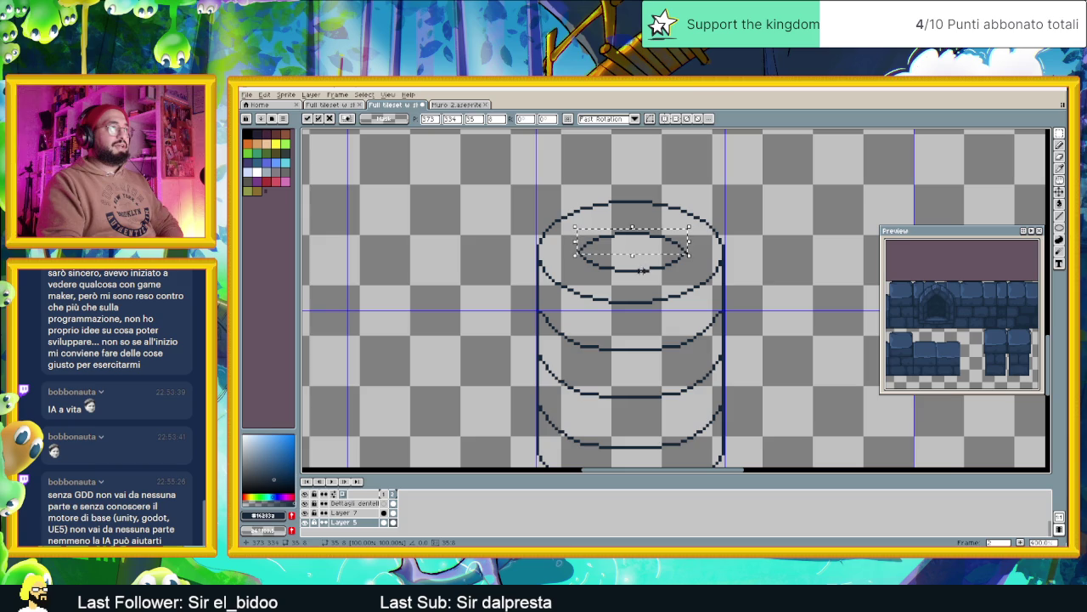
key(ctrl+d)
click(688, 247)
key(m)
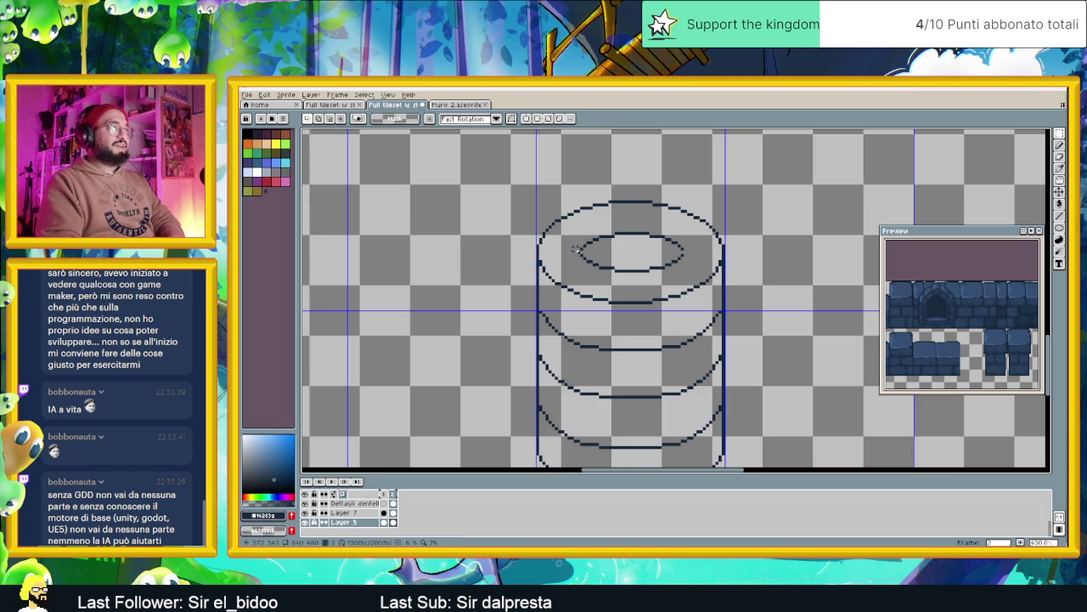
scroll(595, 254, up, 1)
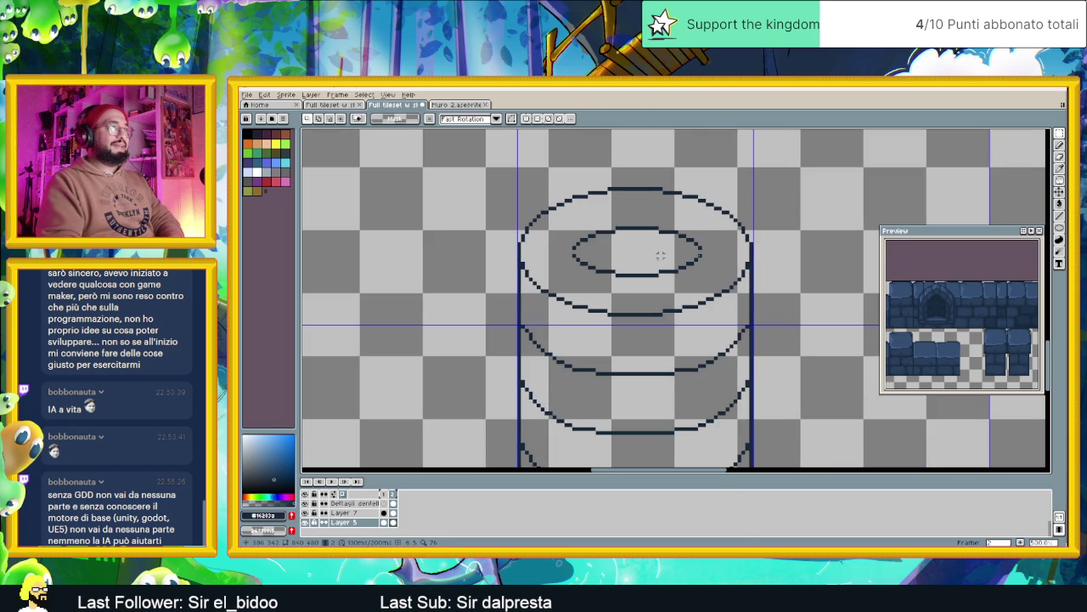
click(1060, 145)
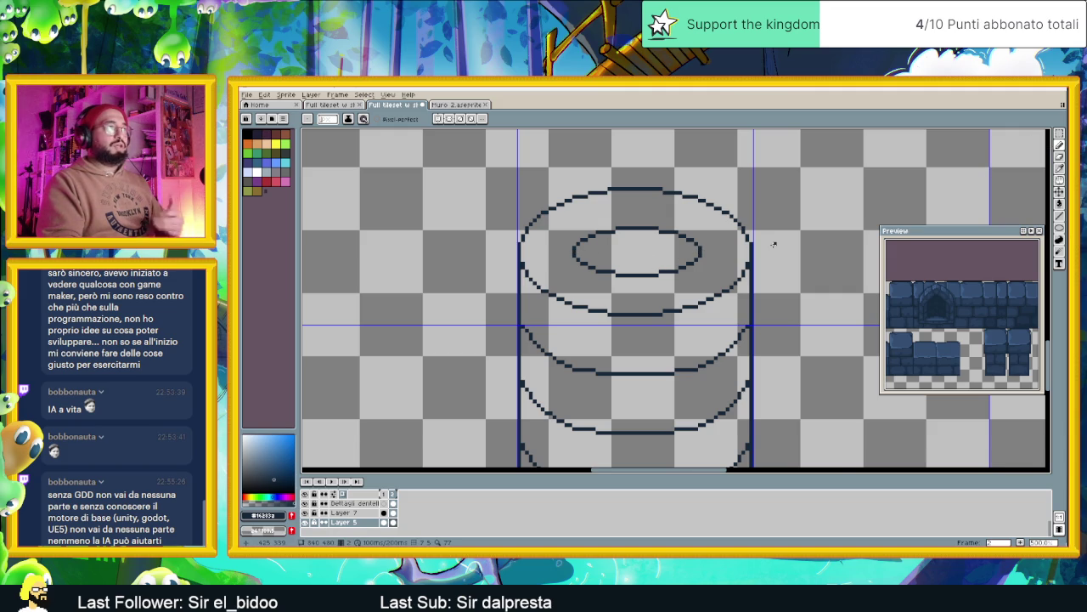
scroll(764, 244, down, 1)
scroll(760, 248, down, 1)
scroll(757, 250, down, 1)
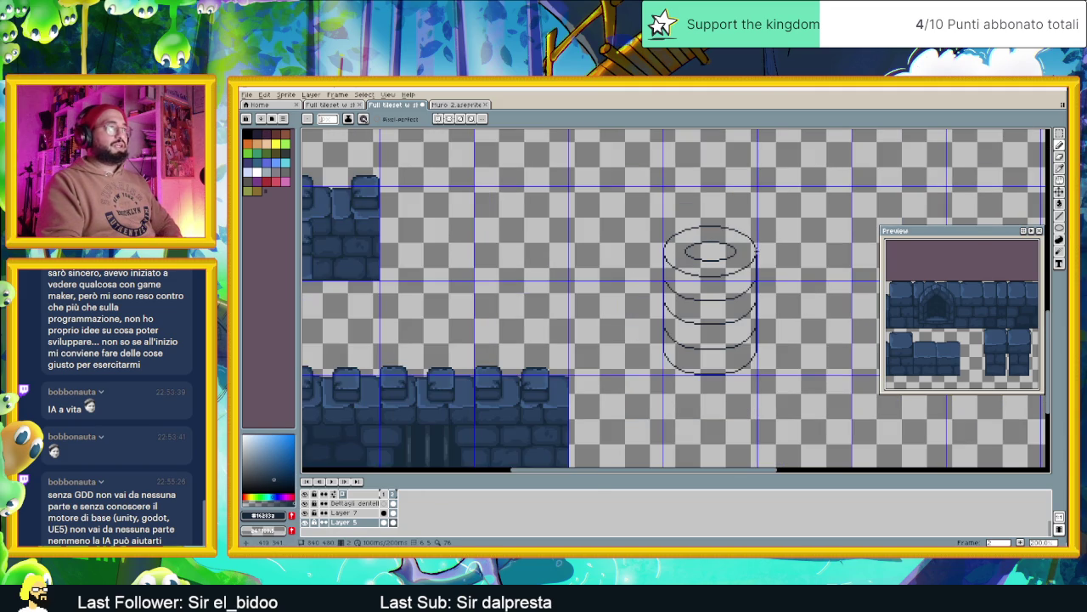
scroll(740, 253, down, 1)
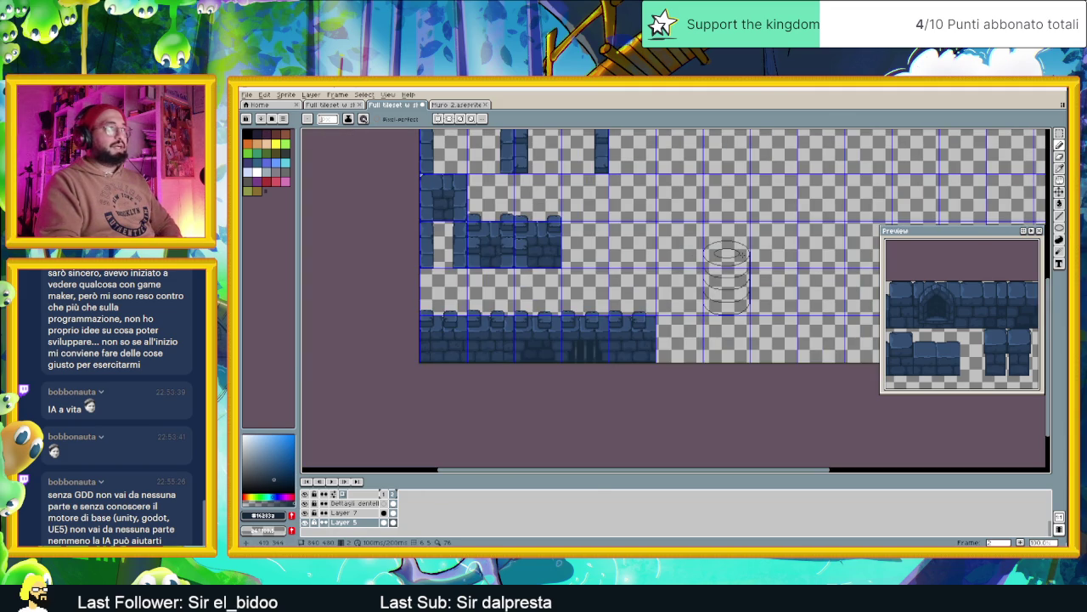
scroll(732, 249, up, 2)
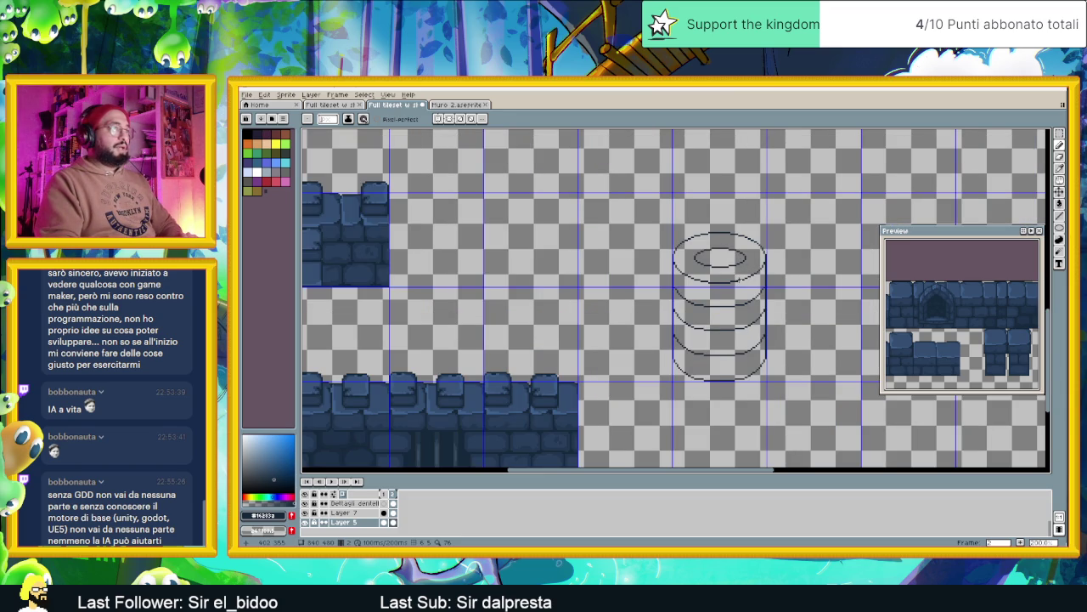
scroll(740, 276, down, 2)
scroll(740, 276, up, 2)
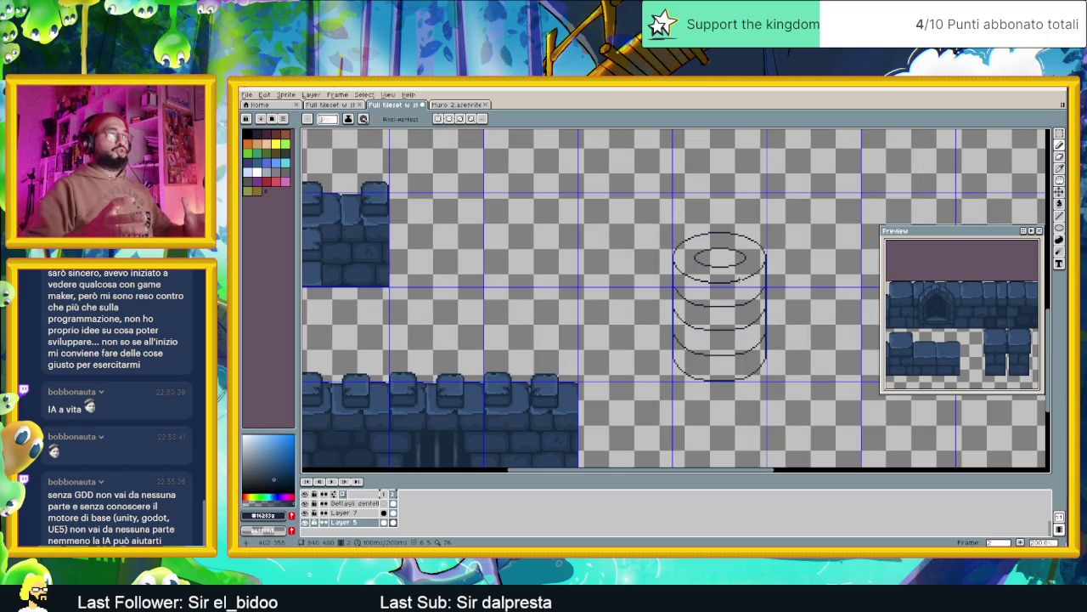
scroll(755, 284, up, 1)
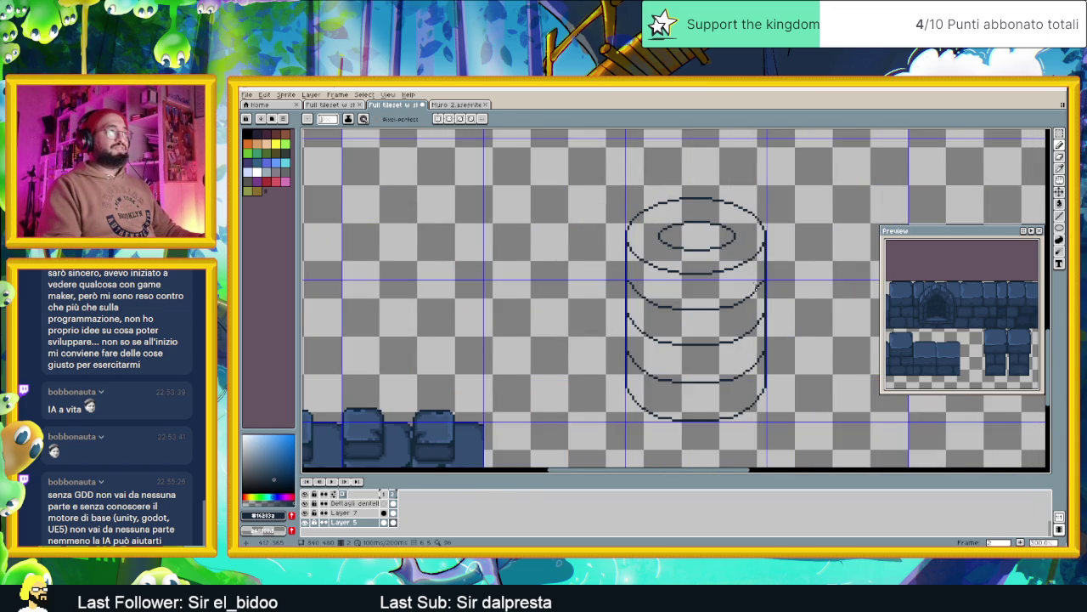
scroll(755, 284, up, 1)
click(1060, 146)
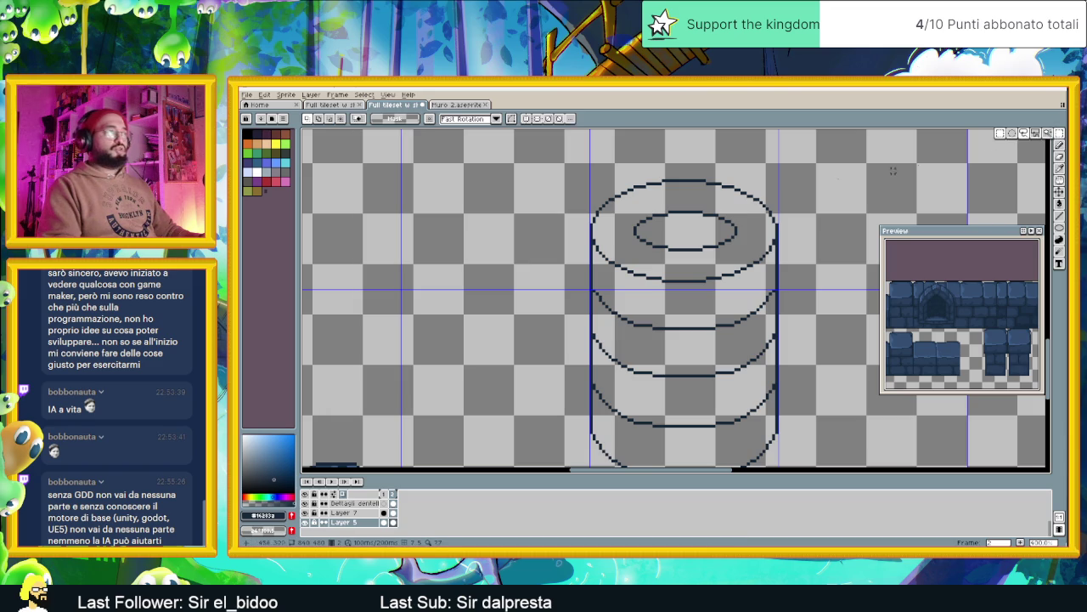
Shift the right part of the cylinder's inner top ellipse to even the opening, then deselect.
drag(732, 204, 714, 245)
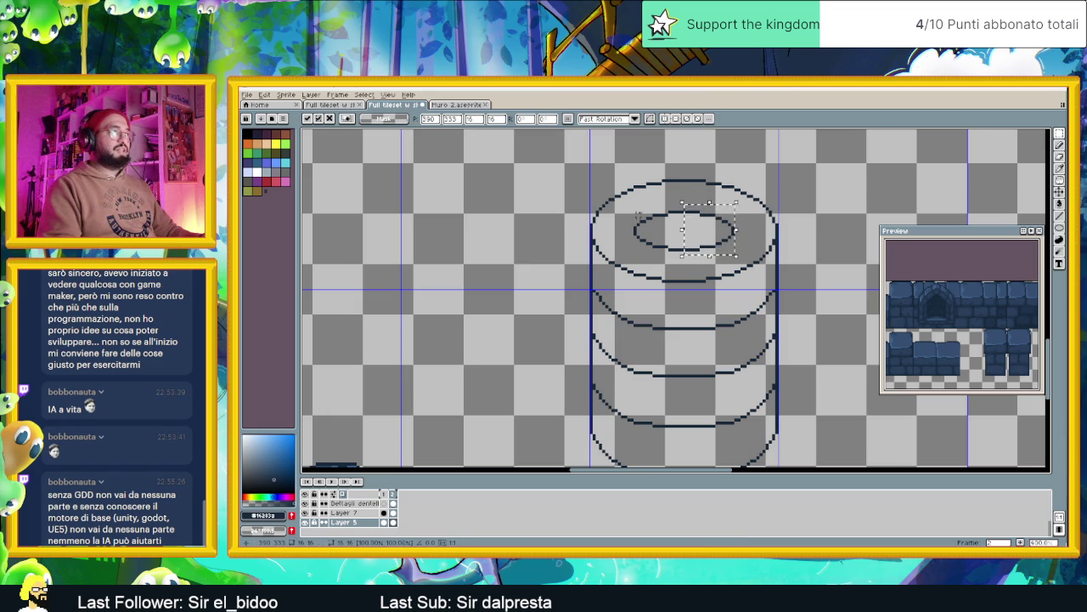
key(ctrl+d)
drag(632, 204, 685, 255)
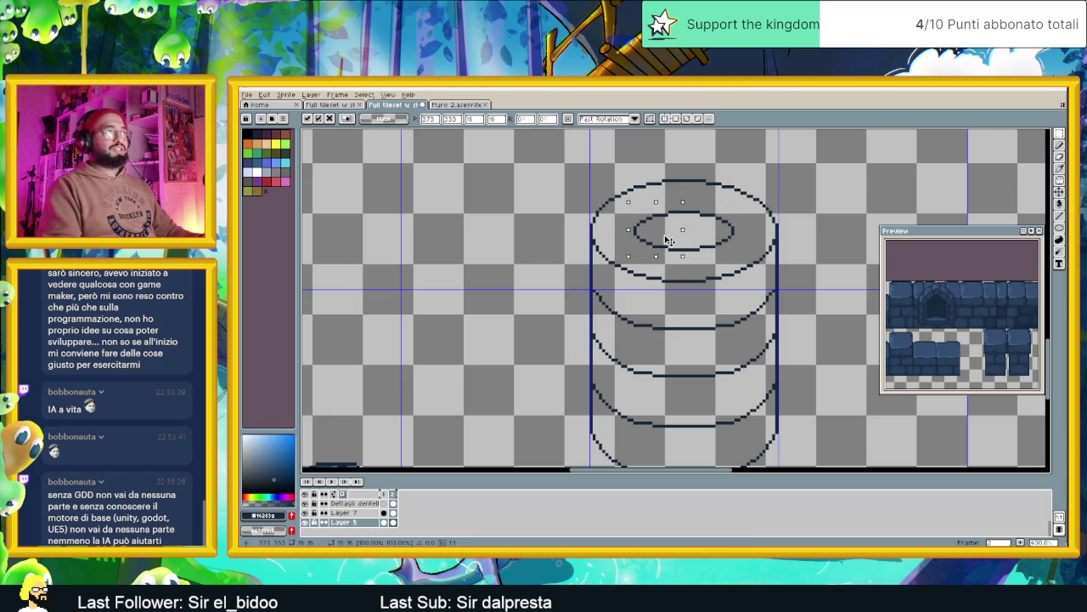
key(ctrl+d)
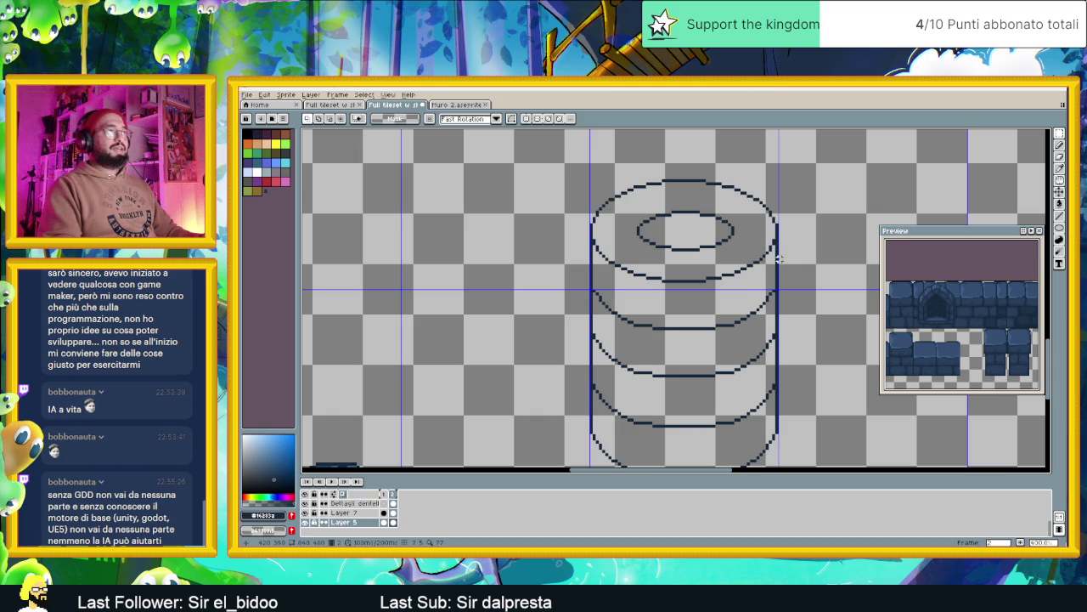
scroll(792, 255, down, 1)
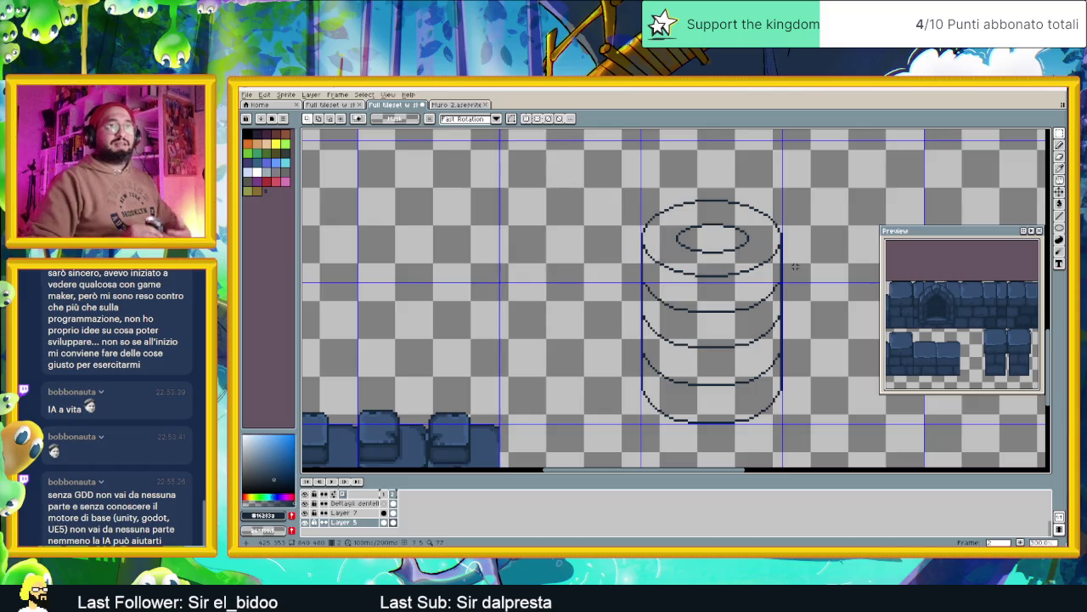
scroll(794, 266, down, 2)
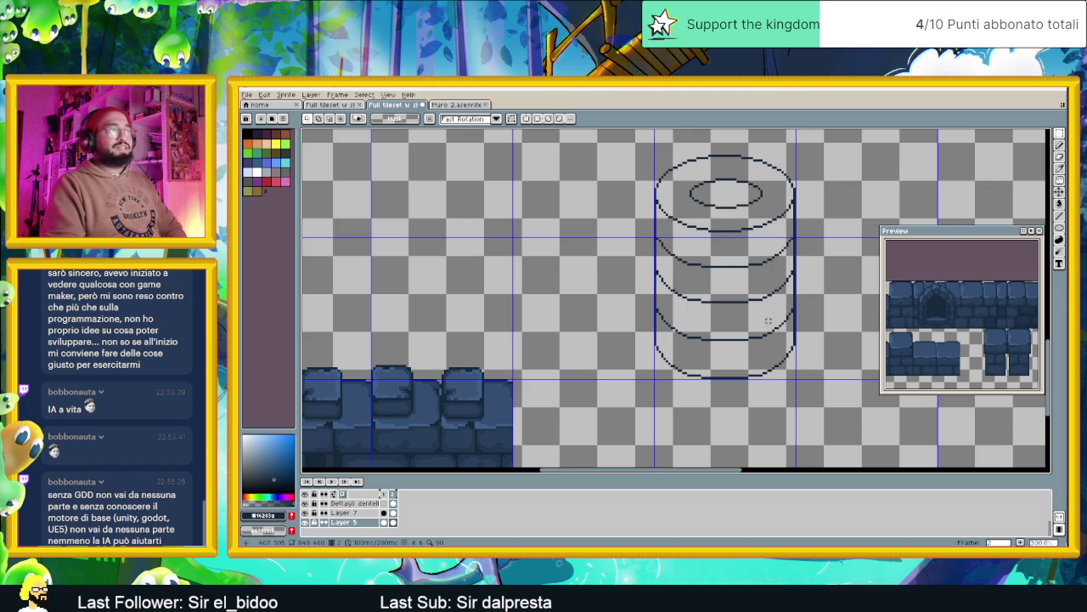
scroll(722, 323, down, 1)
scroll(722, 322, down, 1)
scroll(735, 327, up, 1)
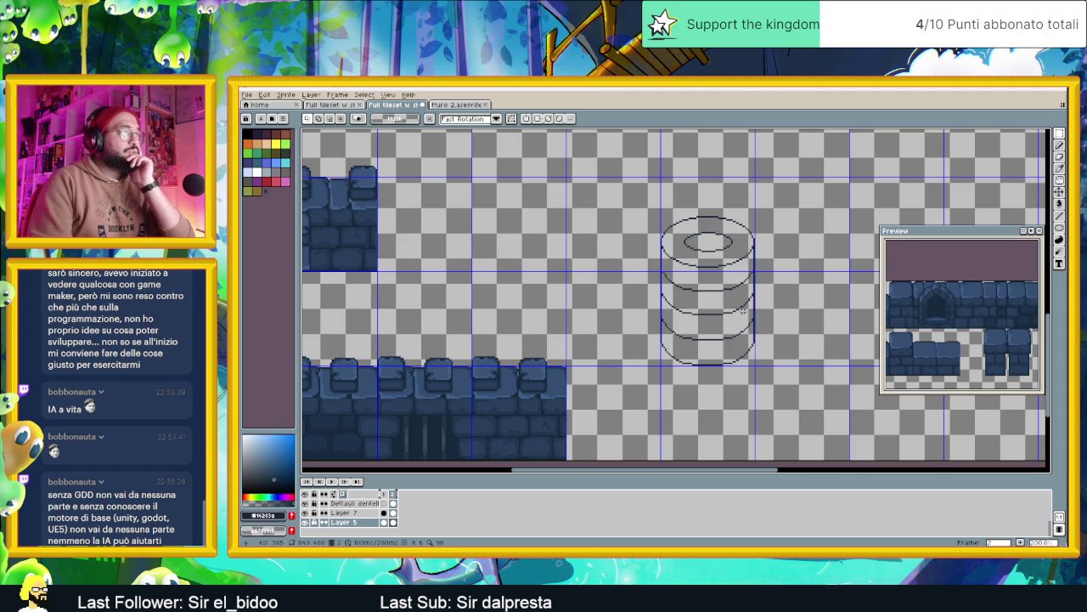
scroll(717, 294, up, 1)
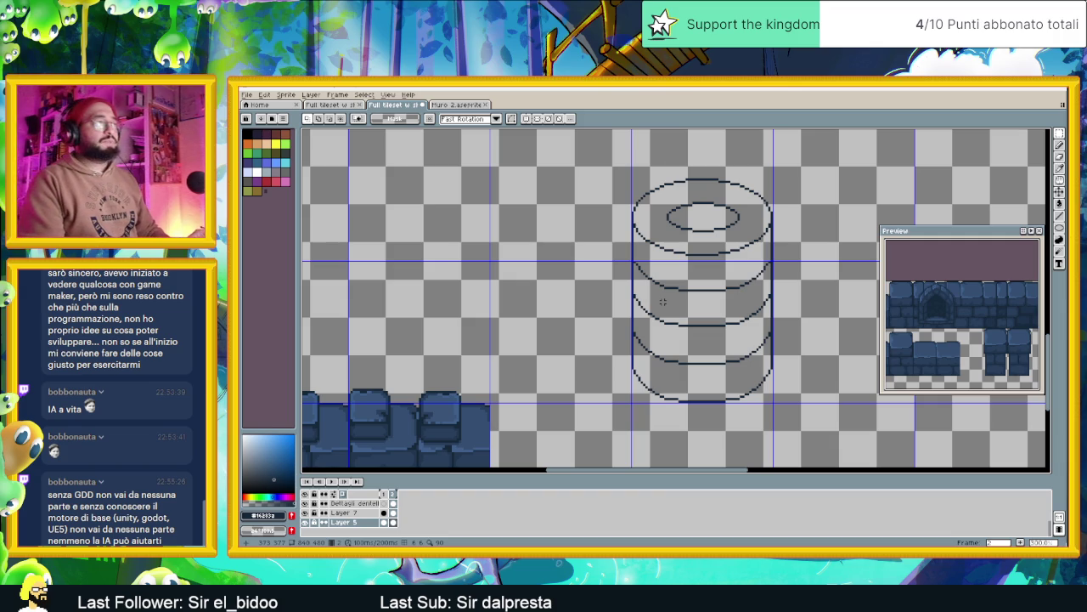
scroll(722, 331, up, 1)
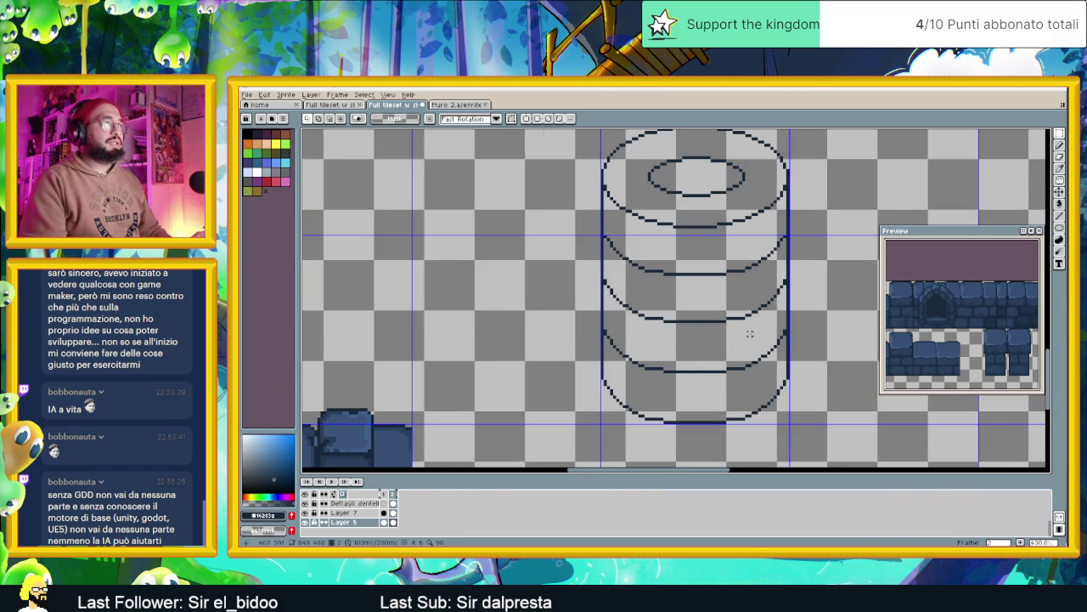
Move the whole cylinder sketch beside the upper wall tiles and fine-tune its height by a few pixels.
scroll(749, 334, down, 2)
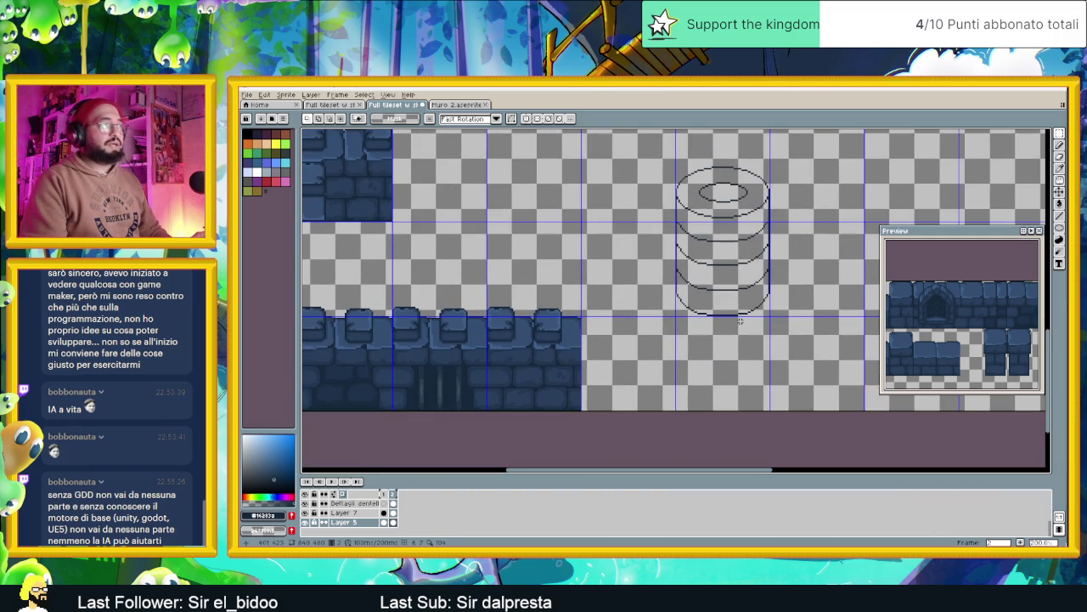
drag(655, 154, 795, 289)
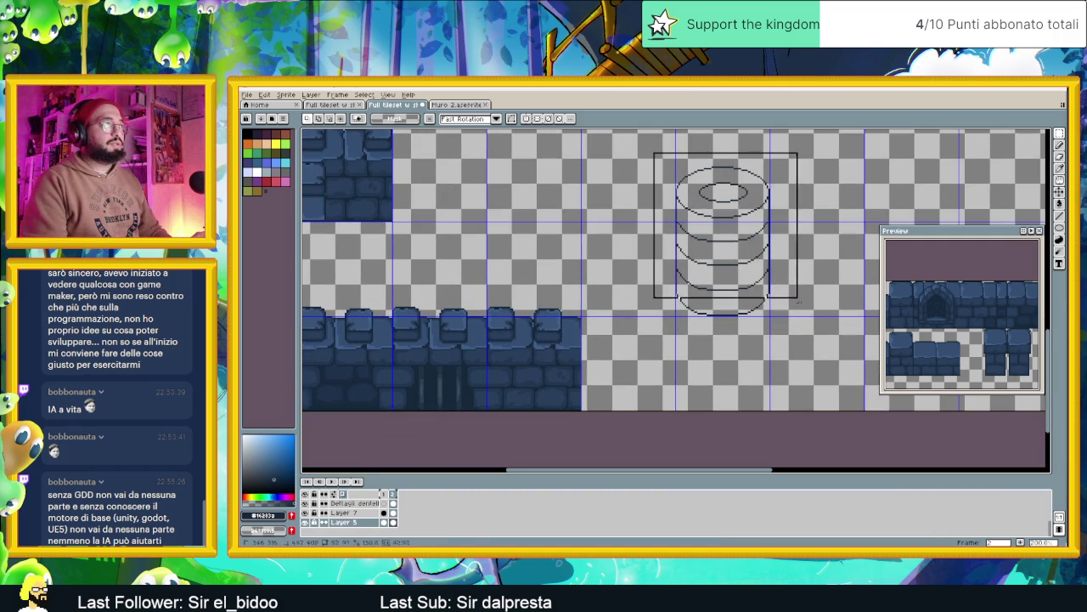
mouse_move(780, 338)
mouse_down()
mouse_move(531, 257)
mouse_move(506, 271)
mouse_up()
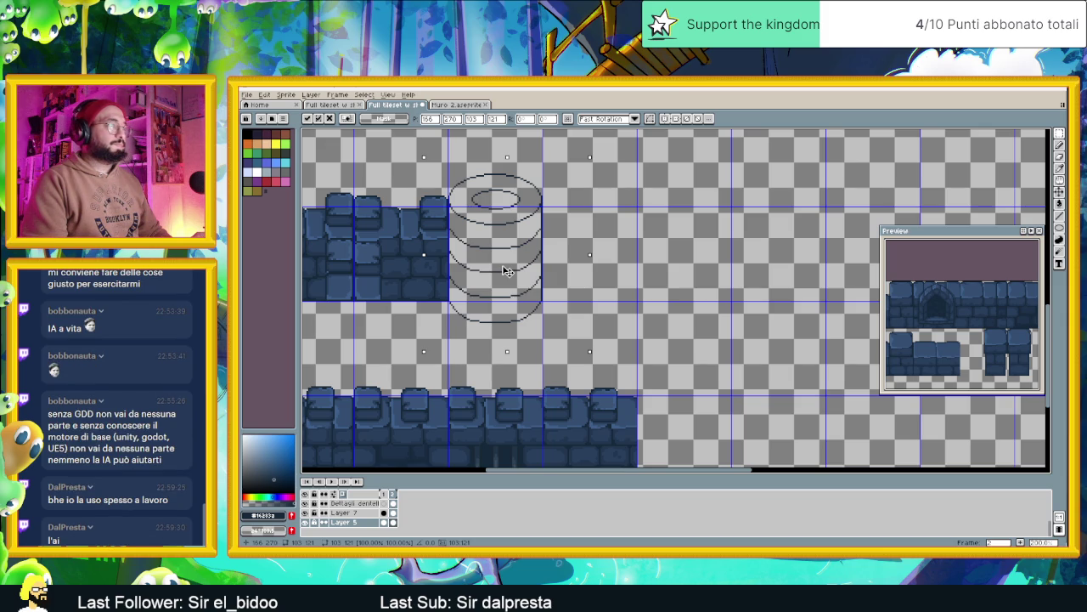
drag(507, 270, 506, 261)
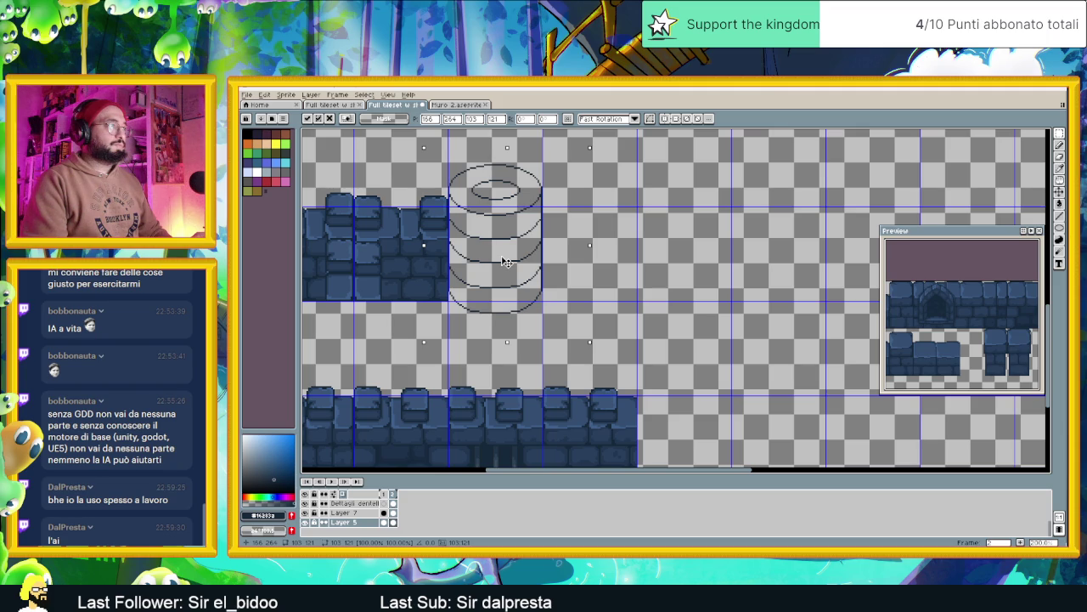
drag(507, 261, 505, 271)
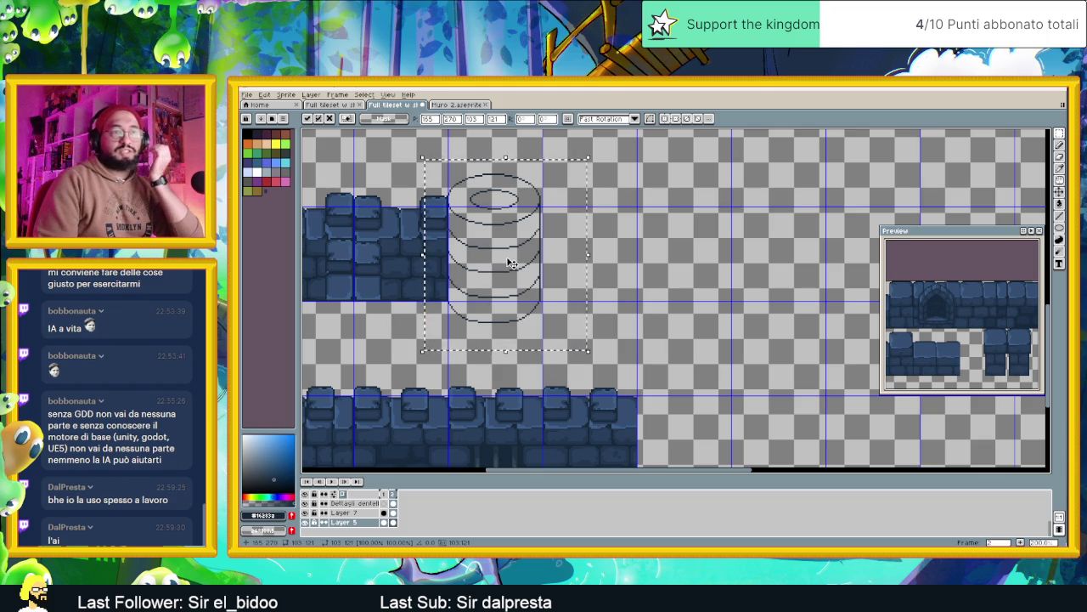
scroll(510, 263, up, 1)
mouse_move(546, 268)
mouse_down()
mouse_move(614, 282)
mouse_move(586, 296)
mouse_move(606, 294)
mouse_up()
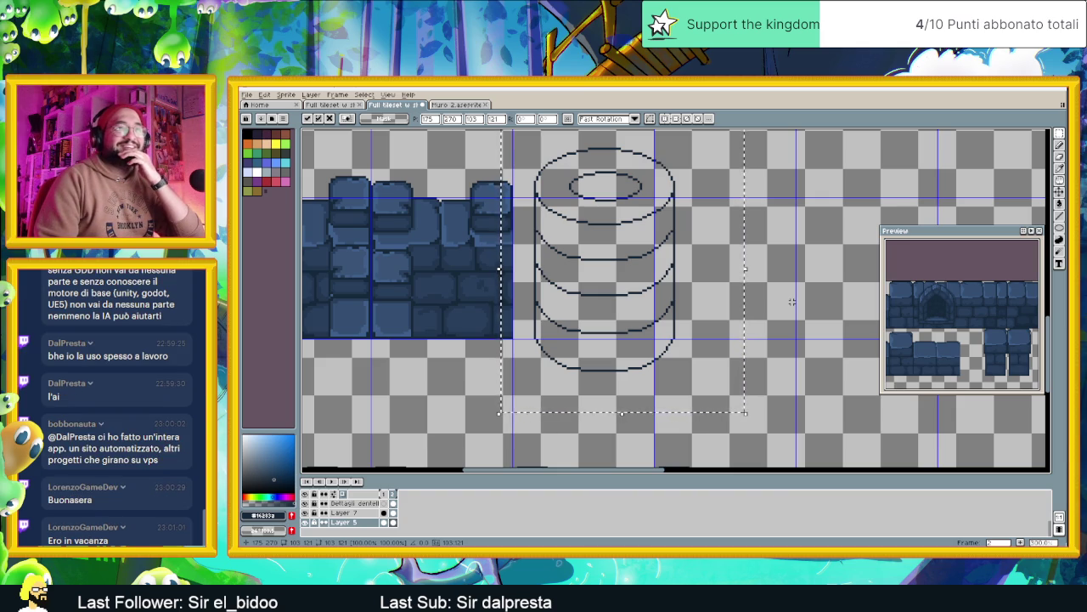
Commit the moved cylinder outline beside the wall tiles and drop its selection.
click(782, 299)
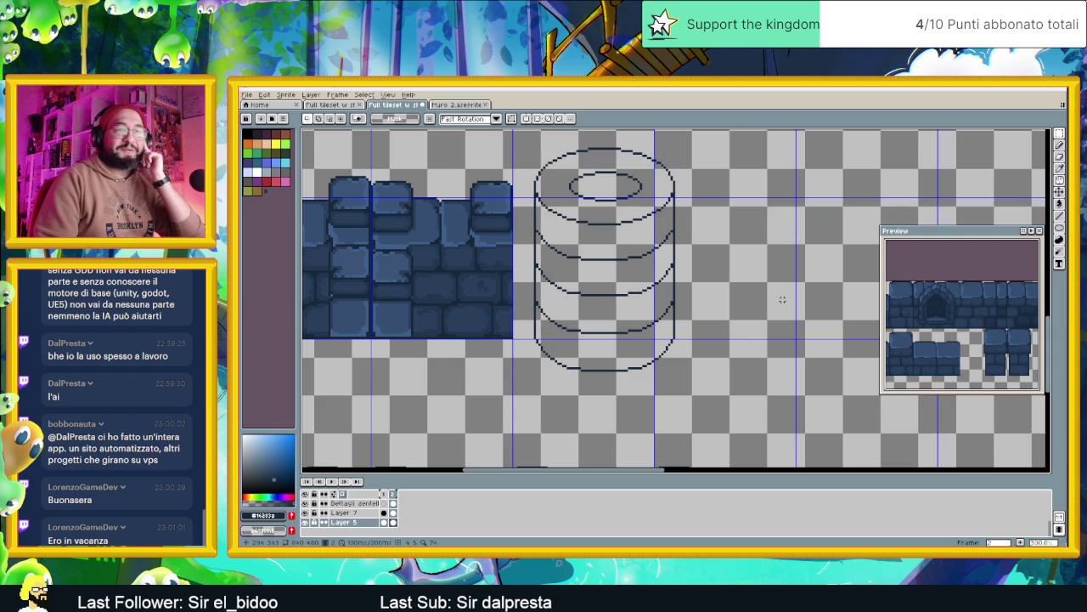
Paint-bucket the four cylinder bands and the top ring around the opening with blue.
drag(709, 230, 778, 251)
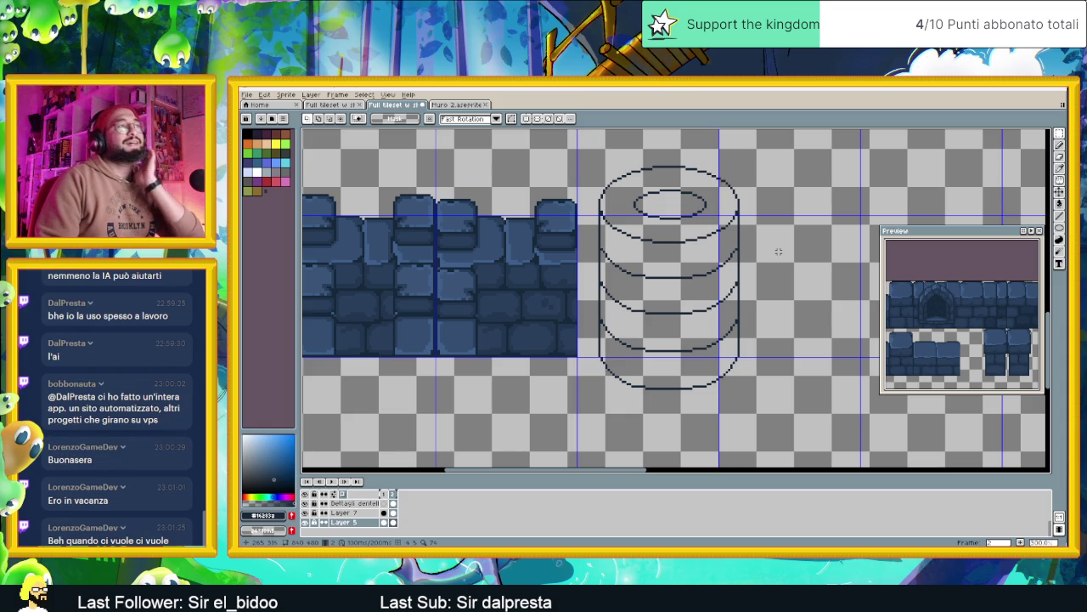
scroll(778, 251, down, 1)
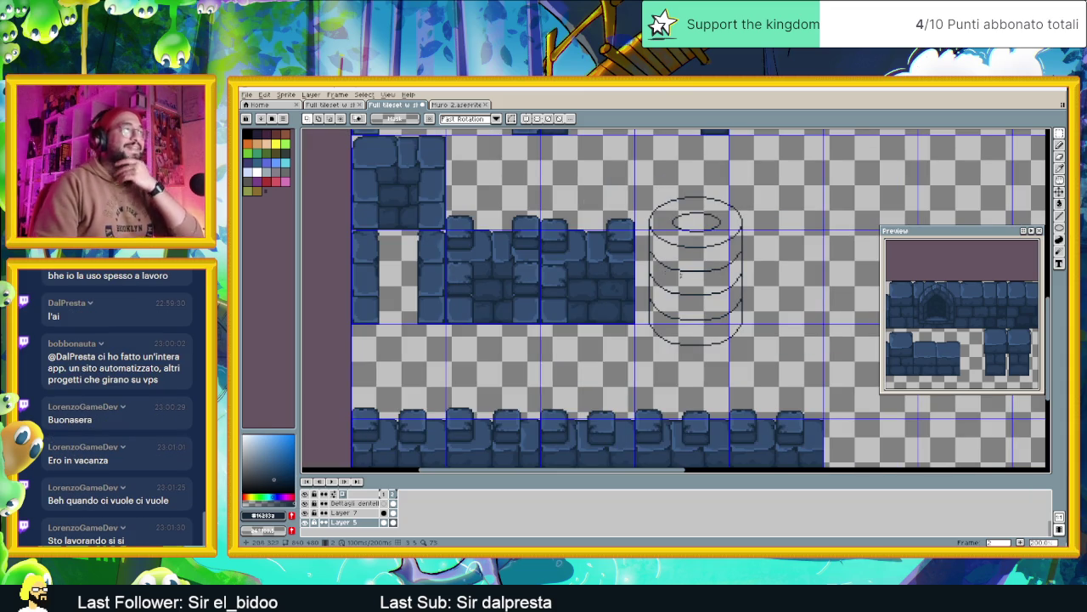
scroll(654, 276, up, 1)
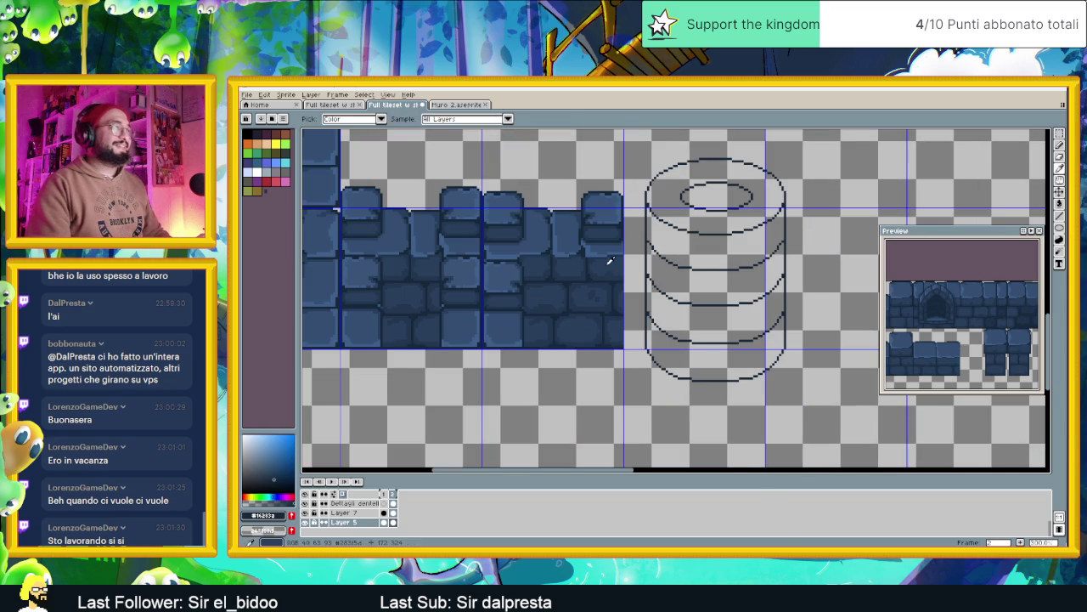
click(1059, 204)
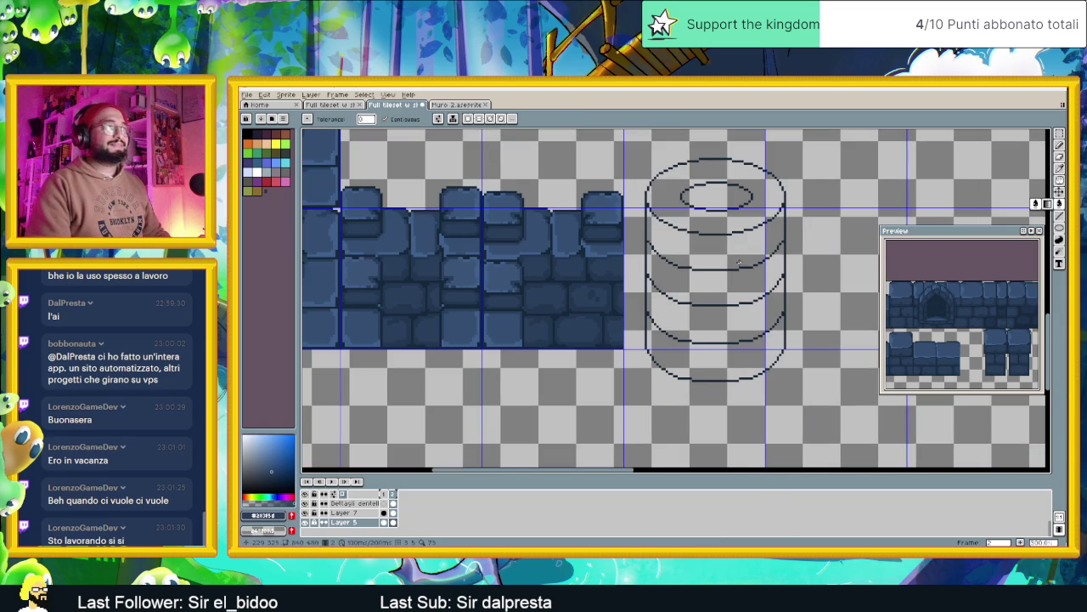
click(717, 238)
click(720, 272)
click(722, 308)
click(728, 362)
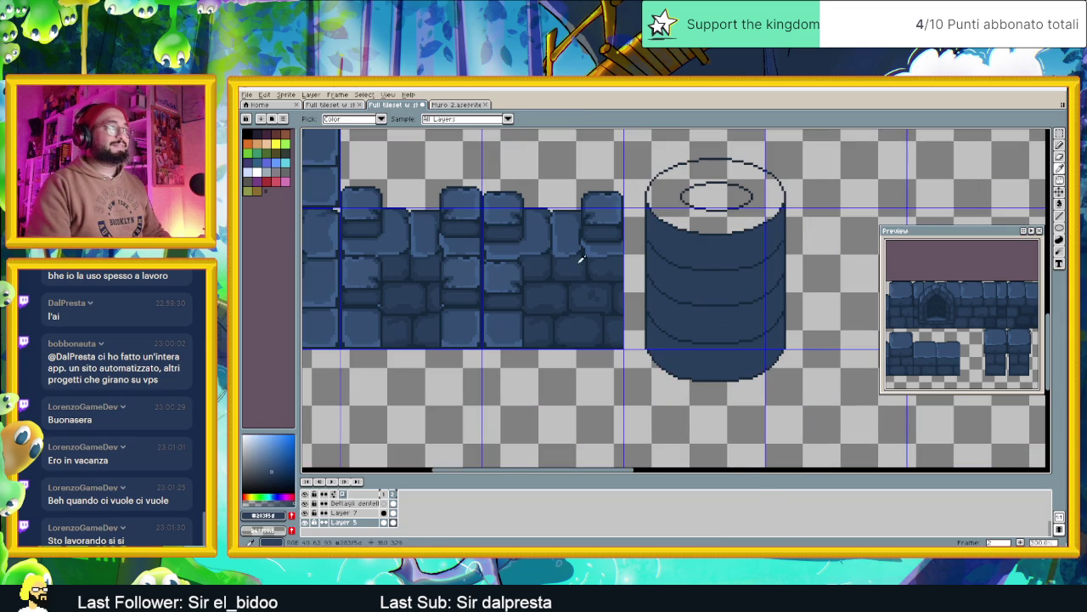
click(709, 216)
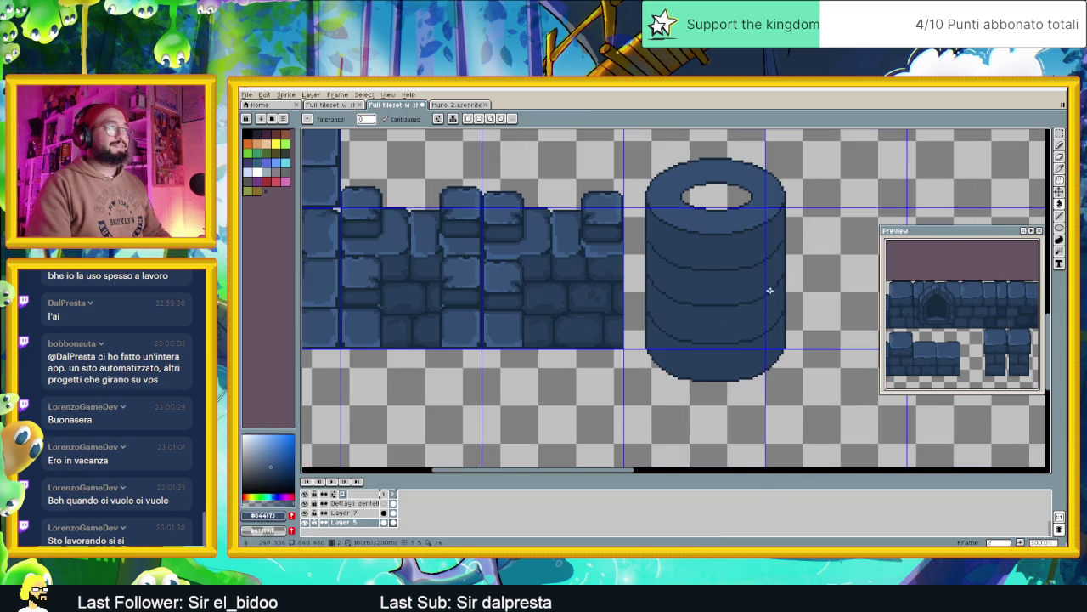
Pick a darker navy swatch from the palette.
alt+click(558, 314)
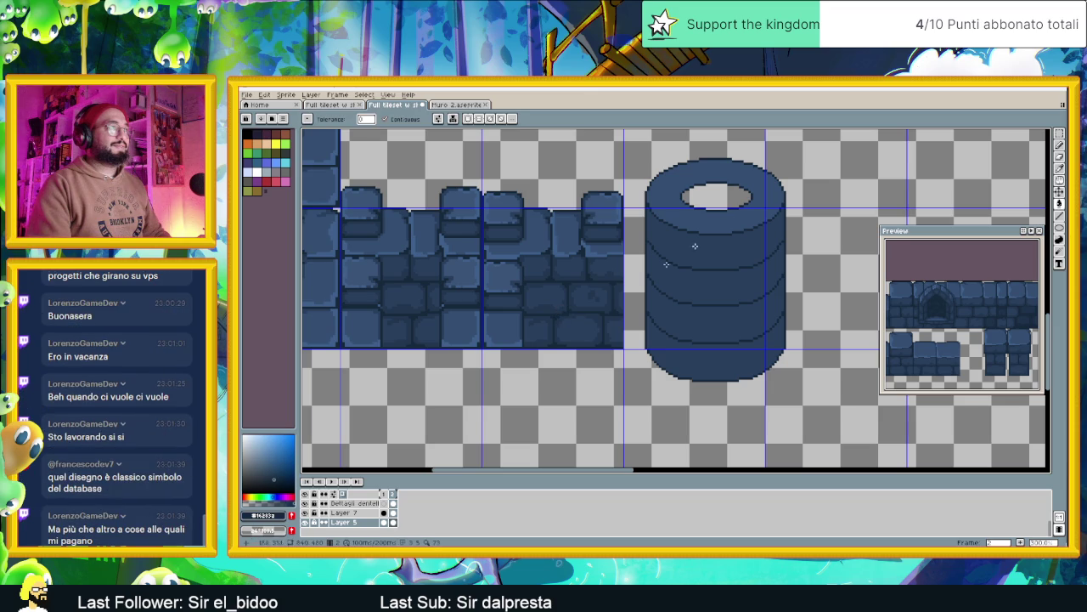
scroll(647, 300, down, 1)
scroll(648, 299, down, 2)
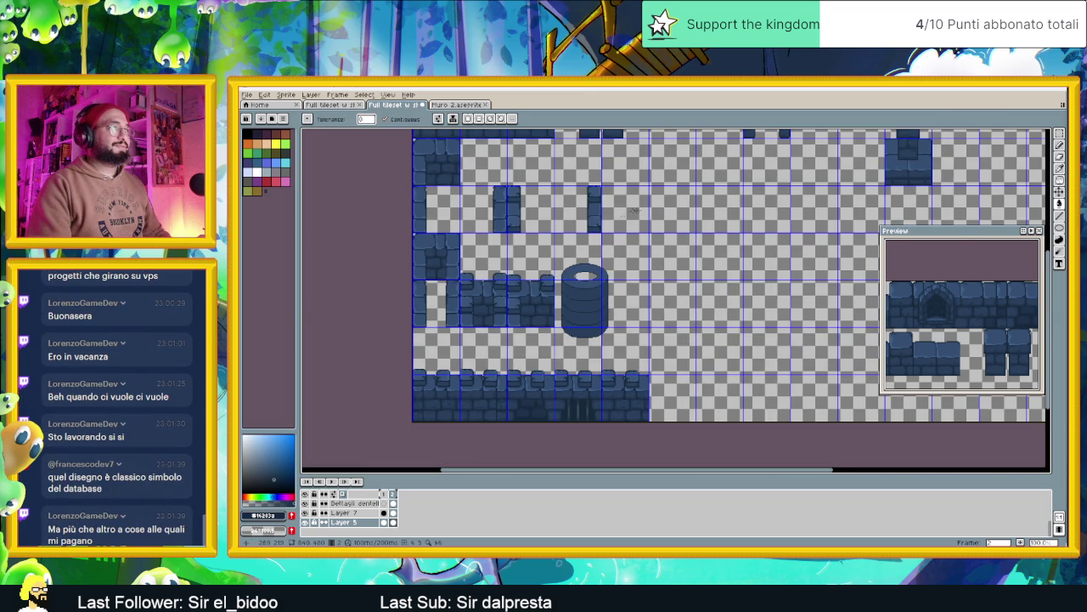
Zoom and pan to bring the whole cylinder and its top opening into view.
scroll(535, 407, up, 2)
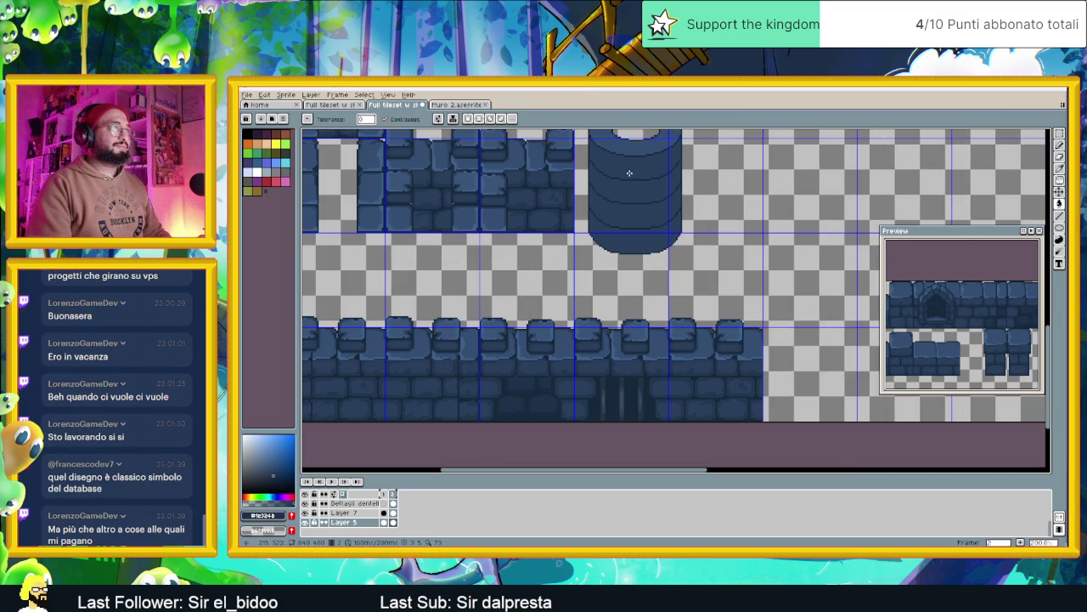
drag(622, 208, 638, 308)
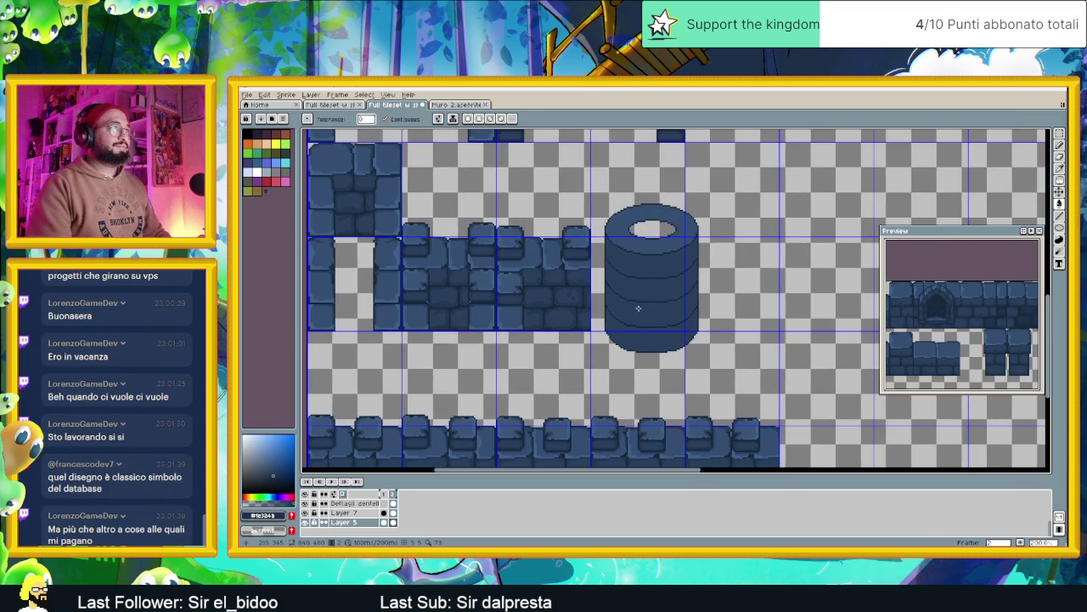
scroll(734, 274, down, 1)
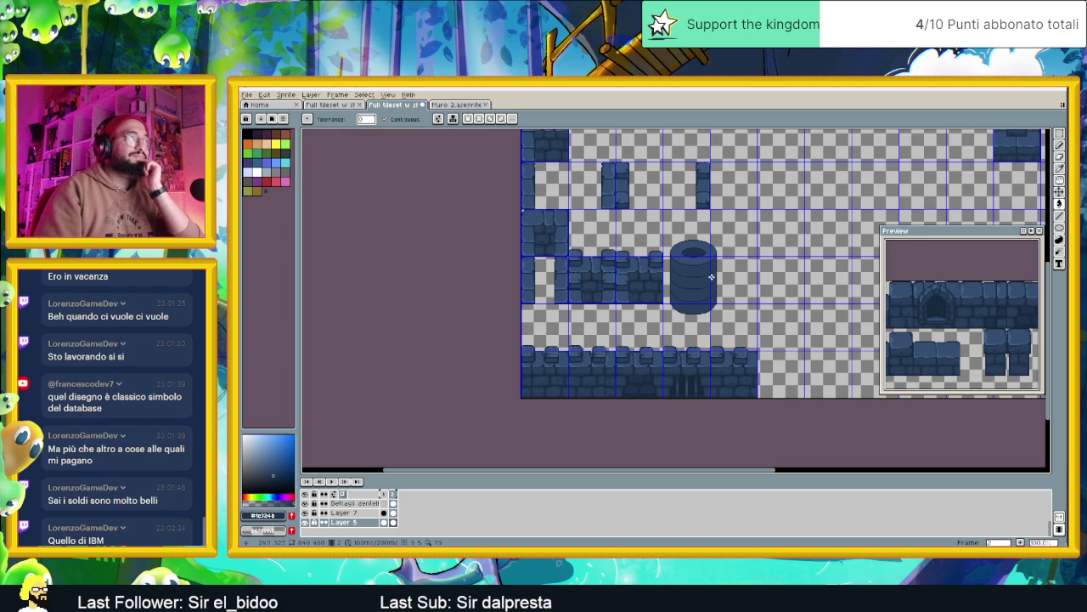
scroll(705, 275, up, 1)
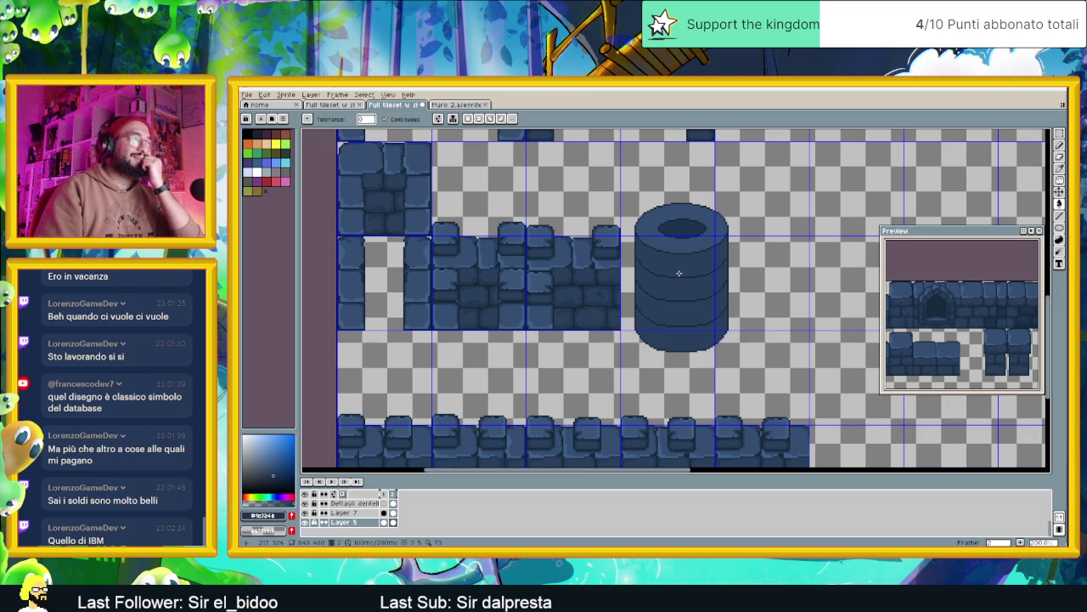
scroll(678, 272, up, 1)
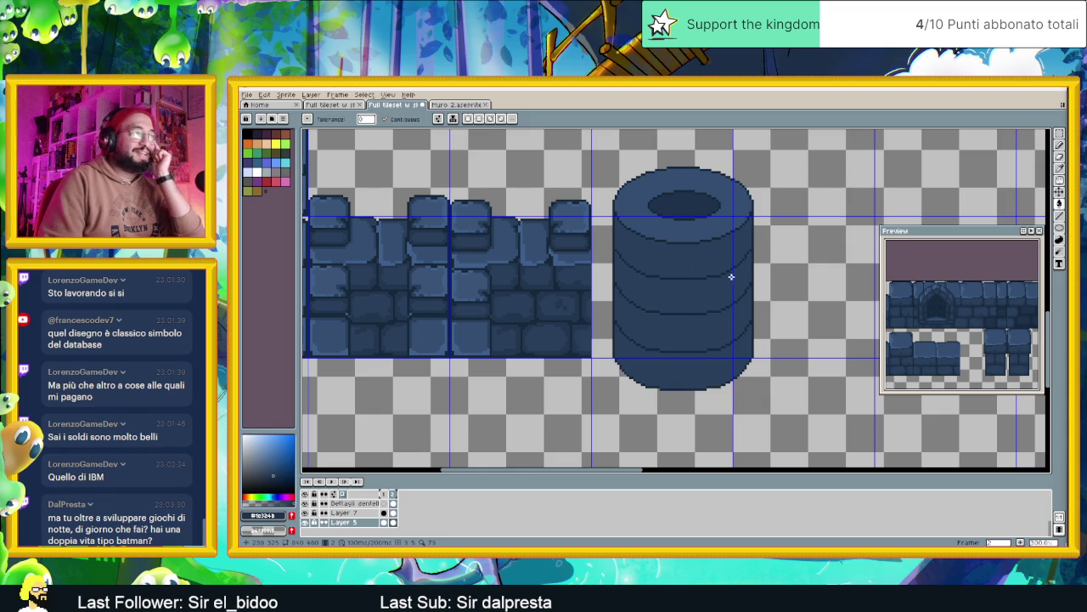
drag(755, 279, 776, 284)
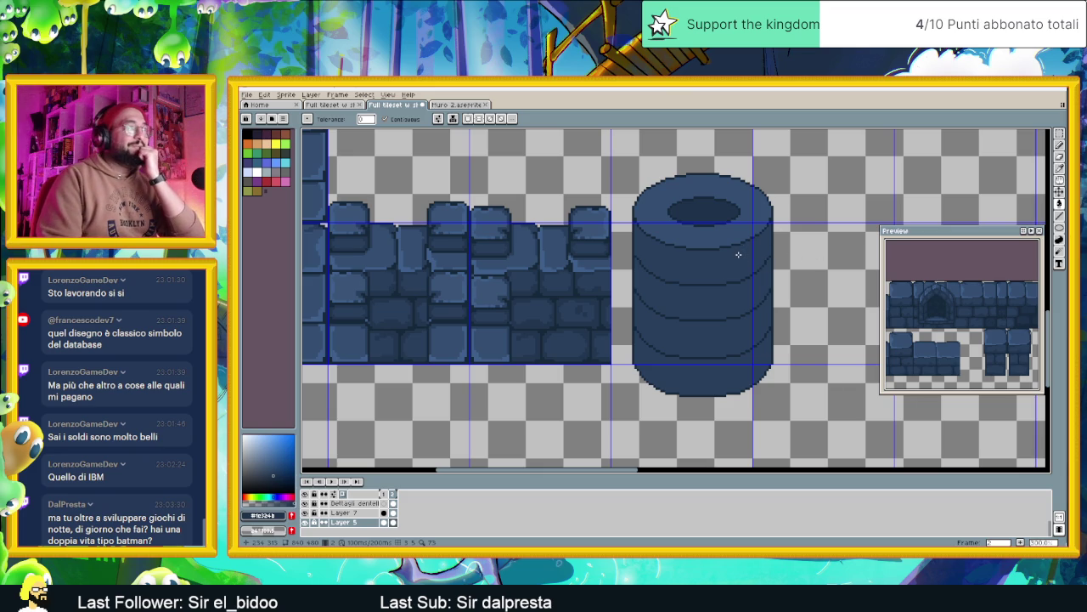
Inspect the recentred wall and cylinder, then switch over to the Chrome window.
scroll(739, 254, up, 1)
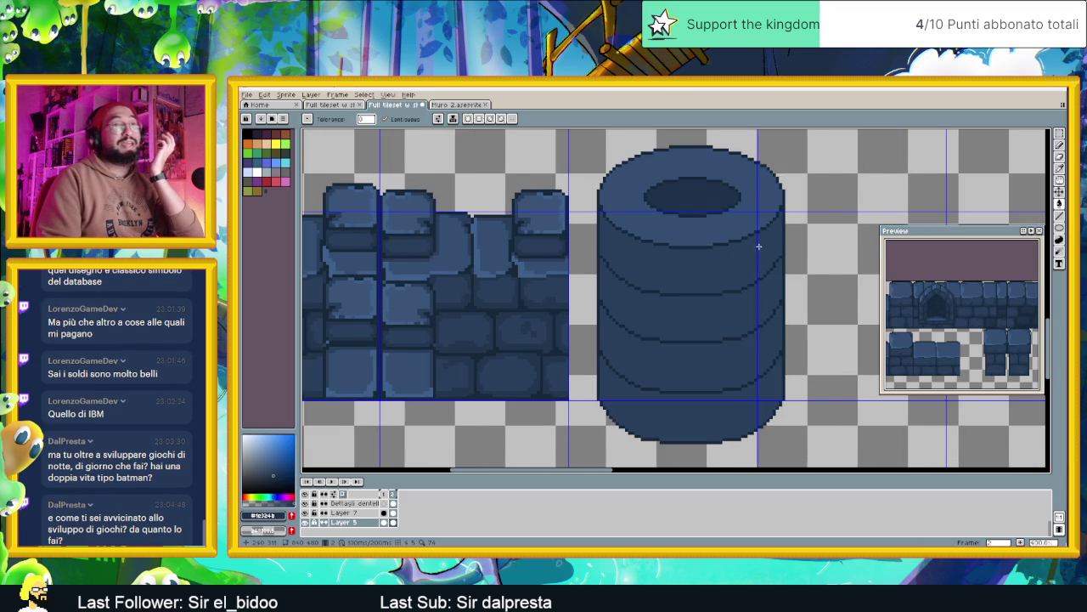
drag(751, 251, 755, 292)
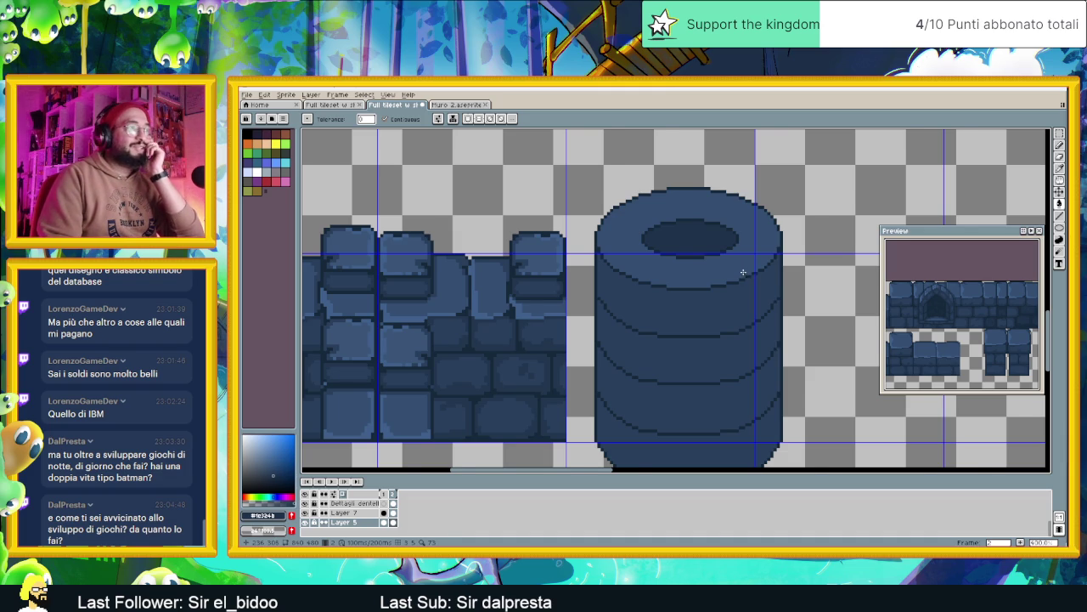
scroll(743, 272, down, 1)
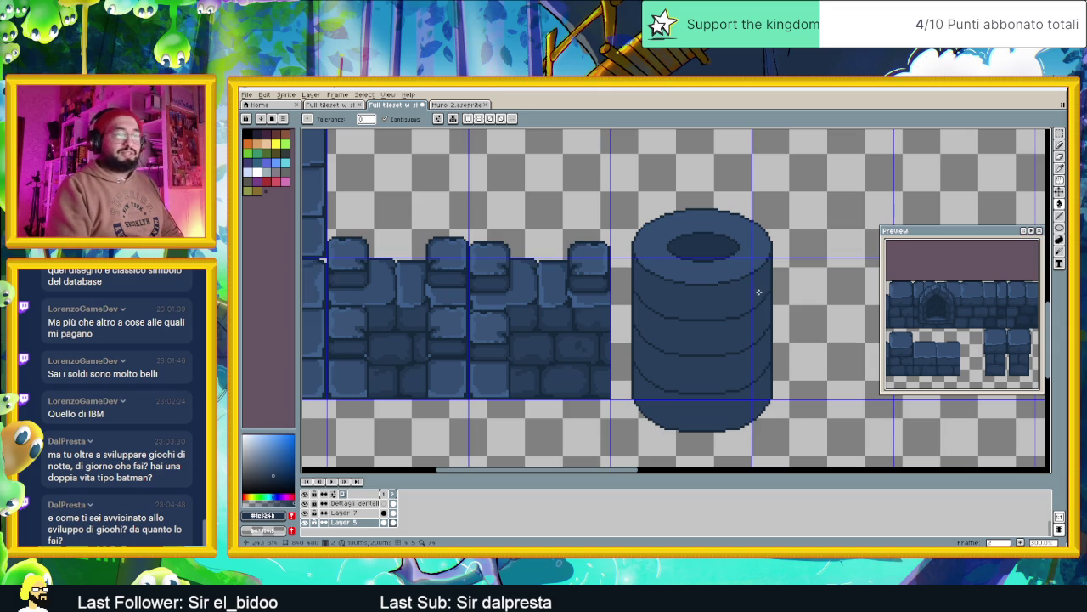
scroll(771, 327, up, 1)
drag(759, 340, 755, 330)
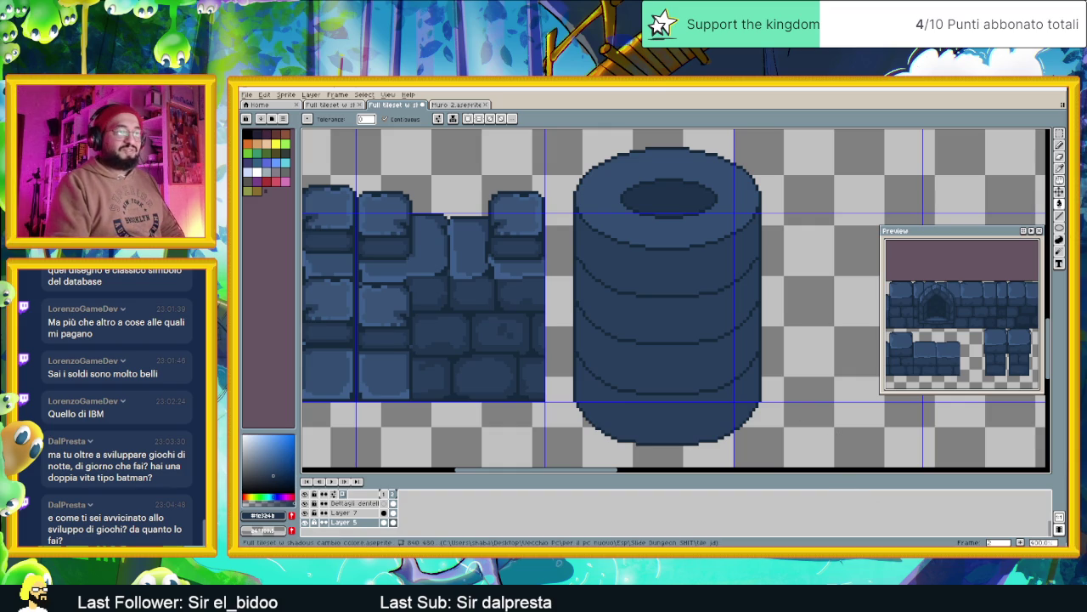
key(alt+Tab)
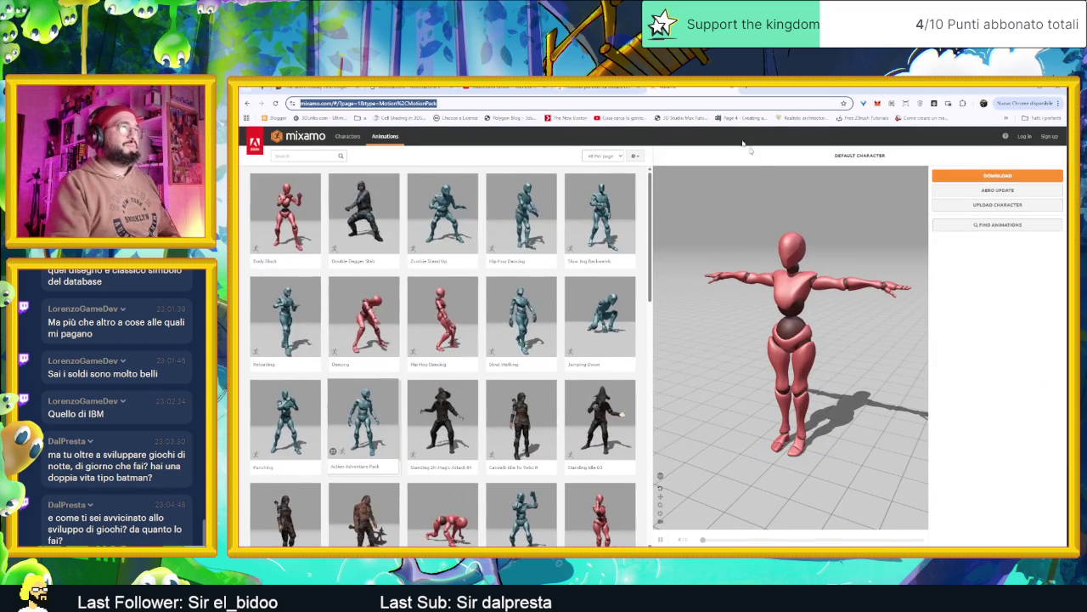
In a new tab, search Google for 'famicom', then refine the search to 'famiclone'.
click(748, 88)
text(famicom)
key(Return)
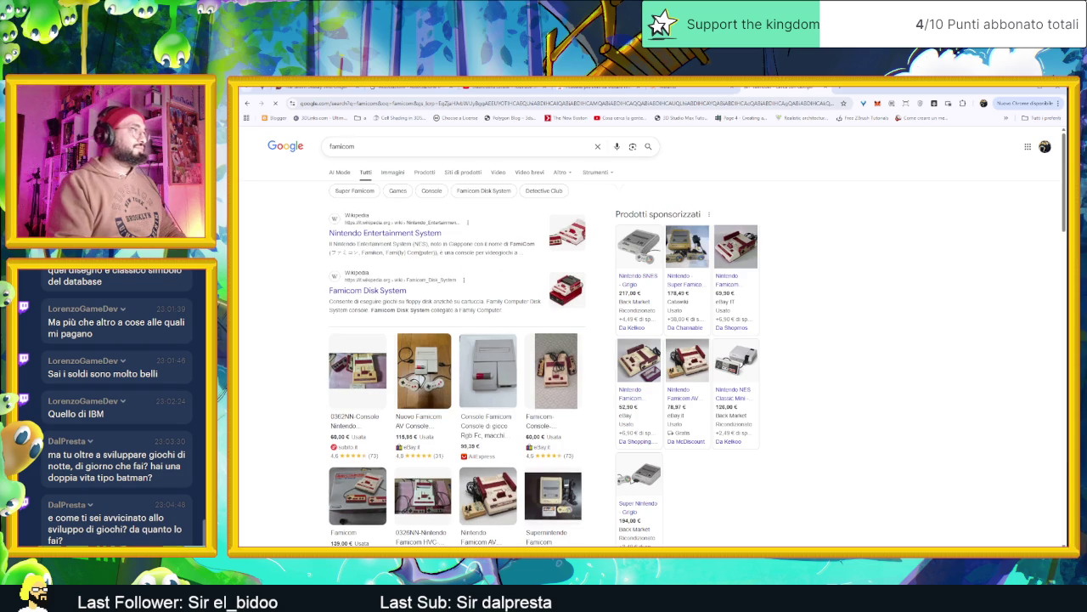
click(450, 146)
key(BackSpace)
key(BackSpace)
text(lone)
key(Return)
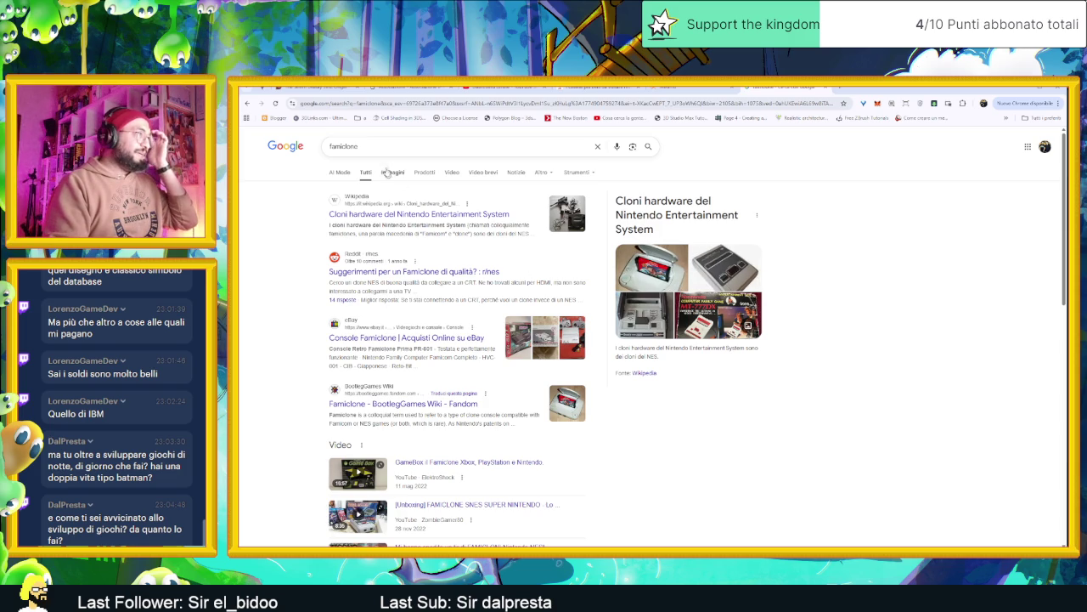
double_click(348, 146)
click(824, 242)
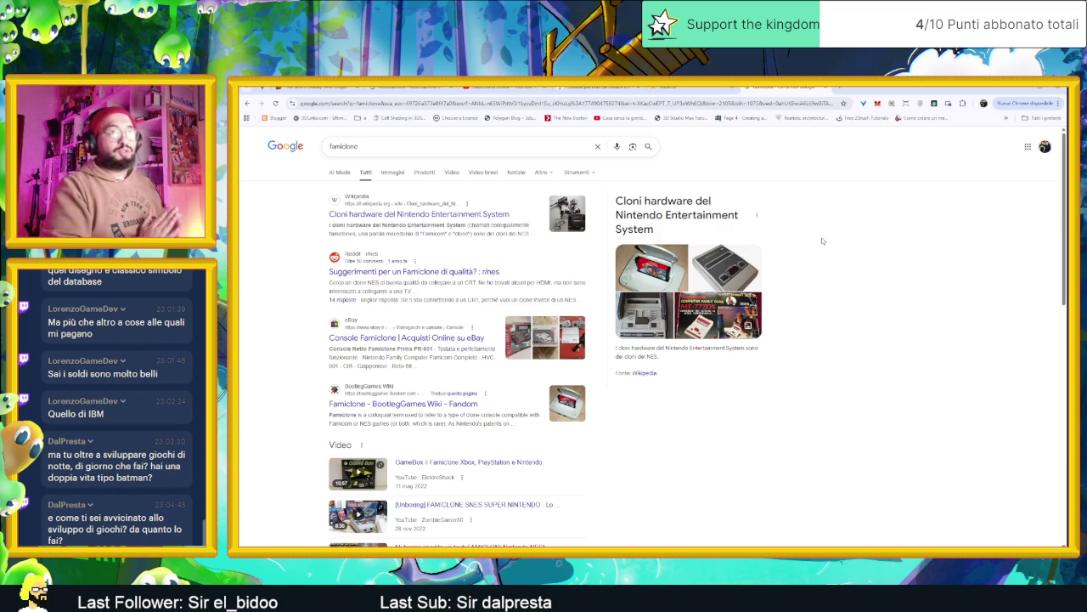
Flip through the Mixamo and YouTube Studio tabs, reload the dashboard, open a blank tab, then minimize Chrome.
click(692, 87)
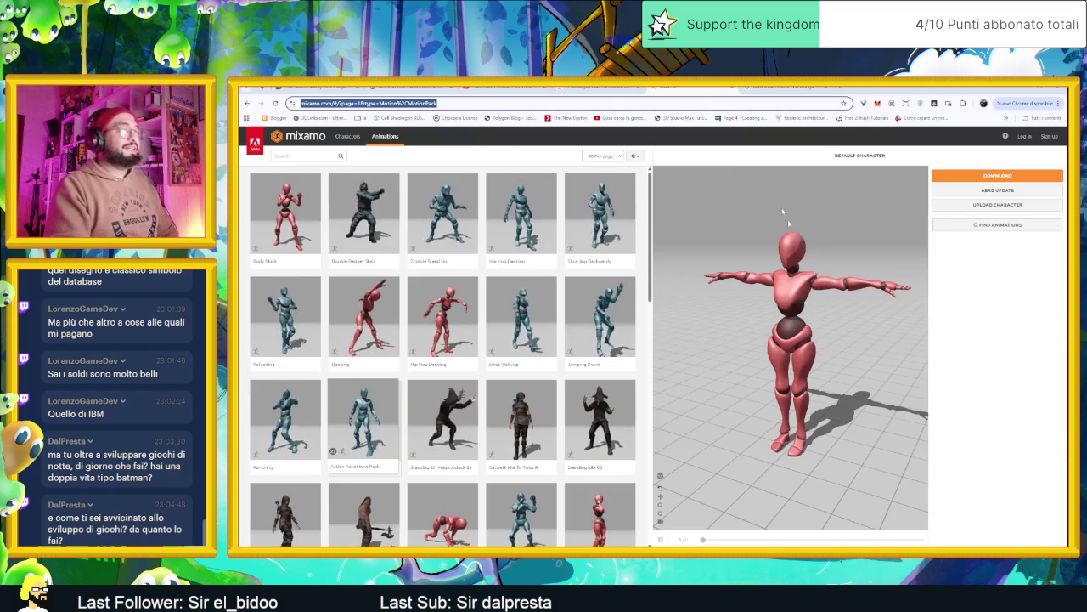
click(603, 88)
click(506, 87)
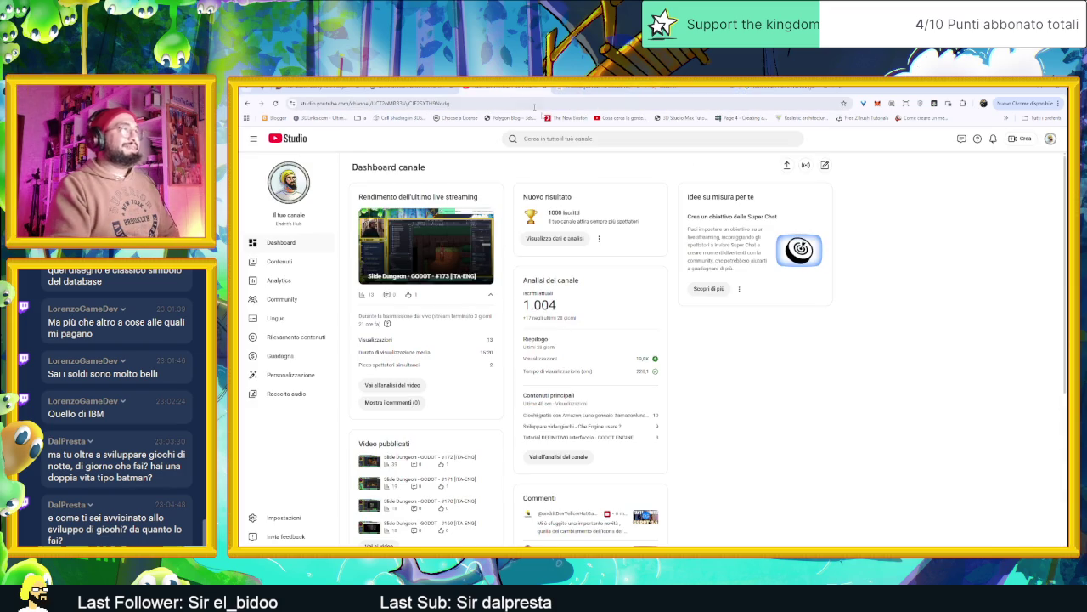
key(F5)
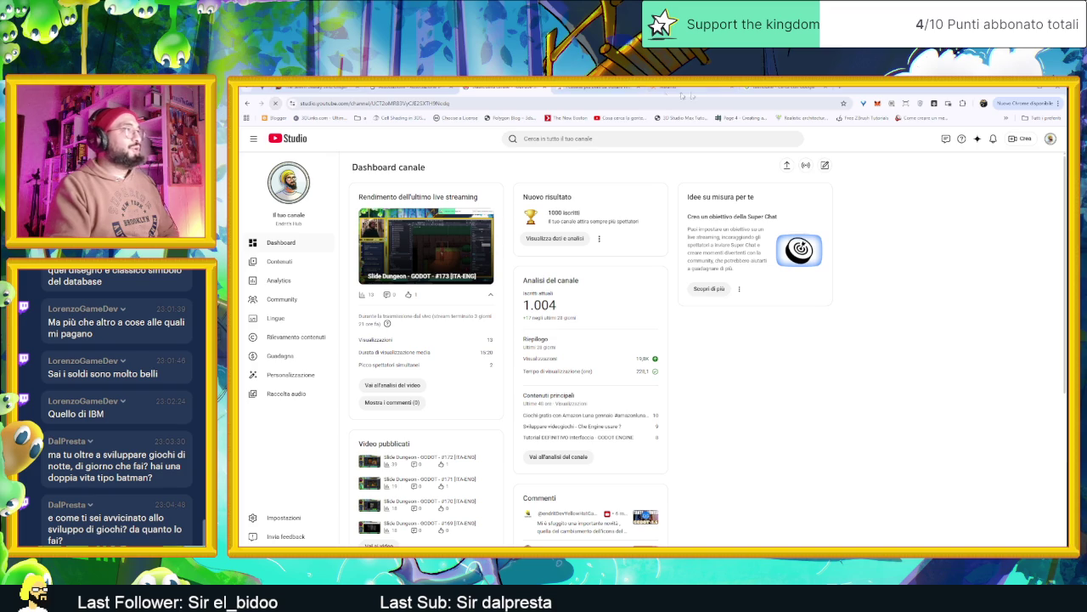
click(800, 89)
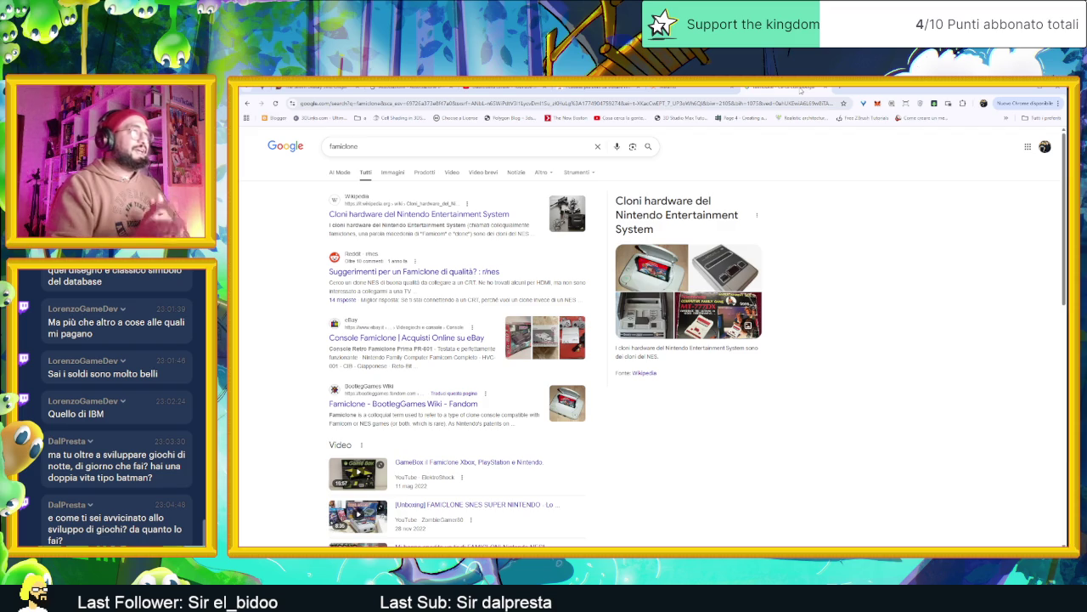
click(841, 88)
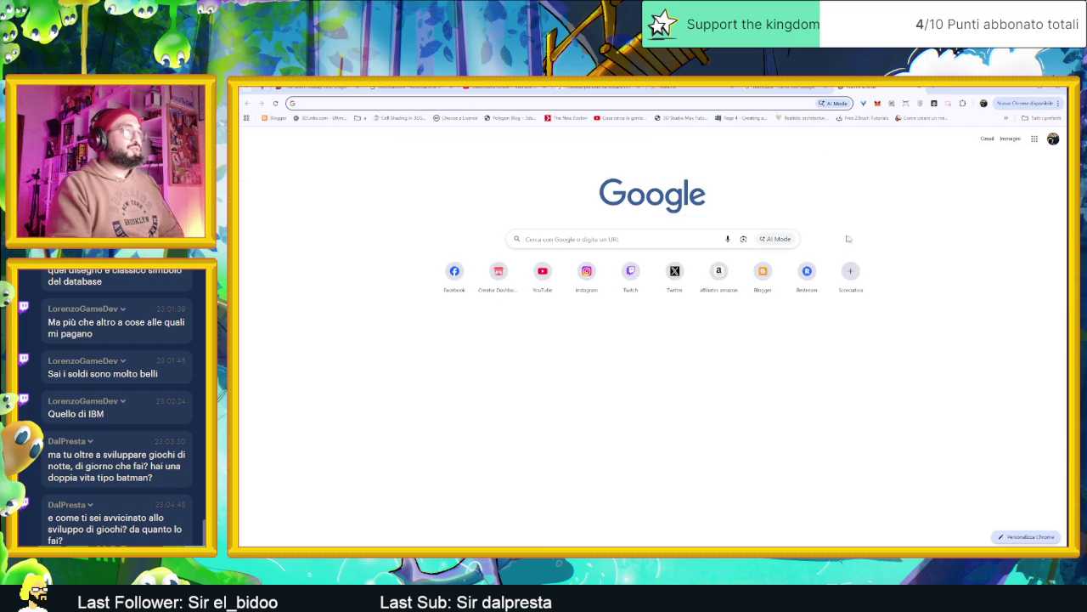
click(1019, 88)
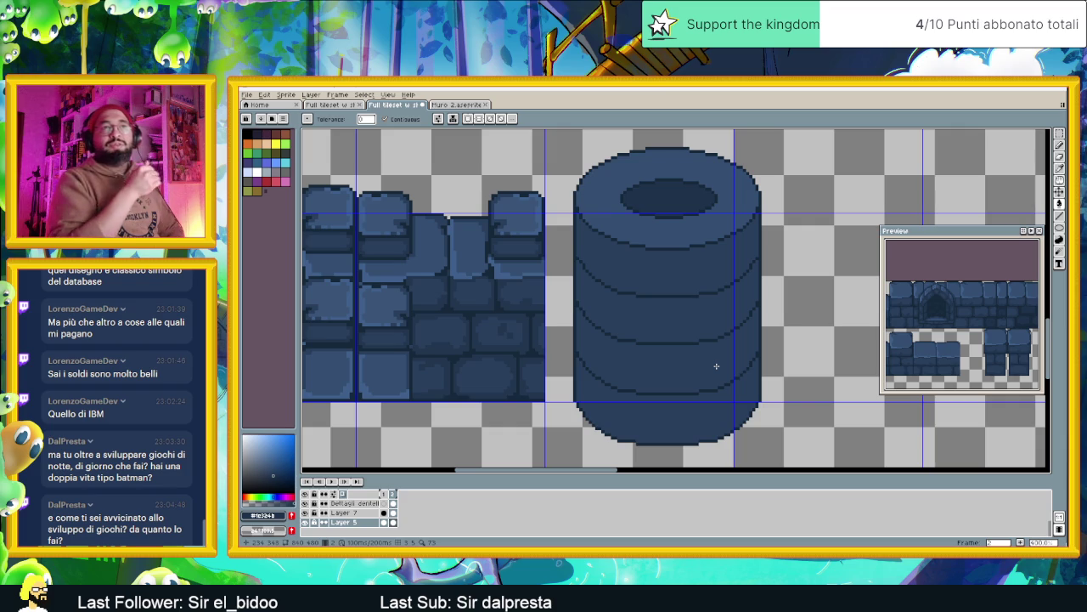
Zoom in and back out on the wall tiles and the filled blue cylinder.
scroll(716, 372, up, 1)
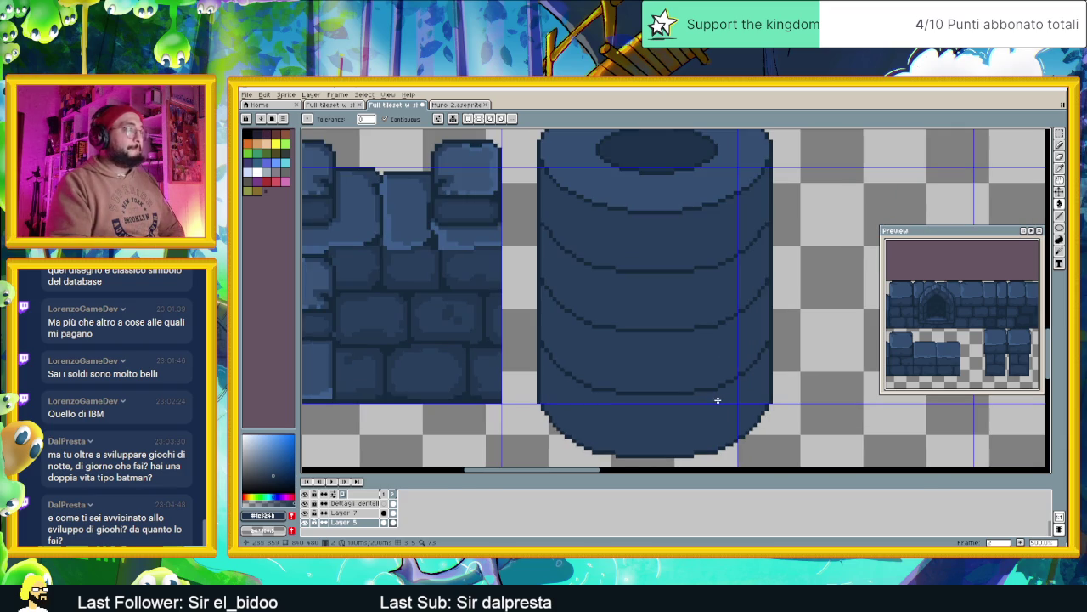
scroll(571, 362, down, 1)
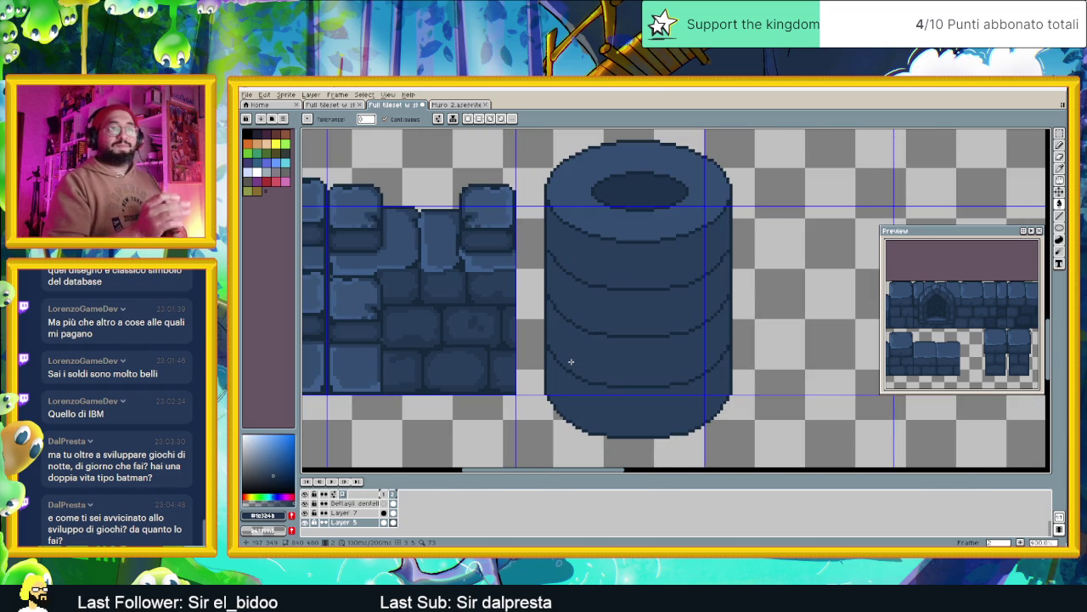
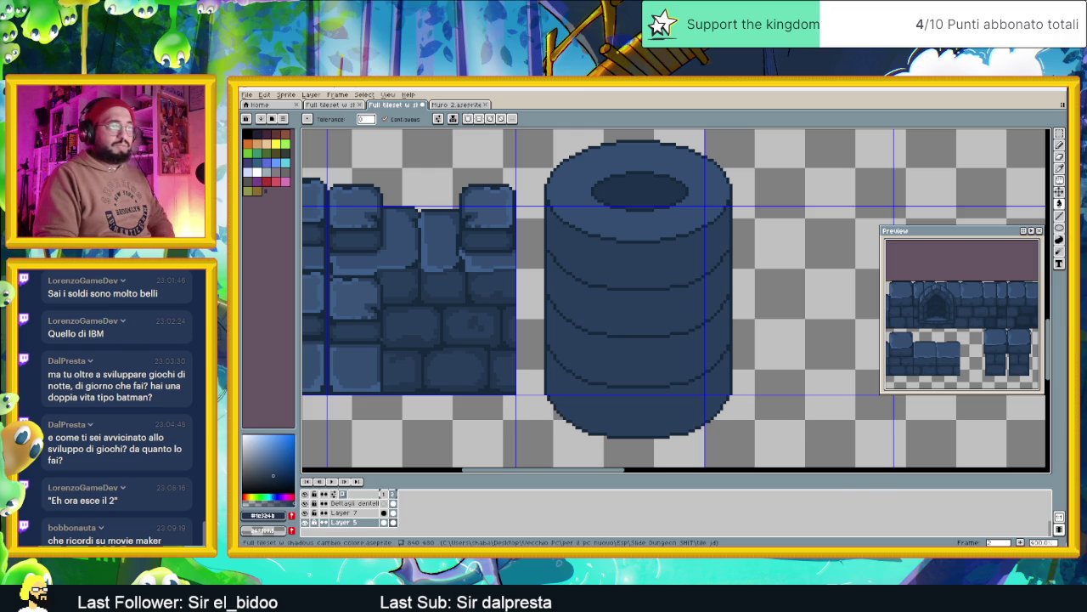
Switch from the Aseprite tileset to the Chrome browser with Alt+Tab.
key(alt+Tab)
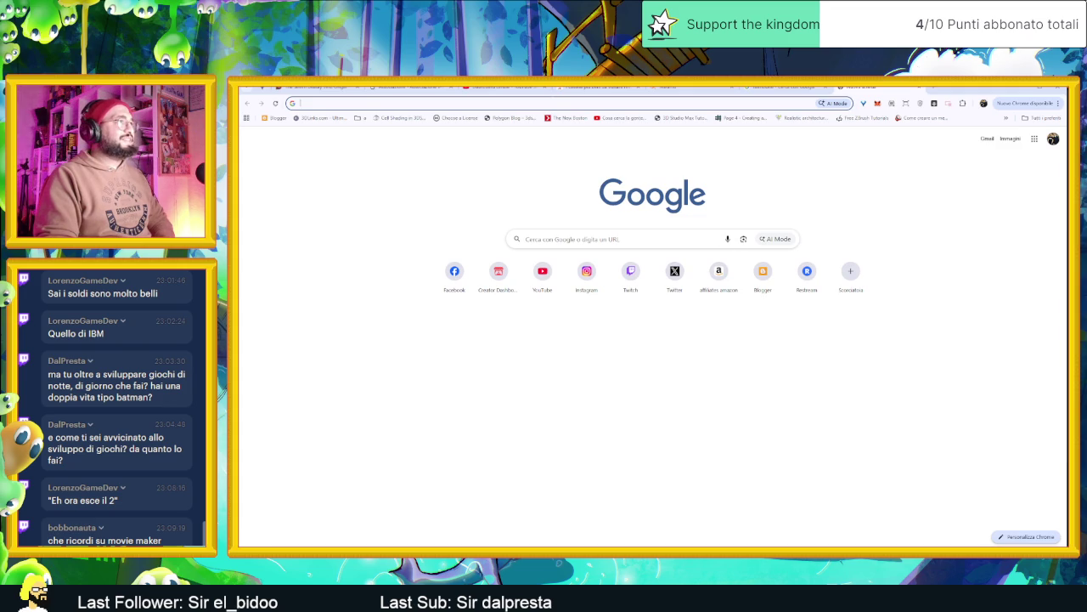
Search Google for 'macromedia flash mx' from the address bar.
click(476, 102)
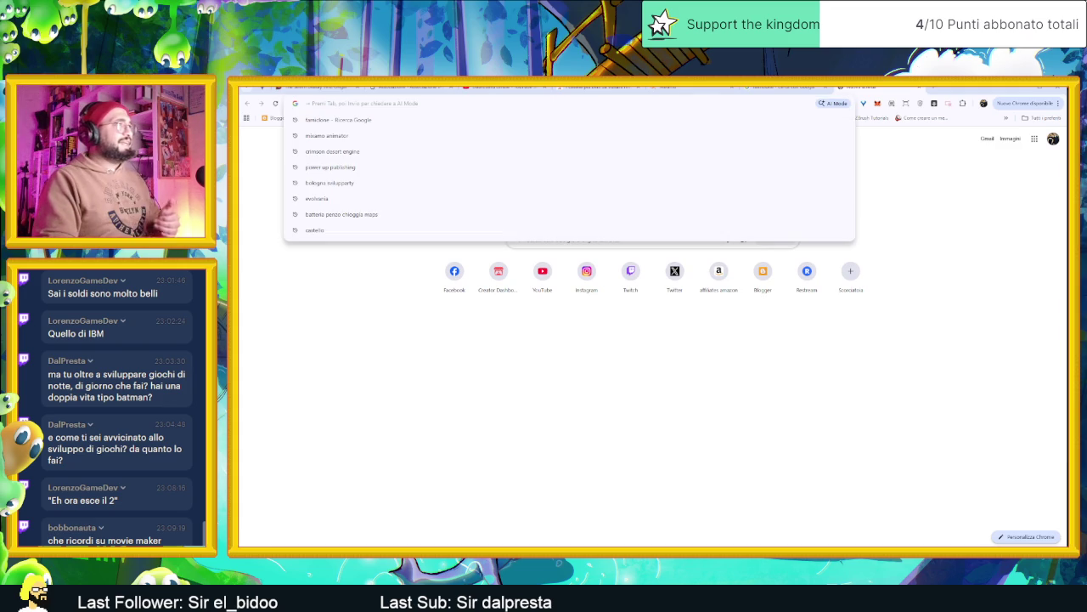
text(ad)
key(Escape)
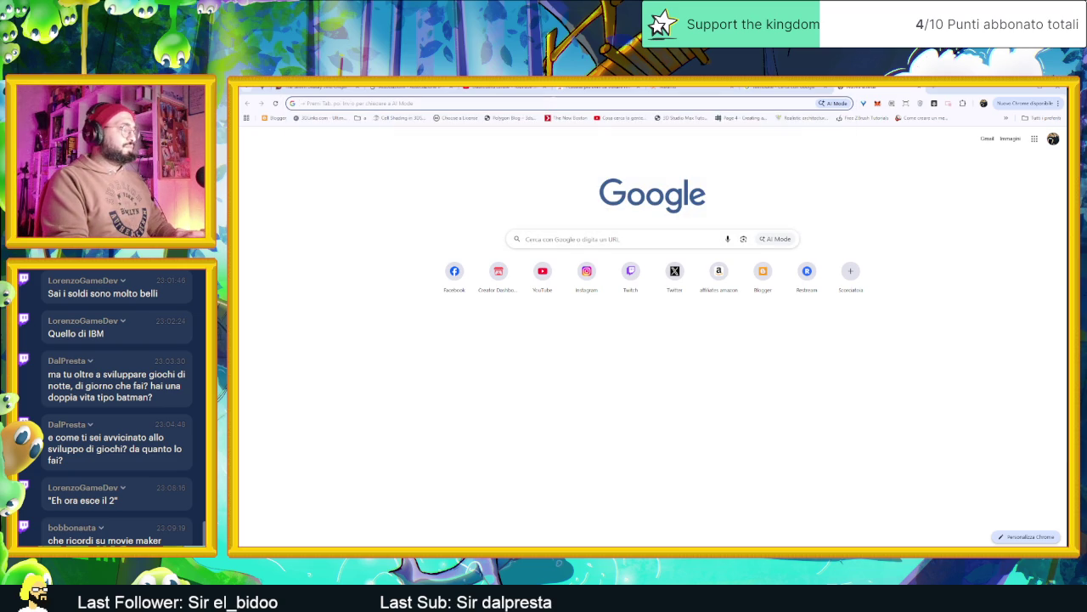
key(ctrl+l)
text(macromedia flash mx)
key(Return)
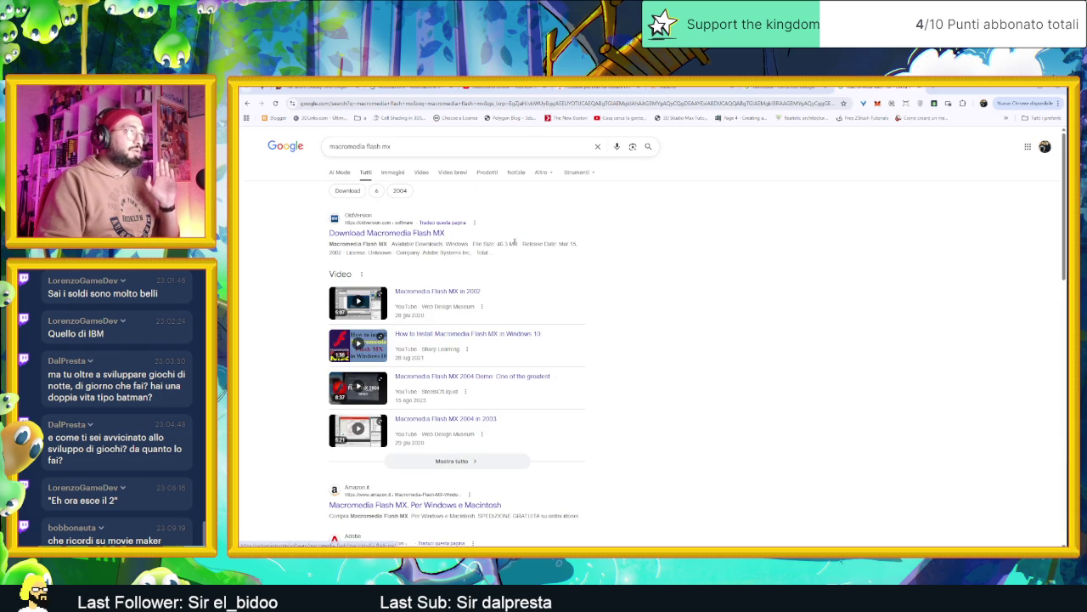
Open the 'Macromedia Flash MX 2004 Demo' video from the results.
scroll(653, 327, down, 1)
scroll(663, 338, up, 1)
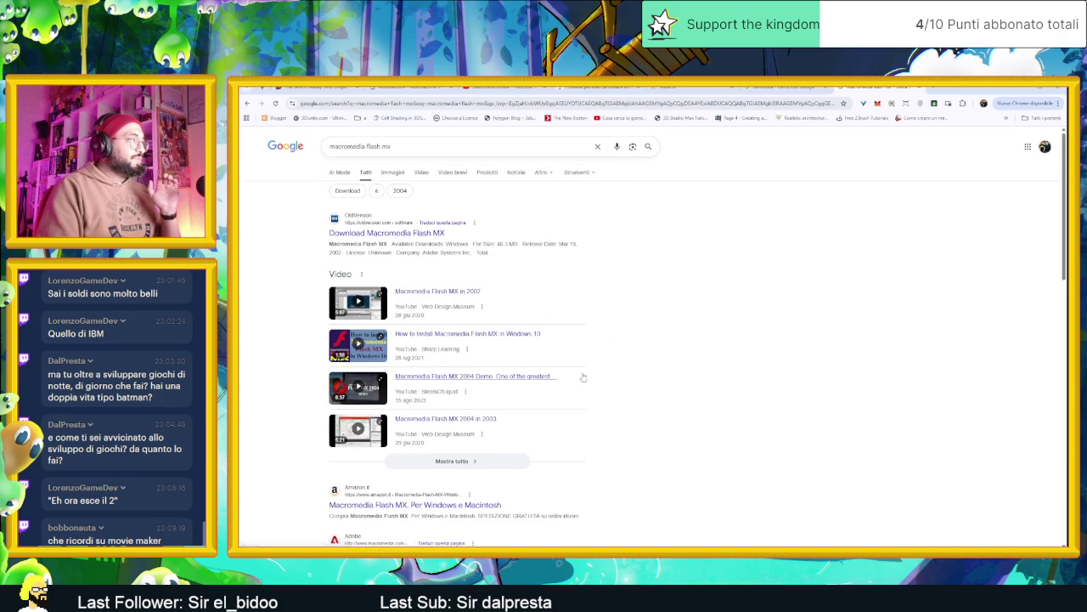
mouse_move(472, 376)
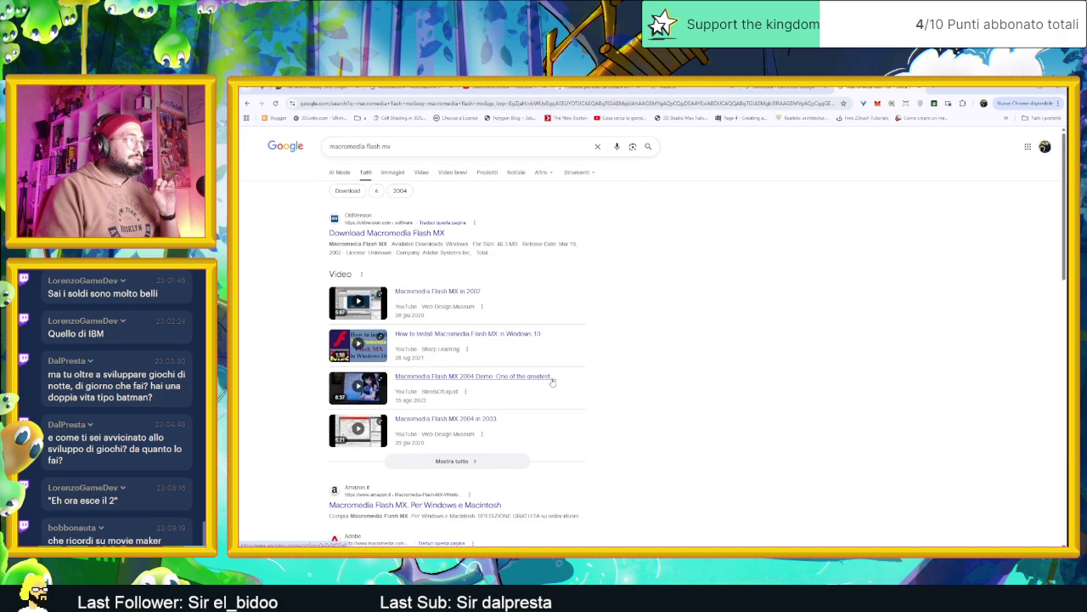
click(547, 382)
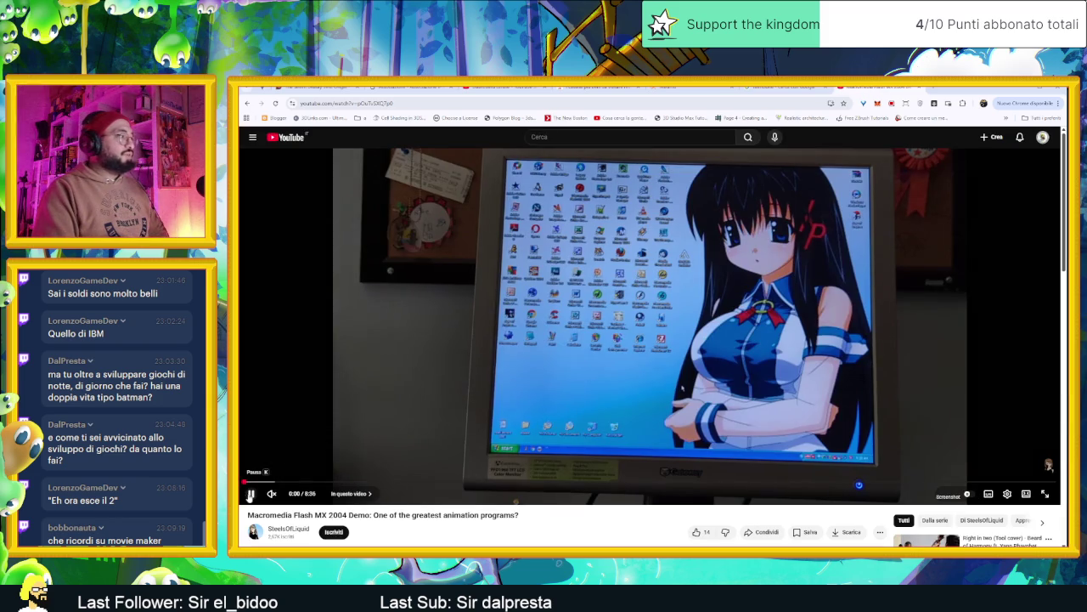
Pause the Flash MX demo and seek it ahead past 1:33 to about 1:49.
click(251, 493)
drag(270, 483, 391, 482)
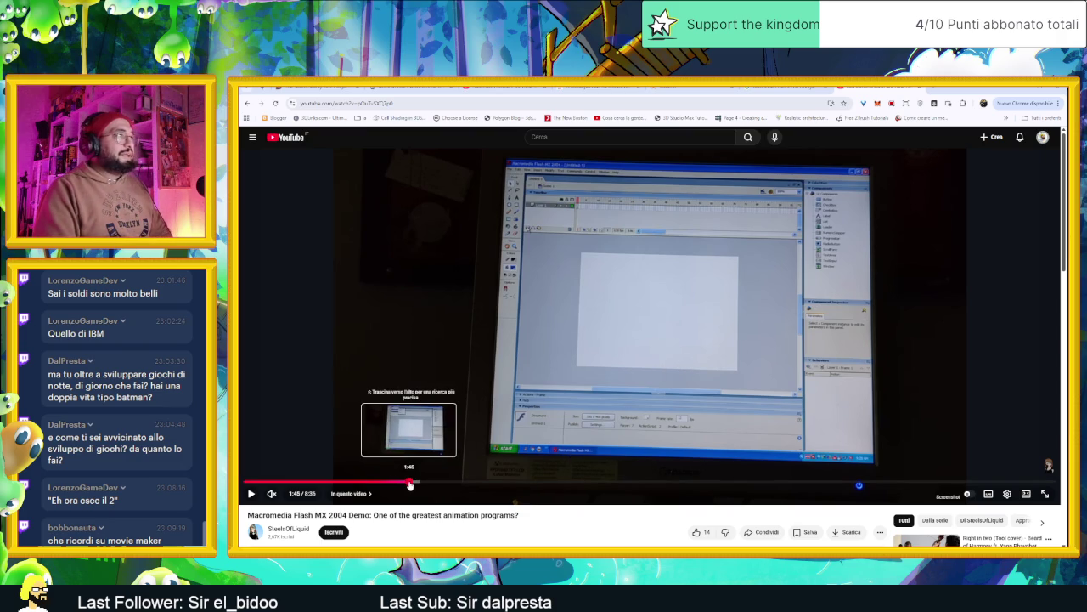
click(413, 483)
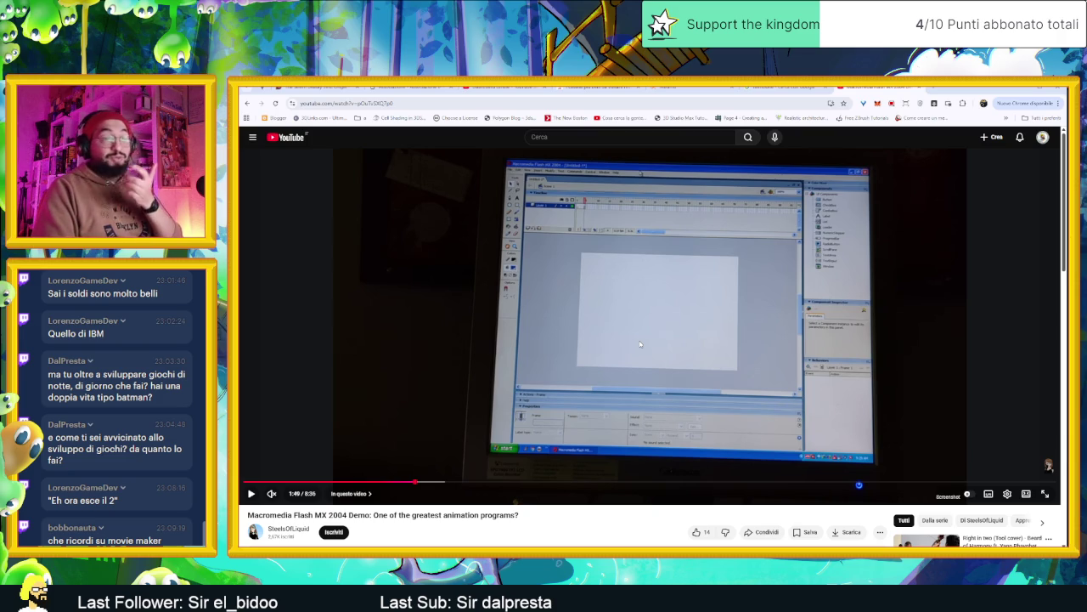
Seek the Flash MX demo ahead to 2:11, then 2:20, then 2:34.
drag(433, 483, 456, 483)
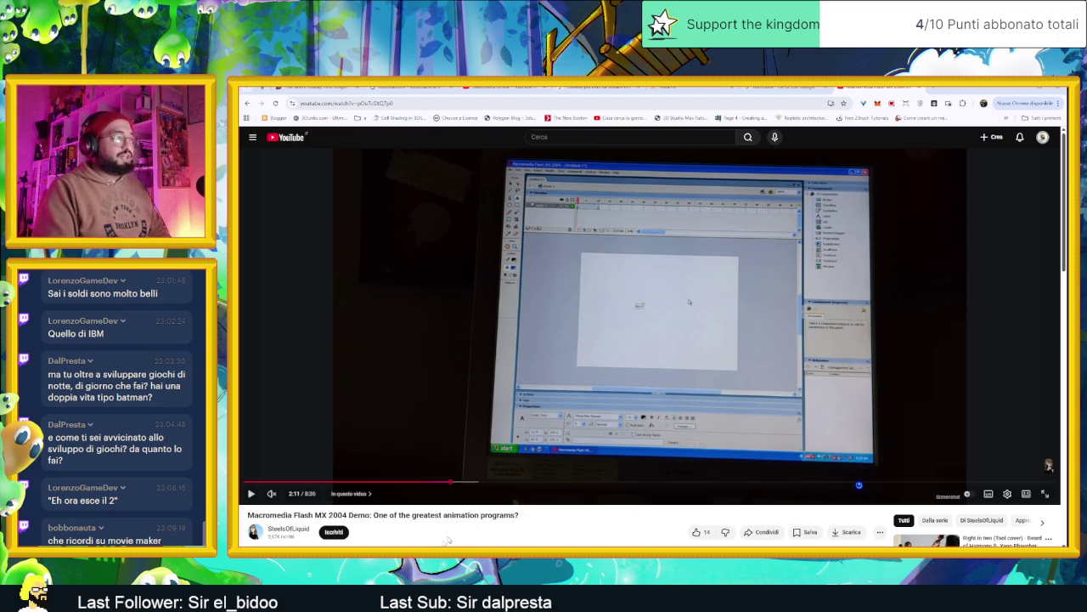
click(464, 483)
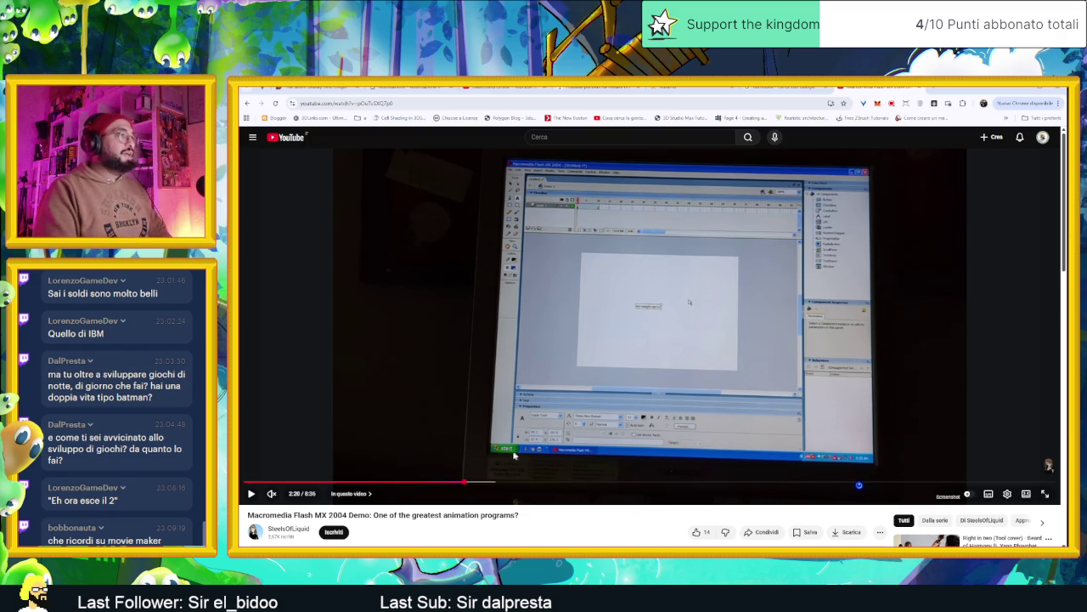
mouse_move(475, 484)
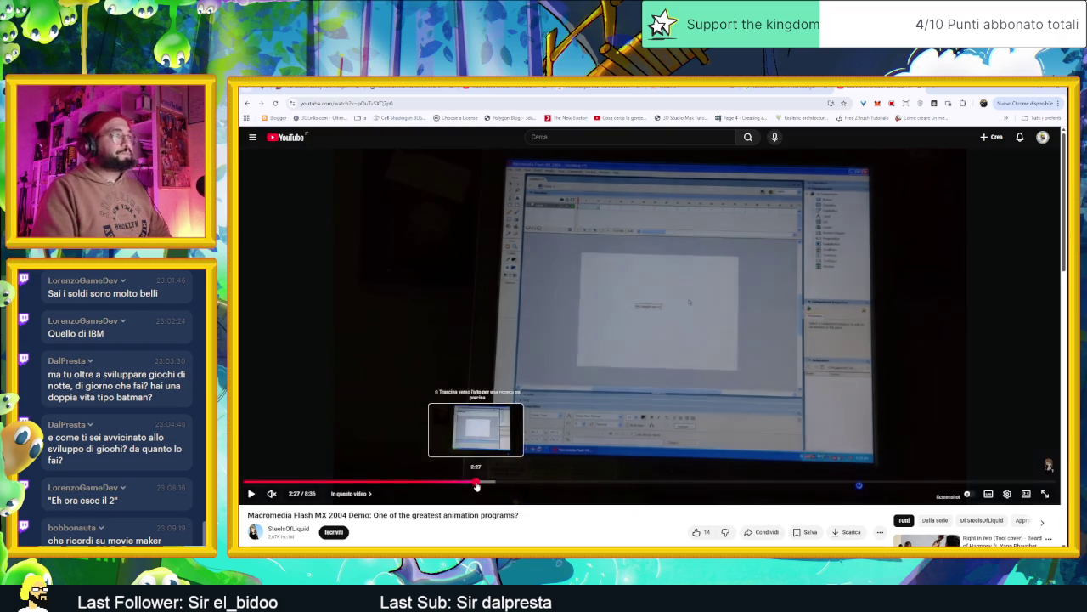
click(486, 484)
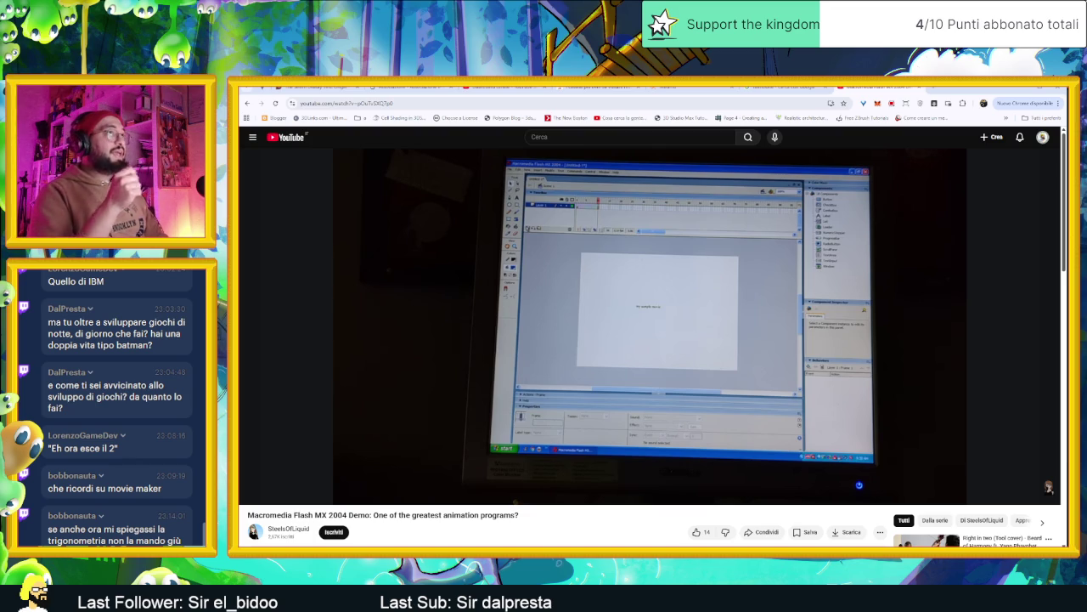
Search 'wintermute engine' in a new tab and open the dead-code.org home page result.
click(934, 89)
text(wintermute)
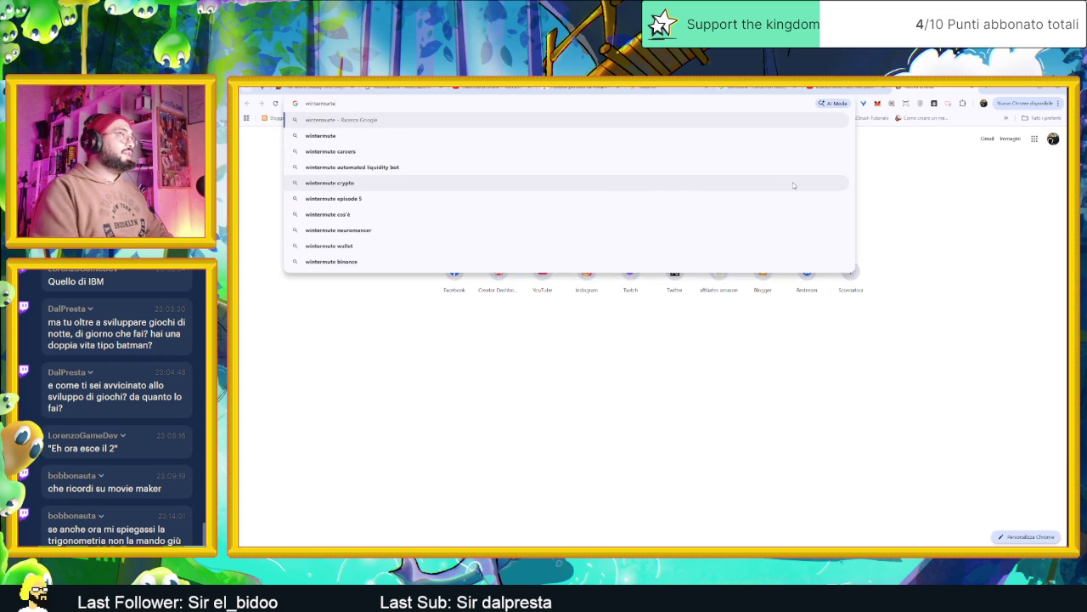
key(BackSpace)
text(e)
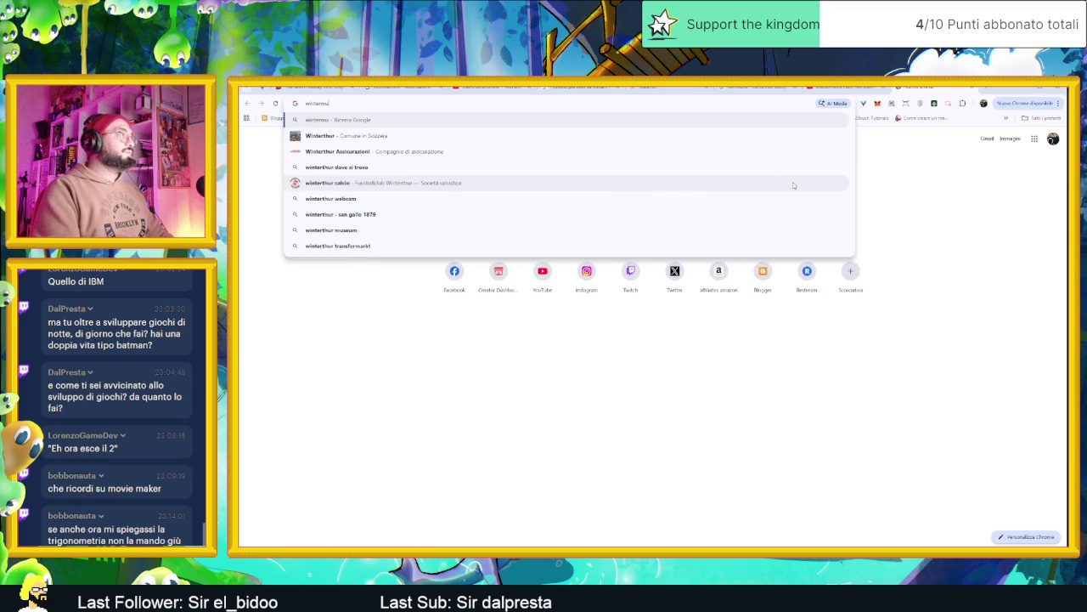
key(Down)
key(Return)
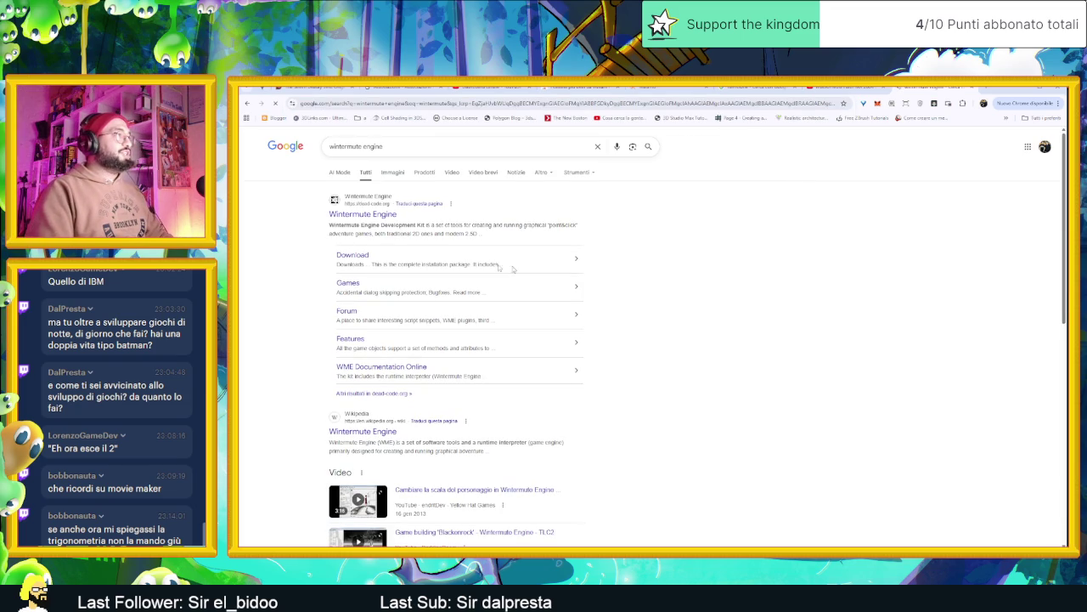
click(362, 214)
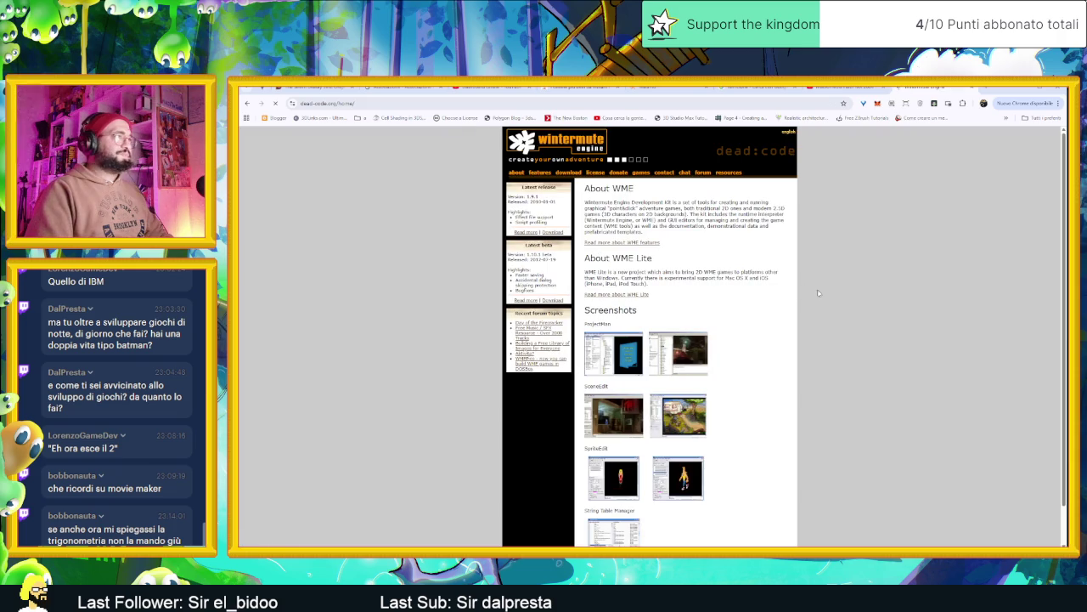
View the Project Manager, SceneEdit and SpriteEdit screenshots, then return to the WME home page.
scroll(631, 321, down, 1)
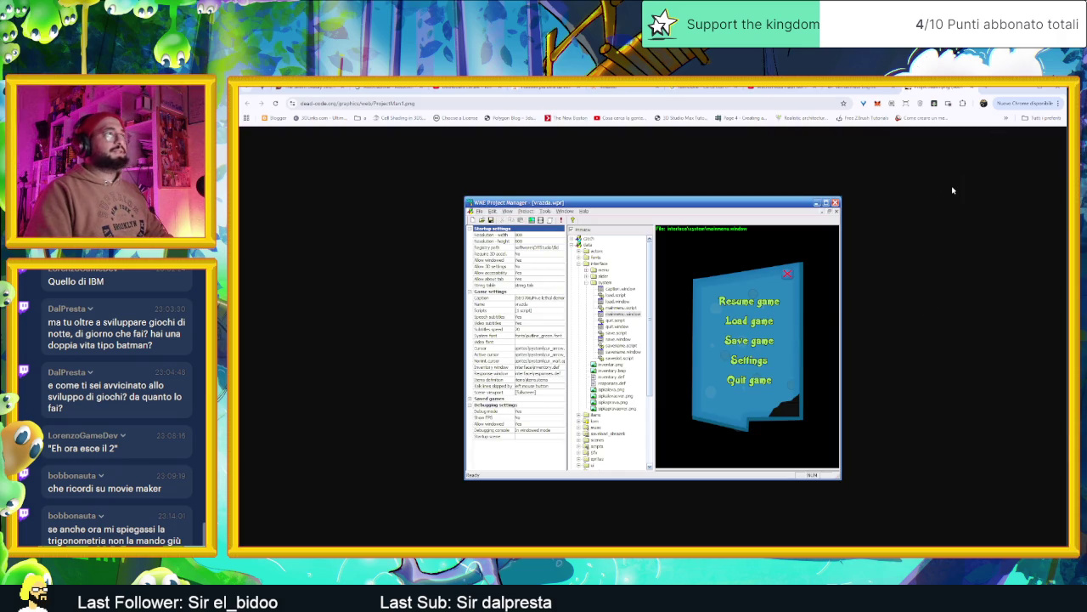
key(alt+Left)
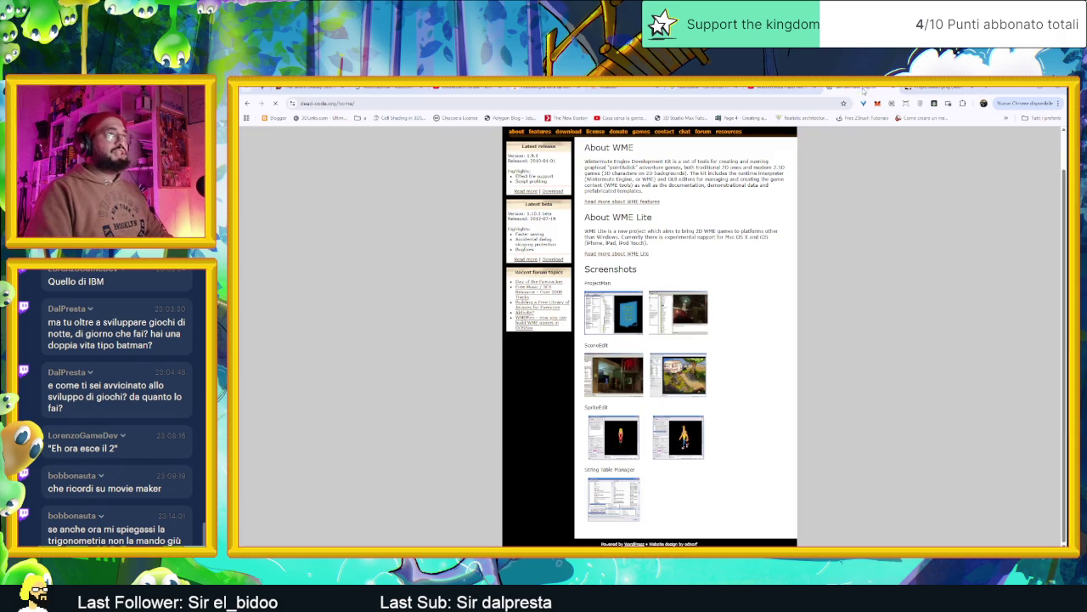
click(671, 381)
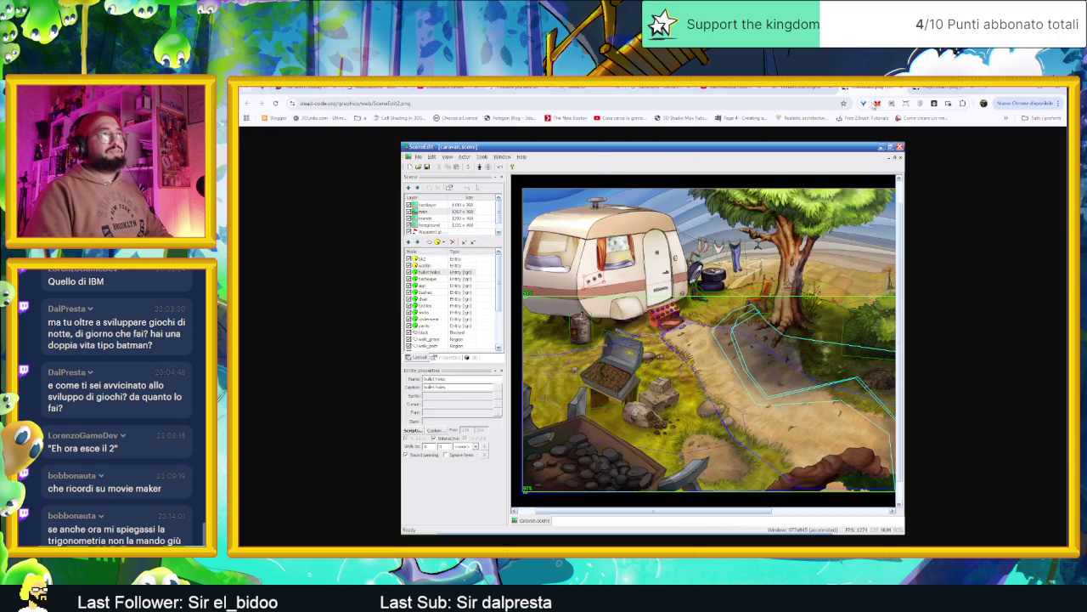
key(alt+Left)
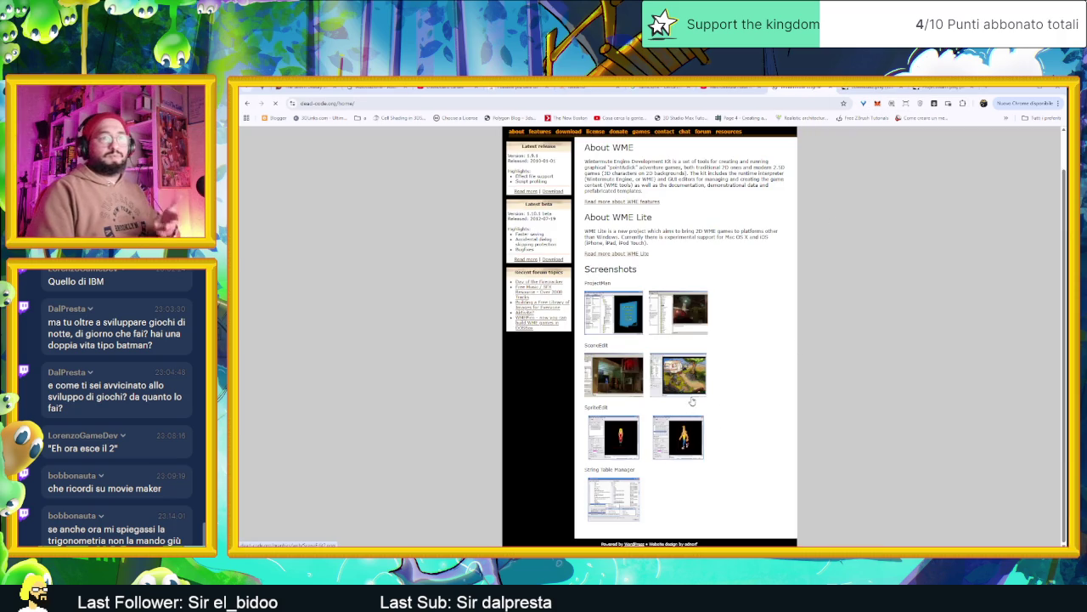
click(621, 435)
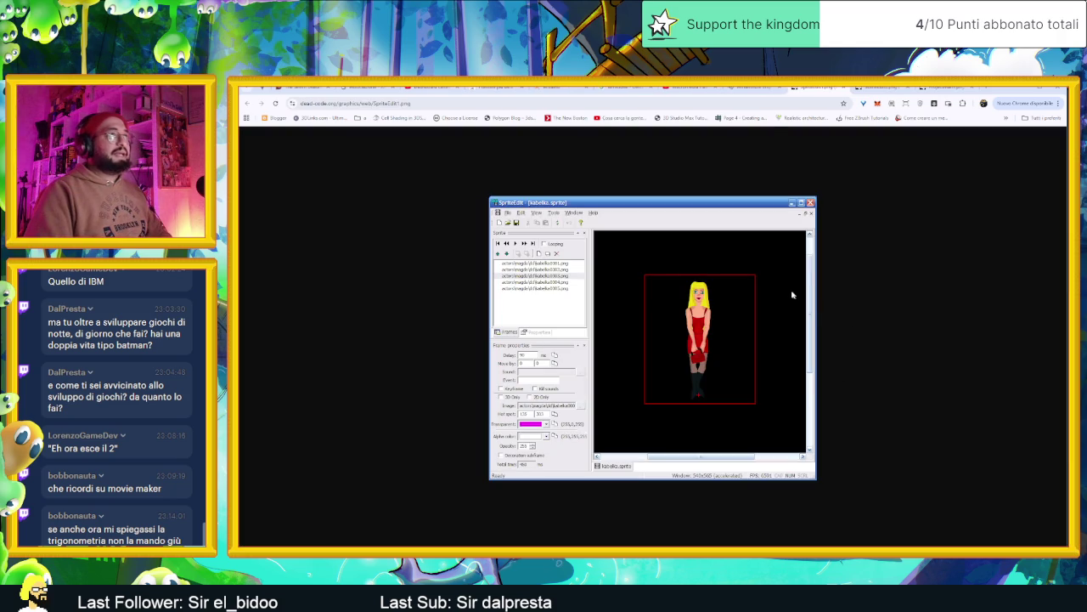
click(804, 88)
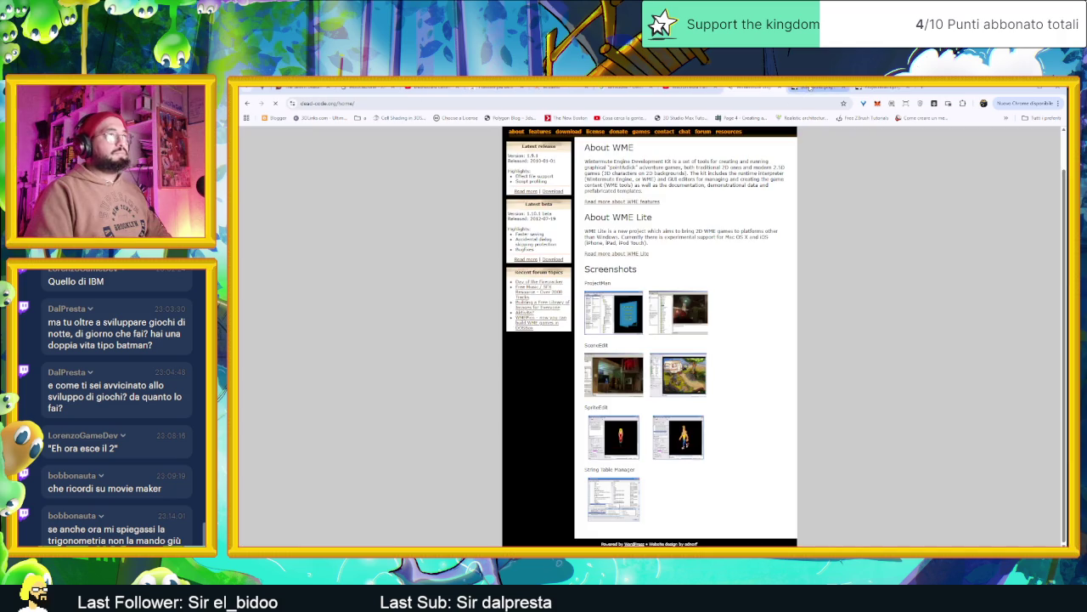
click(820, 88)
click(837, 89)
click(809, 88)
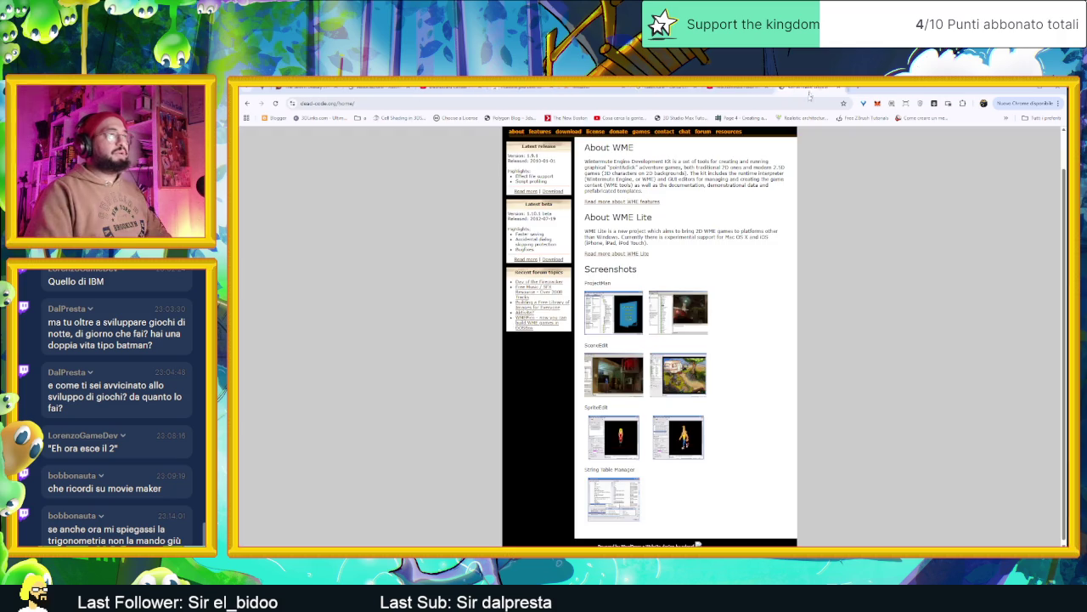
Scroll through the WME home page, then start a new tab with the Google search box focused.
scroll(692, 306, up, 1)
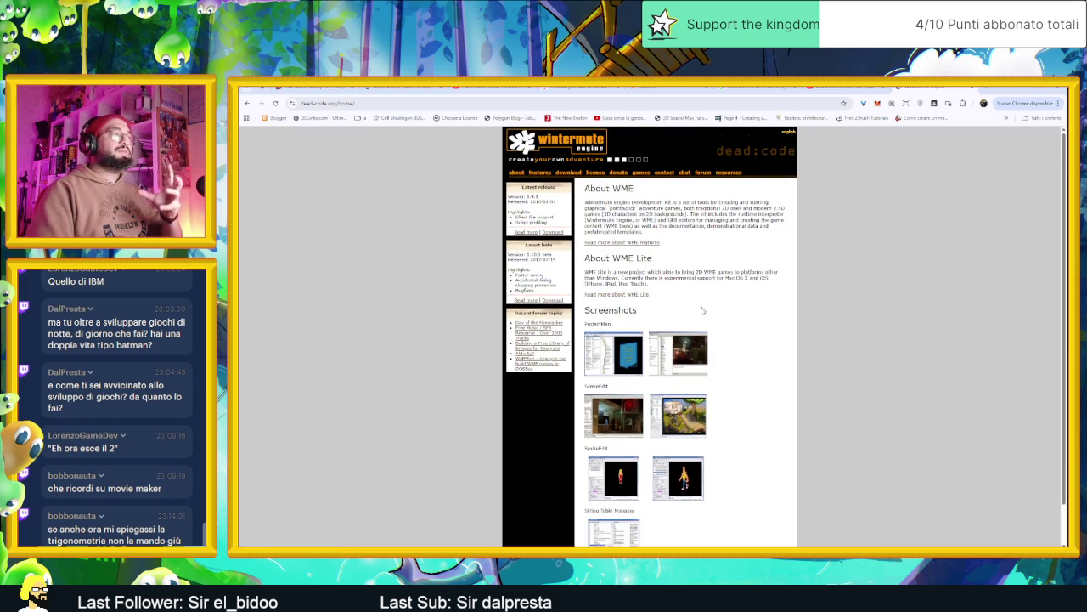
scroll(698, 527, down, 1)
scroll(741, 404, down, 1)
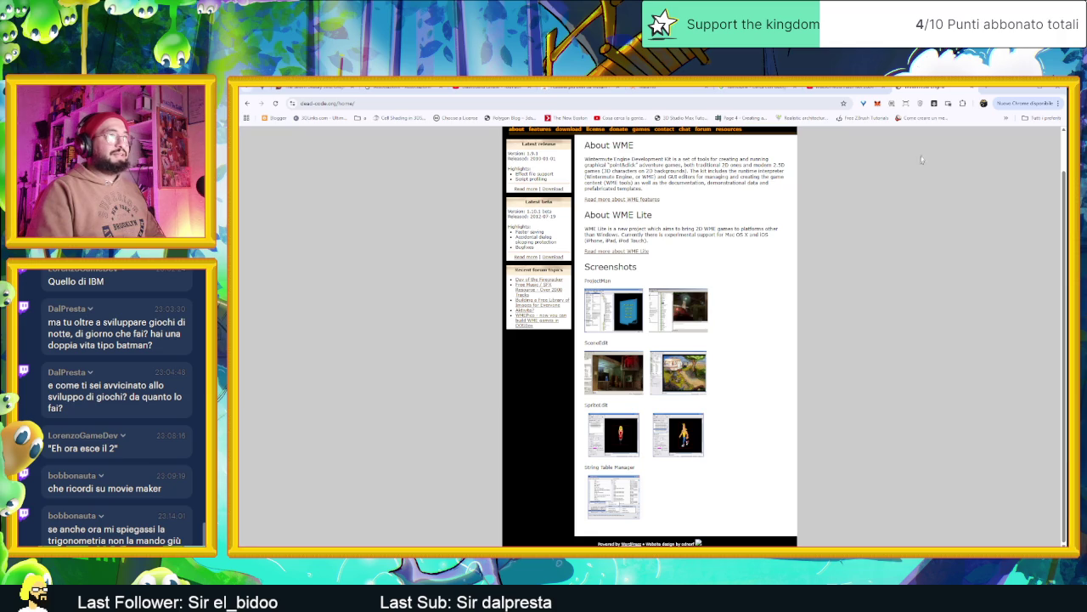
click(985, 90)
click(614, 239)
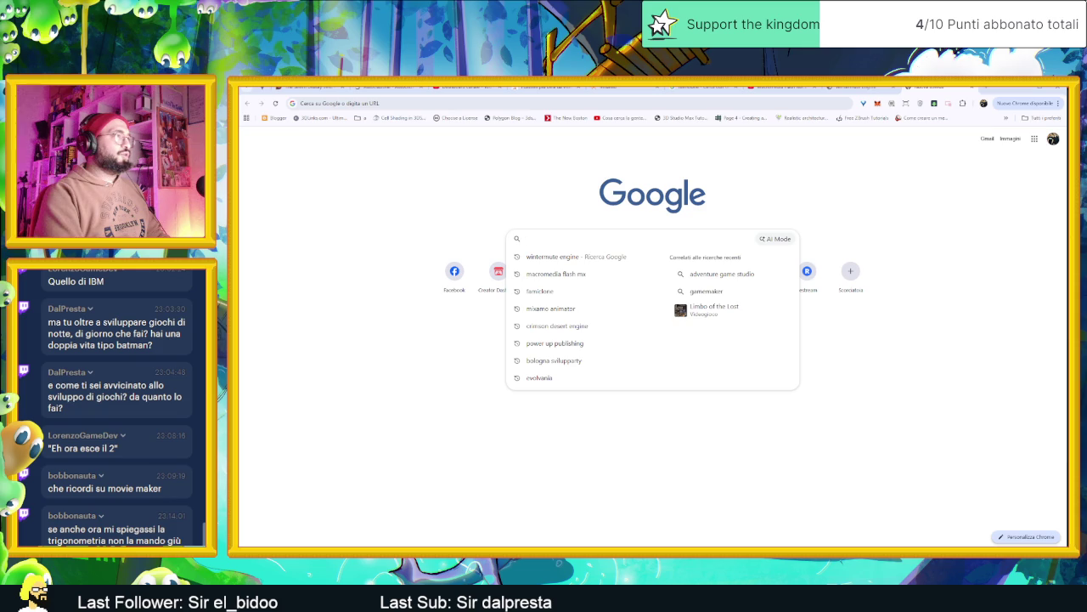
Search 'clickteam multimedia fusion', reach the Fusion 2.5 product page and select its heading text.
text(multimedia clicktea)
key(Down)
key(Return)
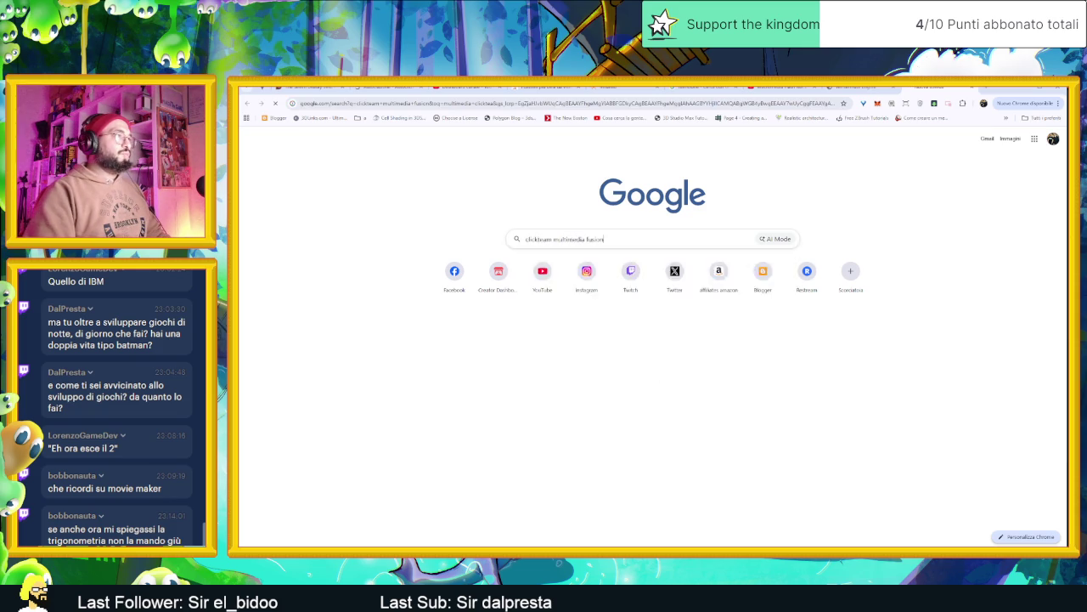
click(364, 214)
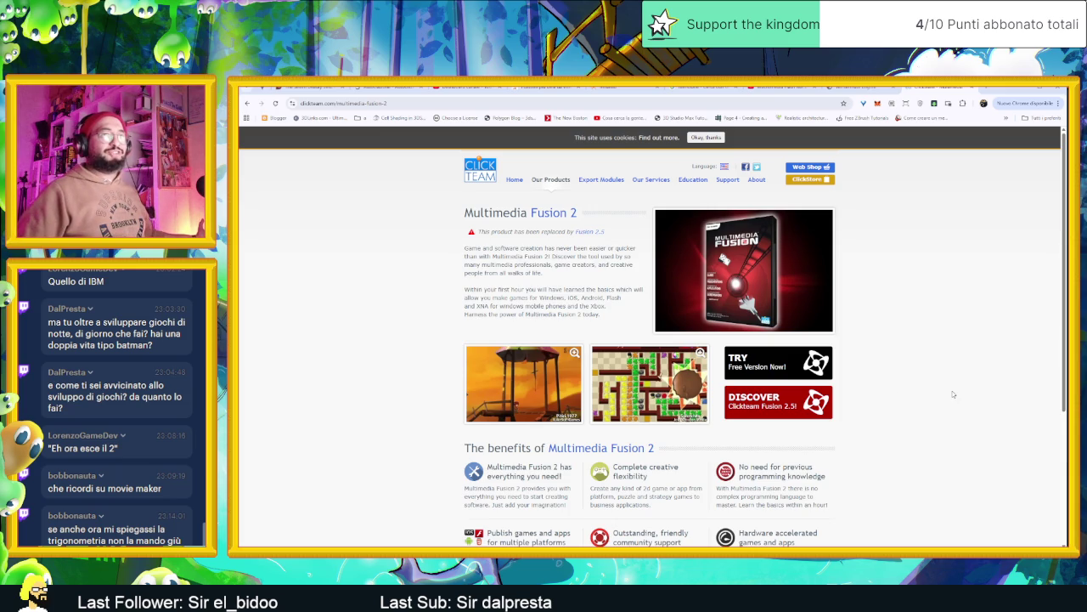
click(589, 231)
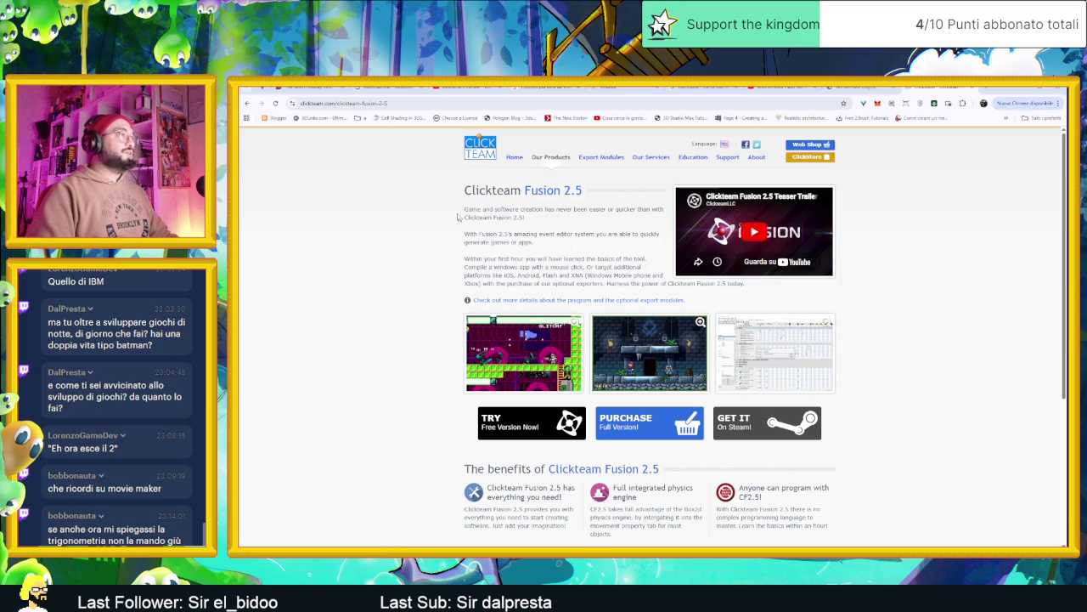
triple_click(544, 190)
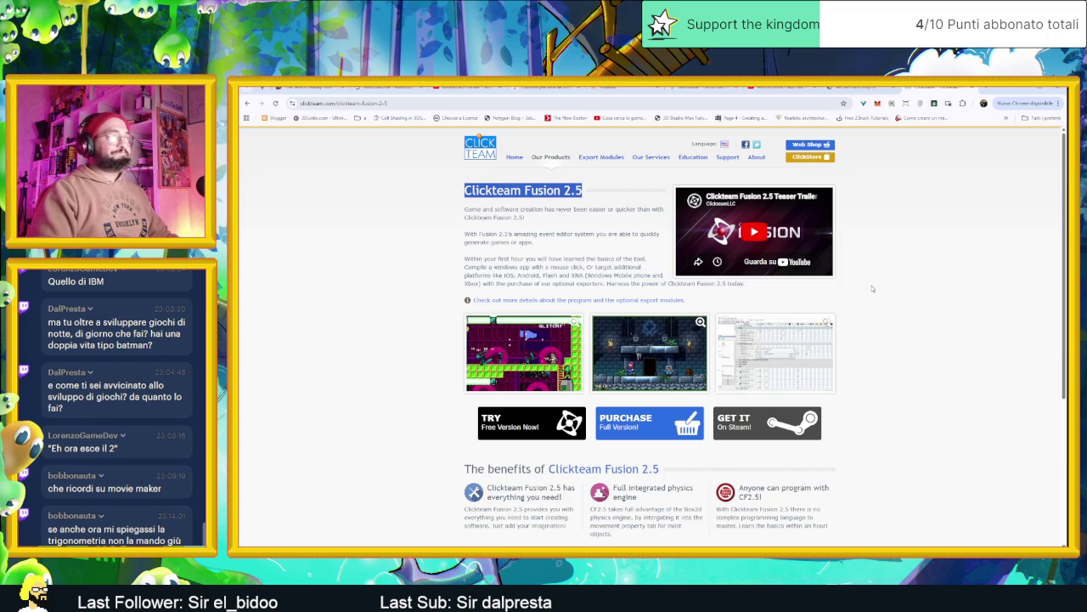
click(807, 348)
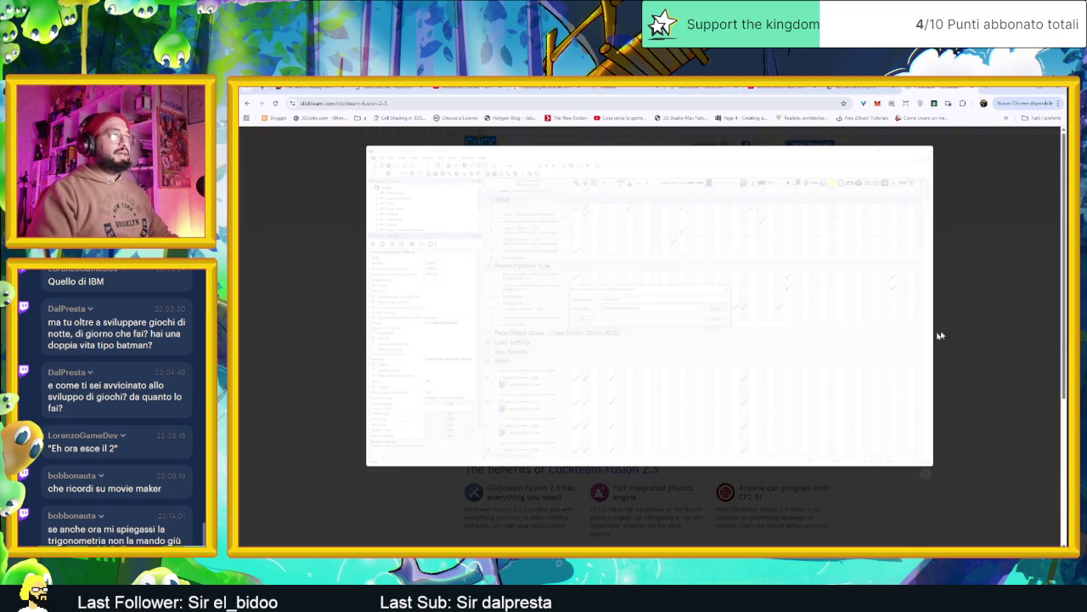
click(966, 316)
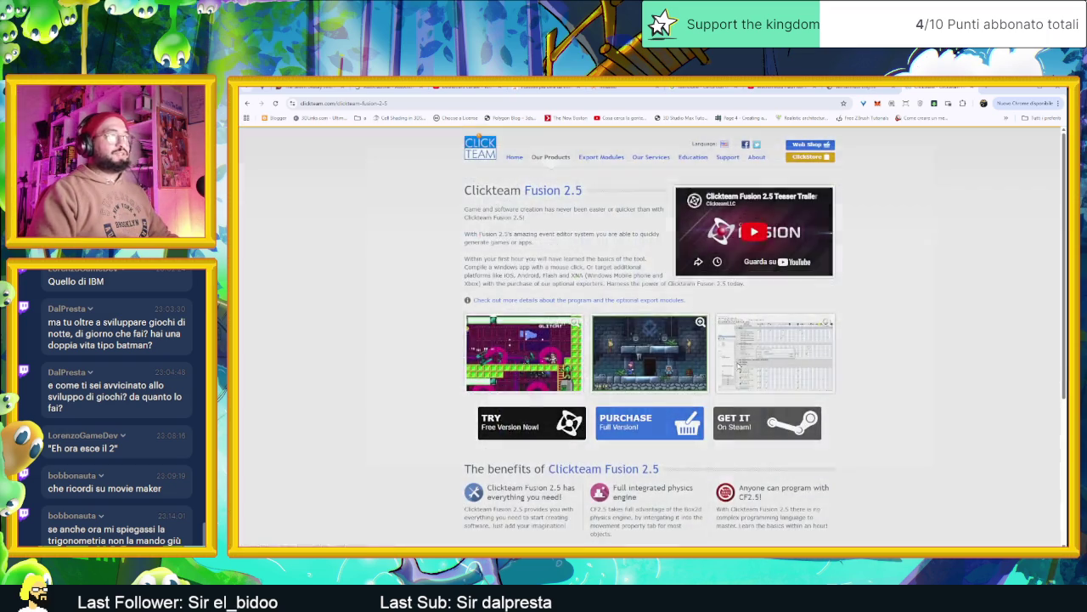
click(737, 365)
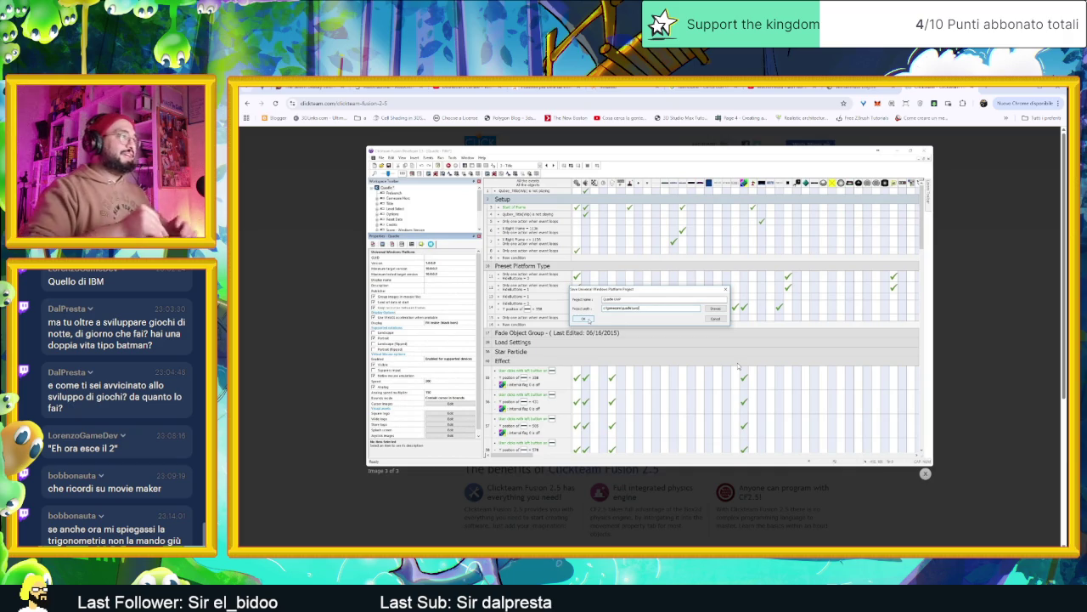
click(978, 316)
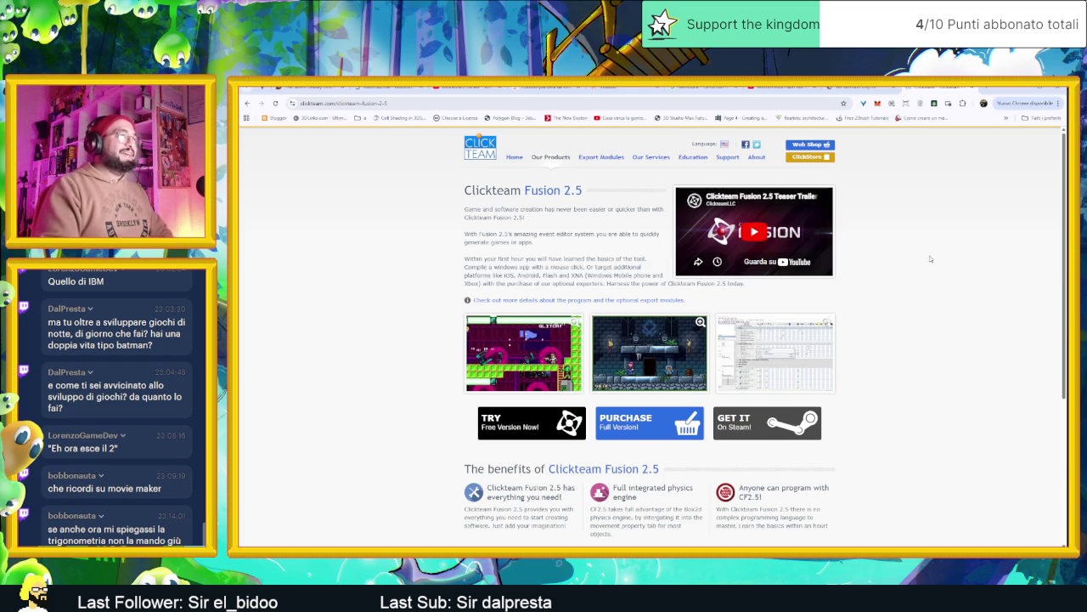
click(790, 359)
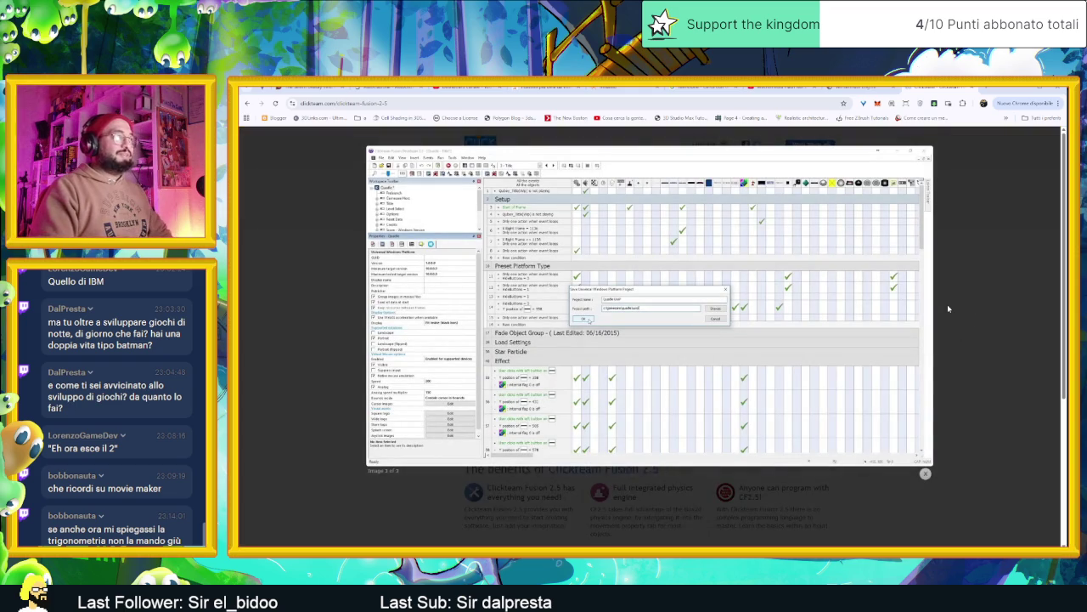
click(954, 298)
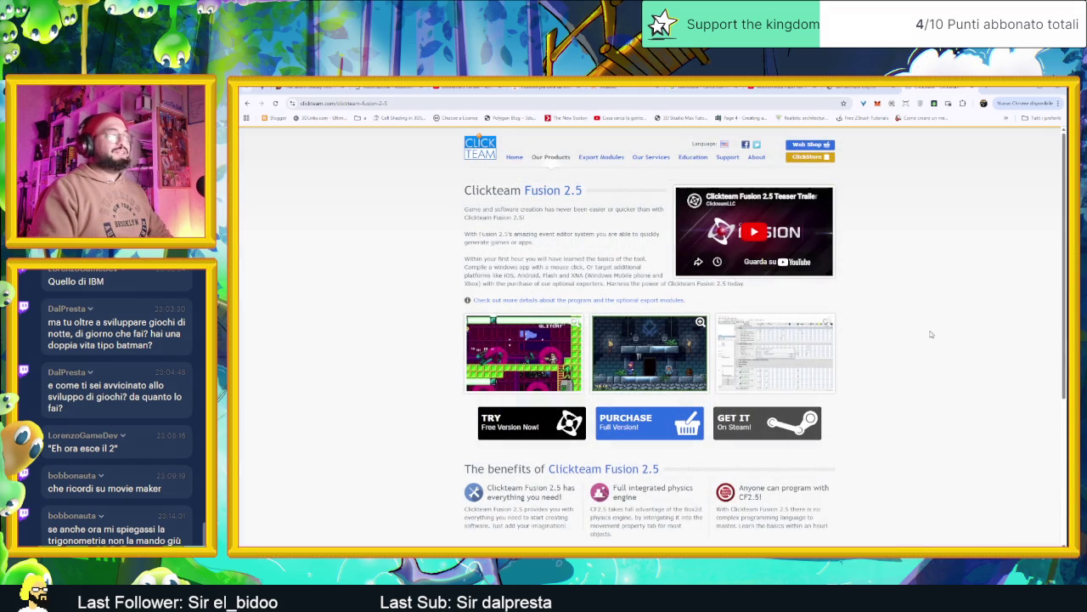
click(824, 357)
click(960, 348)
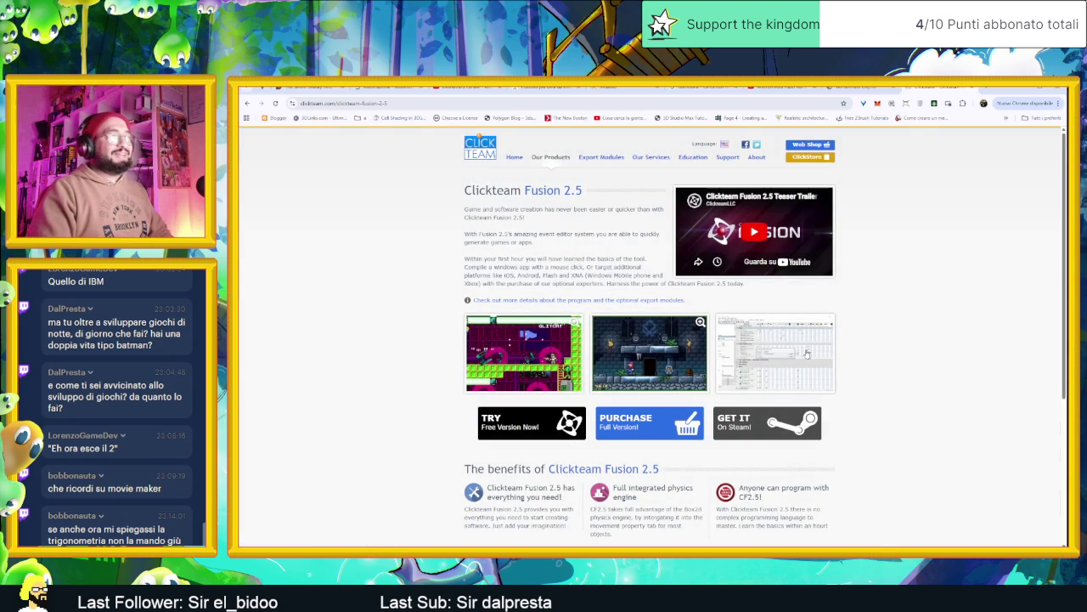
scroll(897, 361, down, 2)
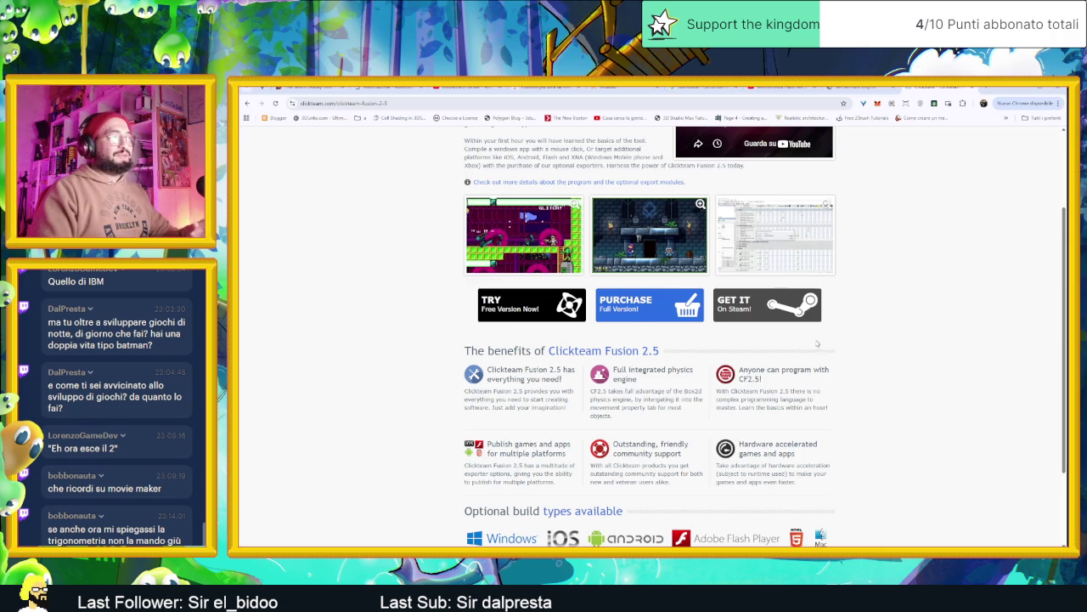
scroll(858, 344, up, 1)
click(806, 334)
click(998, 239)
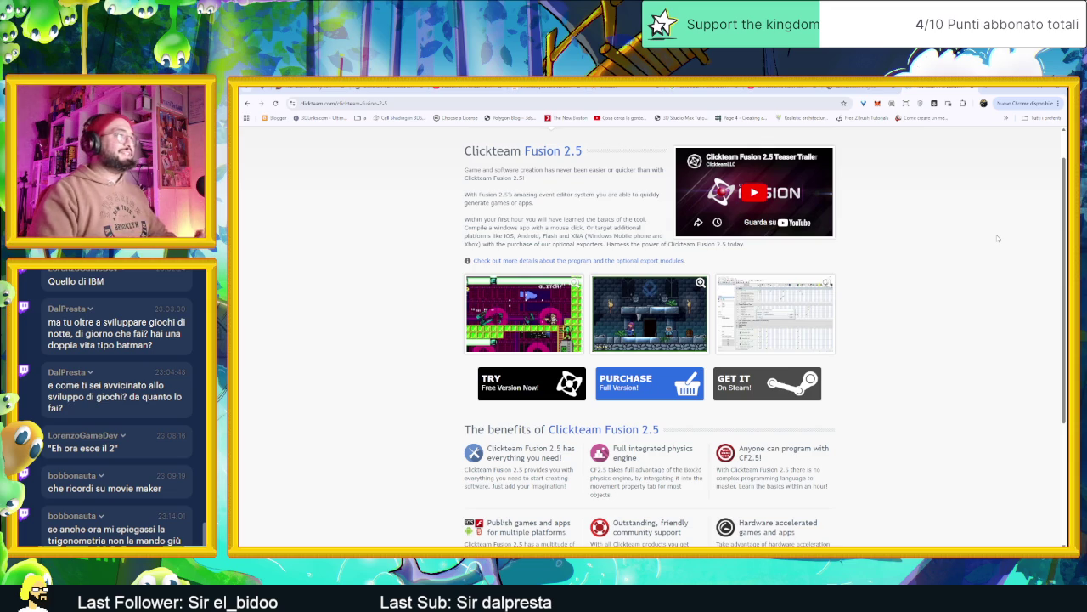
triple_click(562, 150)
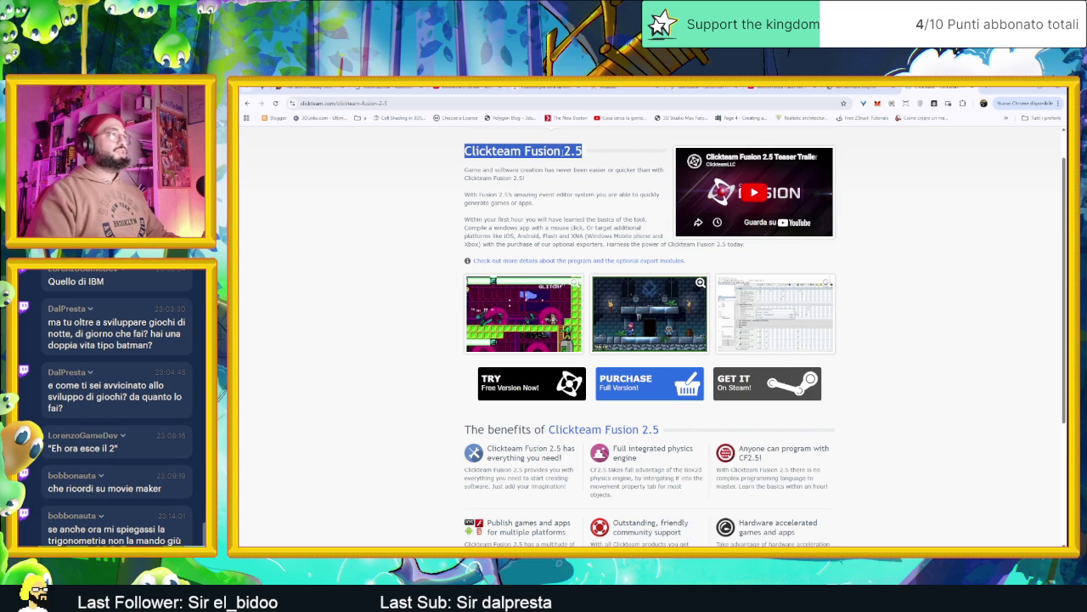
triple_click(574, 152)
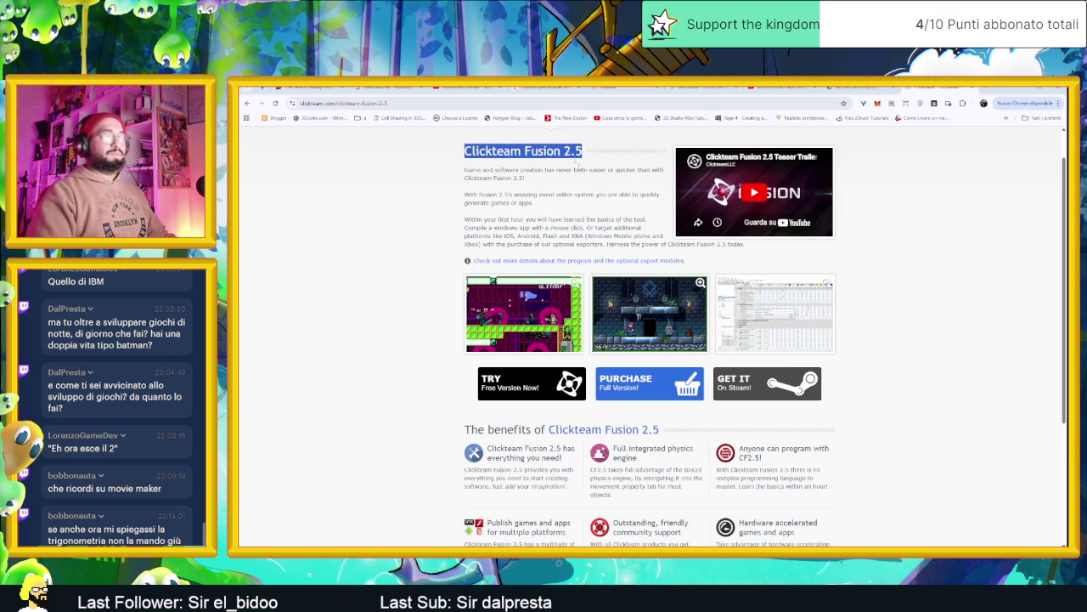
click(860, 194)
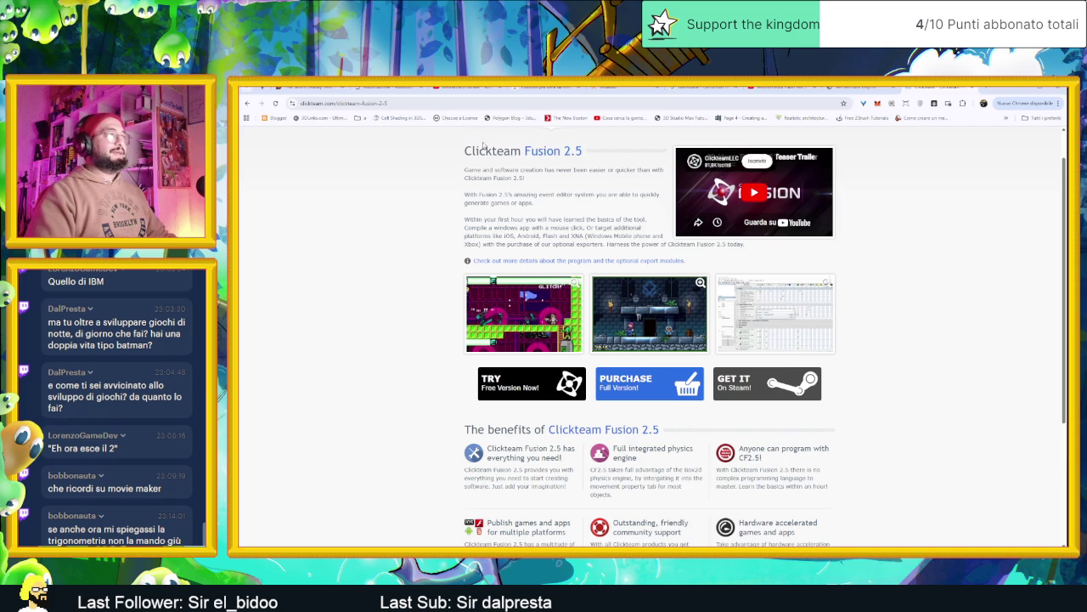
triple_click(543, 151)
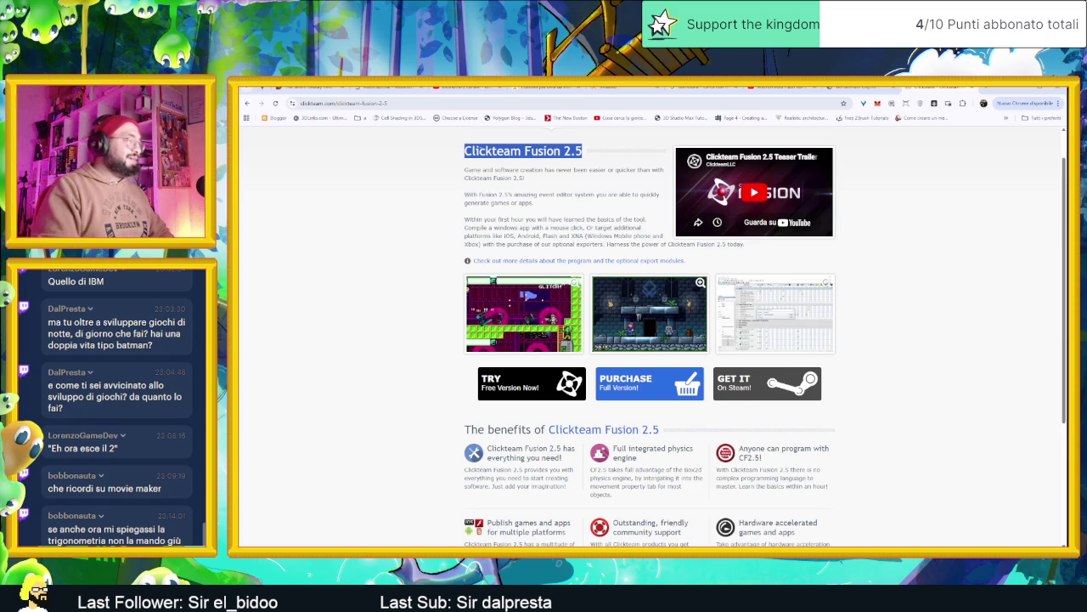
scroll(930, 269, up, 1)
scroll(930, 269, up, 2)
click(927, 268)
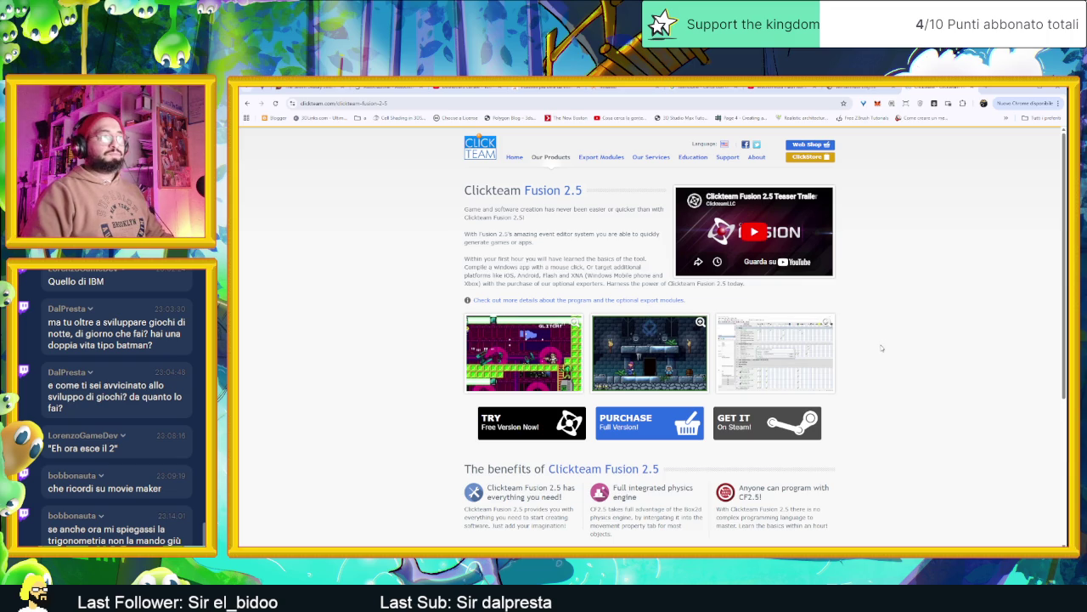
scroll(873, 361, down, 1)
scroll(873, 366, up, 1)
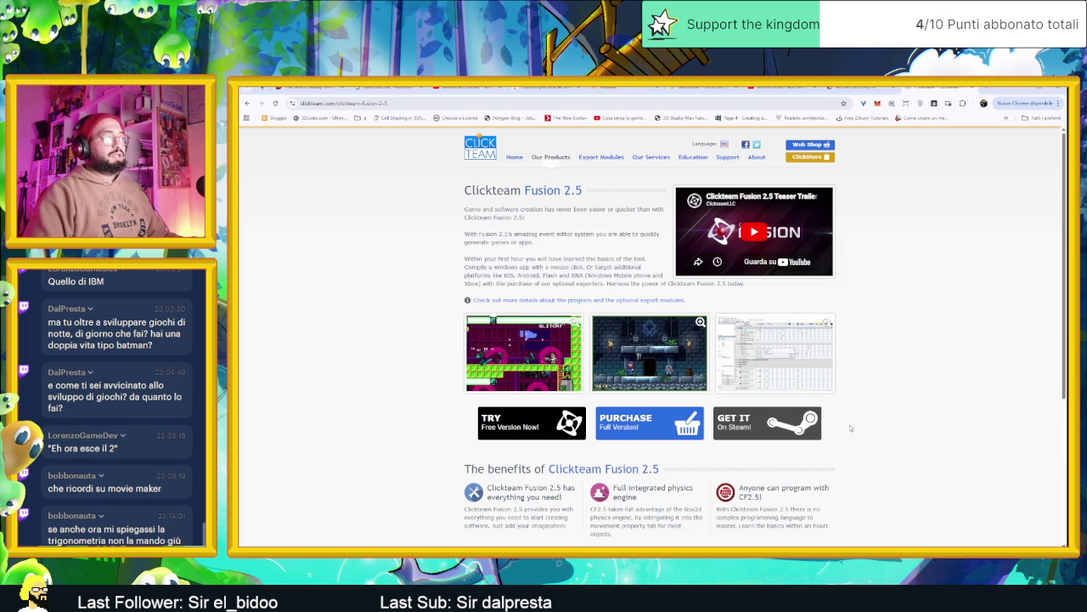
click(767, 422)
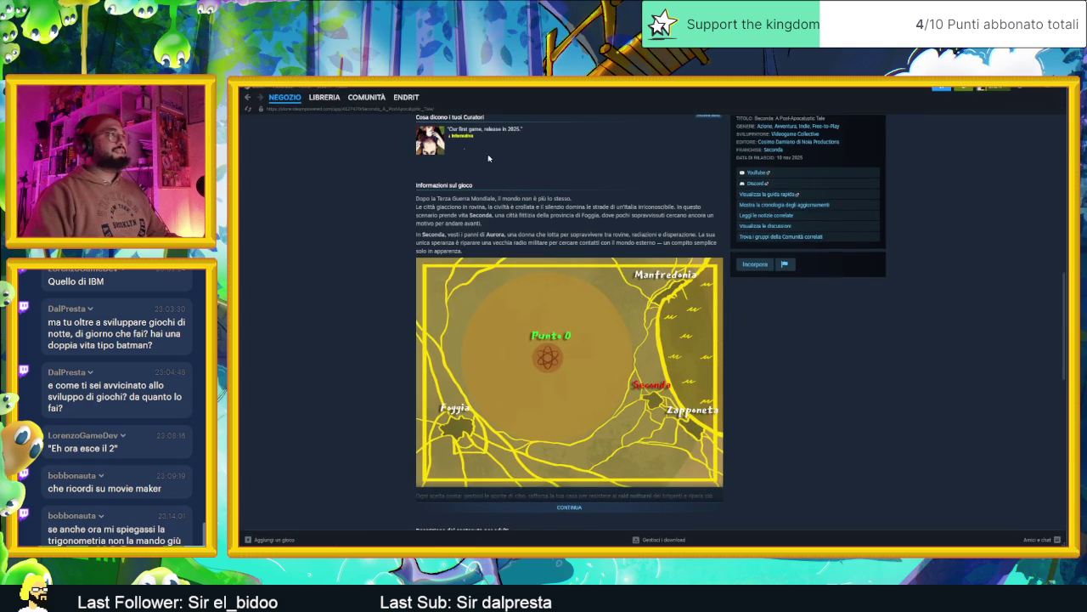
click(324, 97)
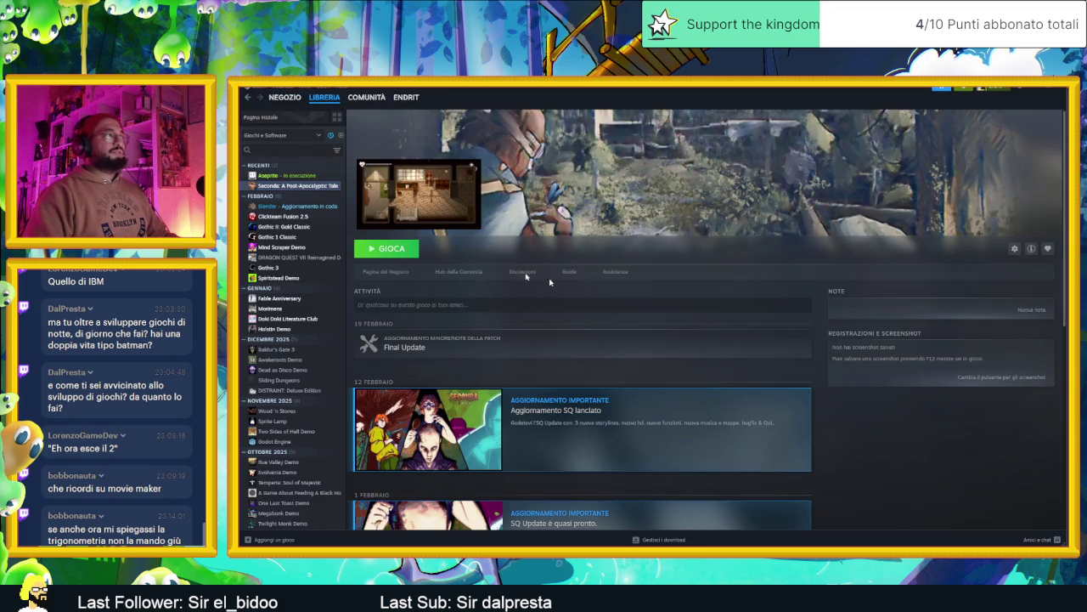
click(297, 176)
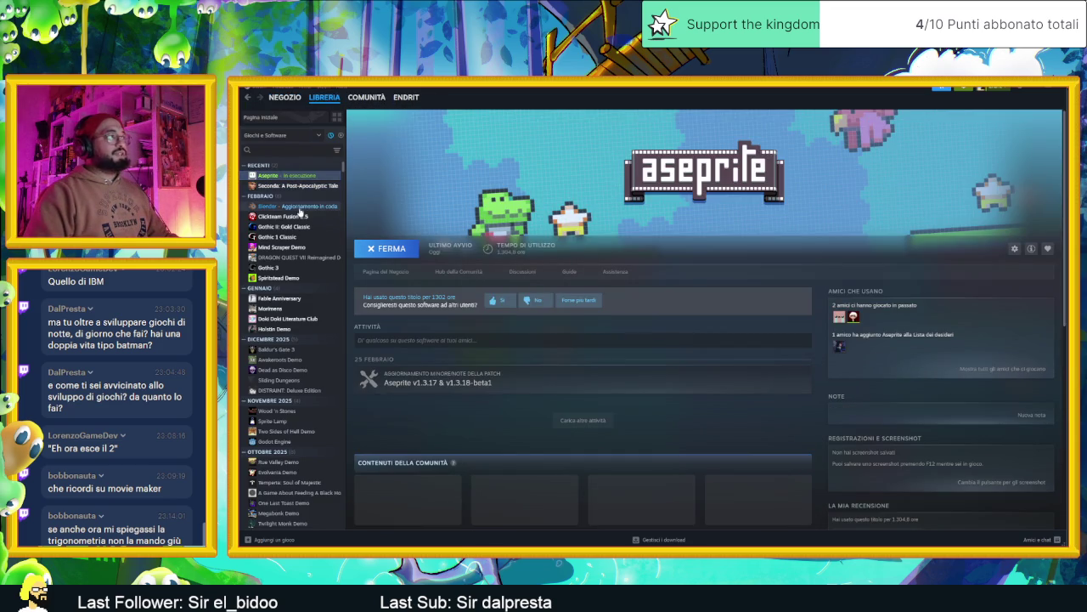
click(302, 217)
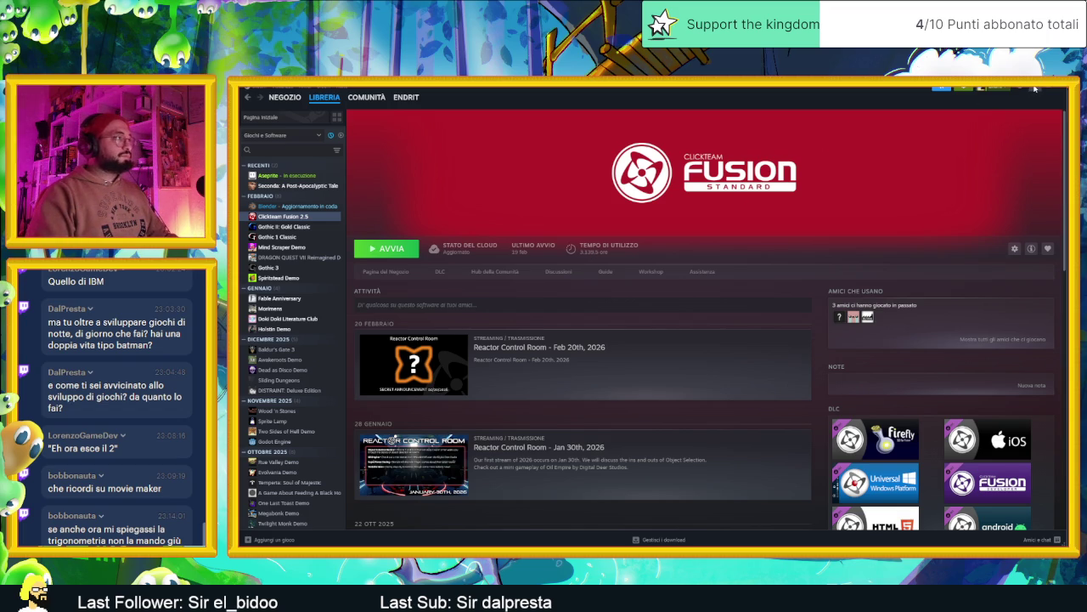
click(1034, 88)
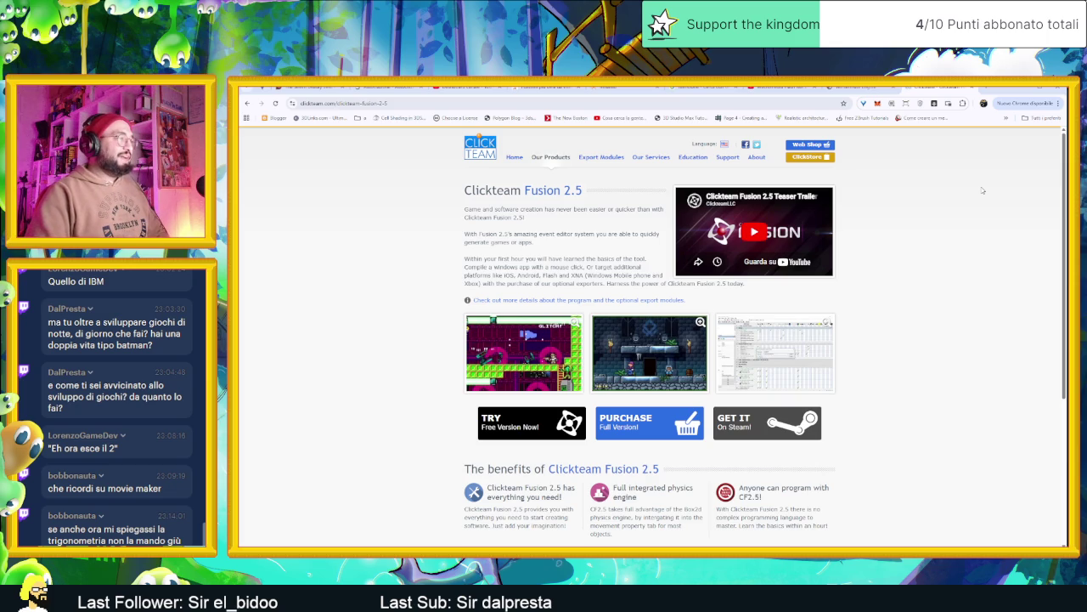
Switch back to the Aseprite tileset from the taskbar and zoom in on the canvas.
click(1021, 90)
scroll(638, 364, up, 1)
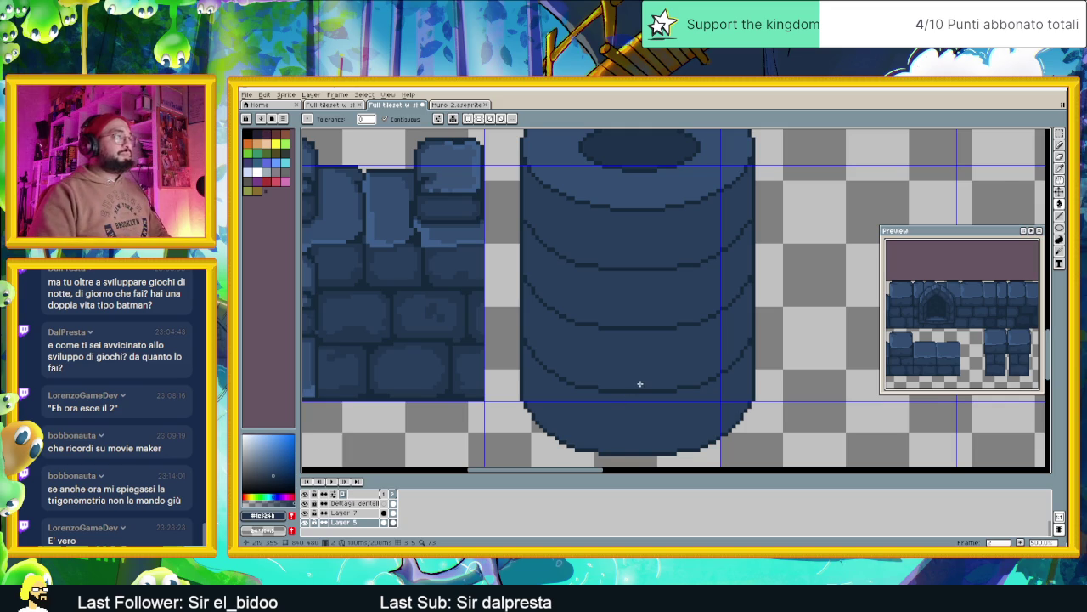
Pan around the wall-and-pillar canvas, then switch back to the Clickteam Fusion 2.5 page.
scroll(682, 367, down, 1)
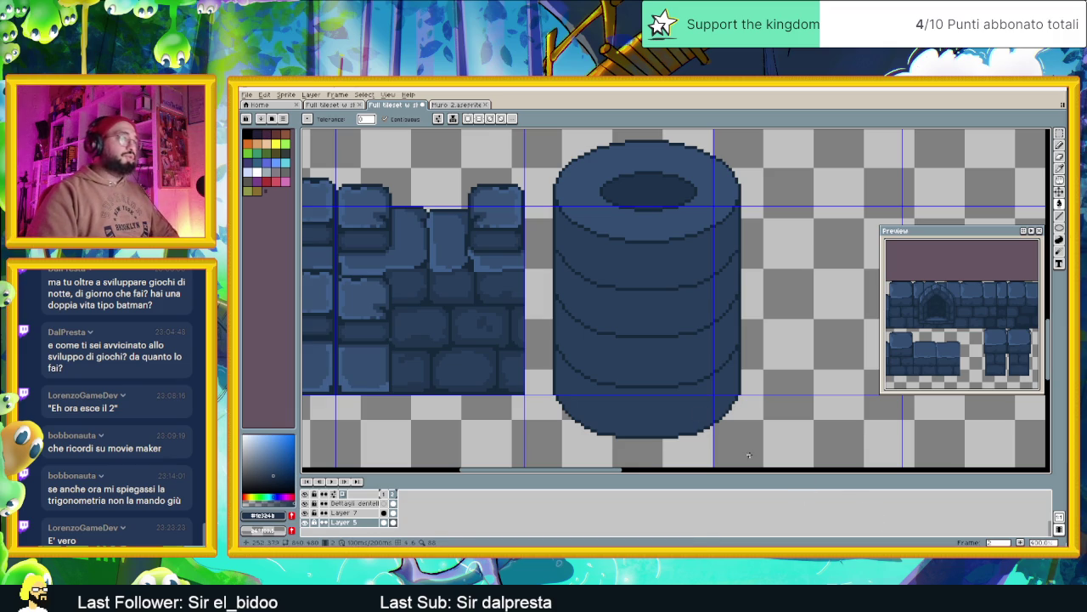
mouse_move(592, 472)
mouse_down()
mouse_move(621, 476)
mouse_move(611, 476)
mouse_up()
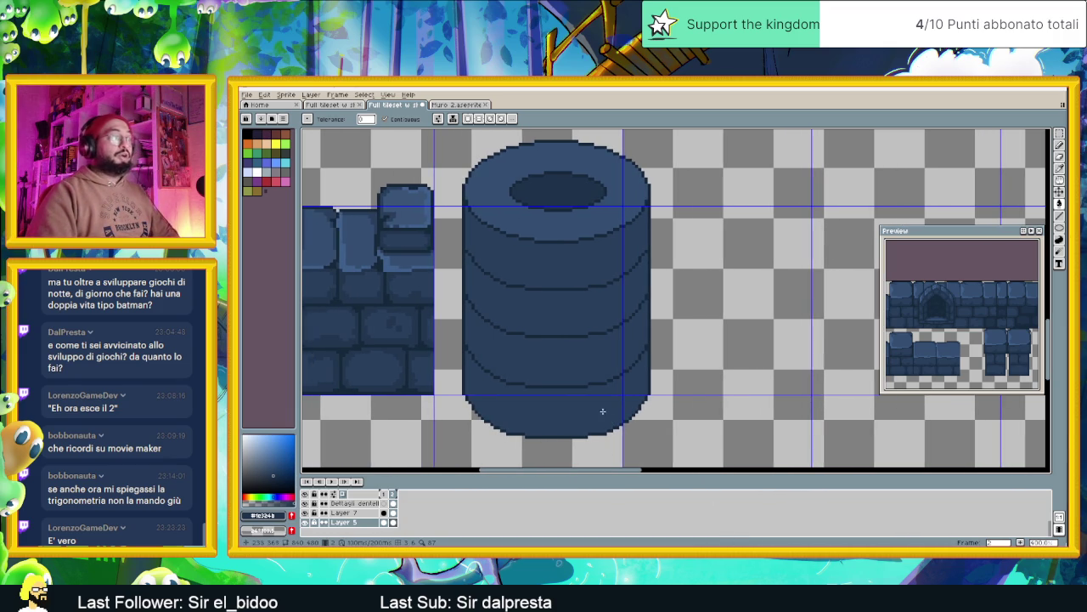
drag(604, 414, 667, 402)
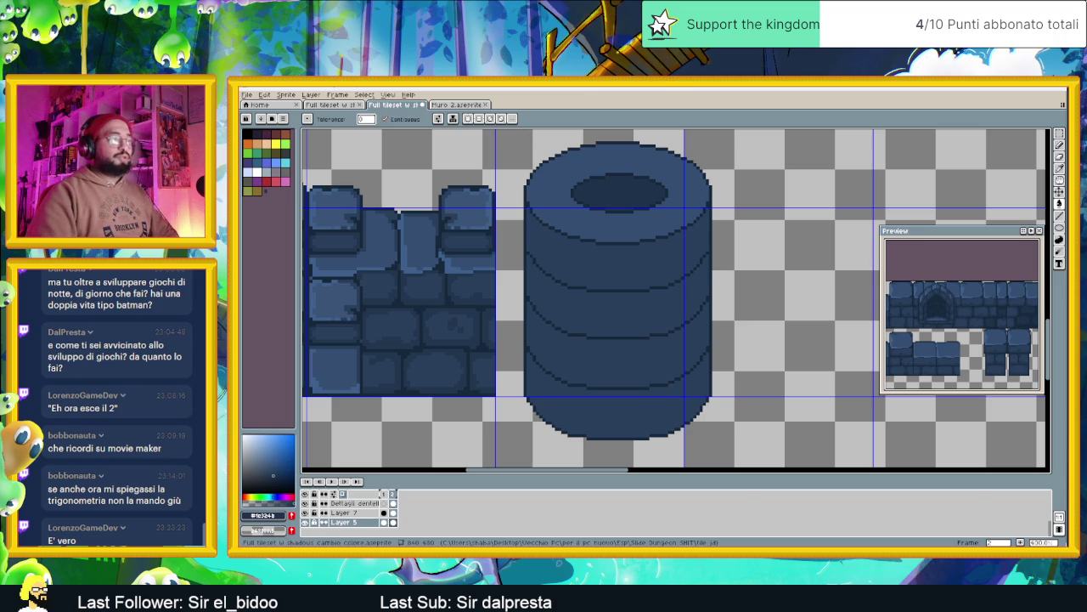
key(alt+Tab)
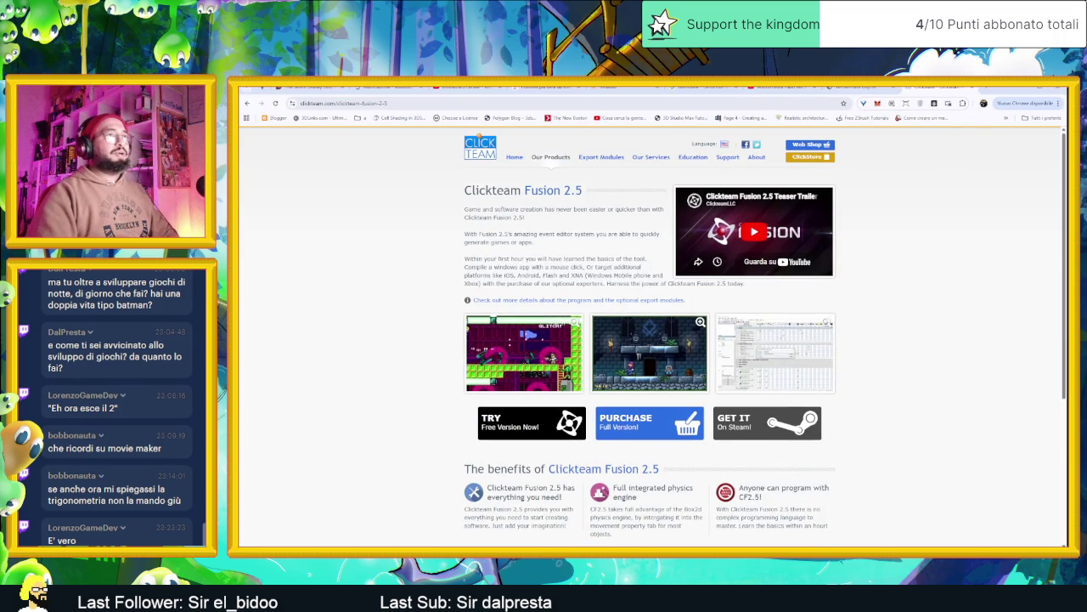
Open a new tab and clear the stray '!=' characters typed into the Google search box.
key(ctrl+t)
click(594, 239)
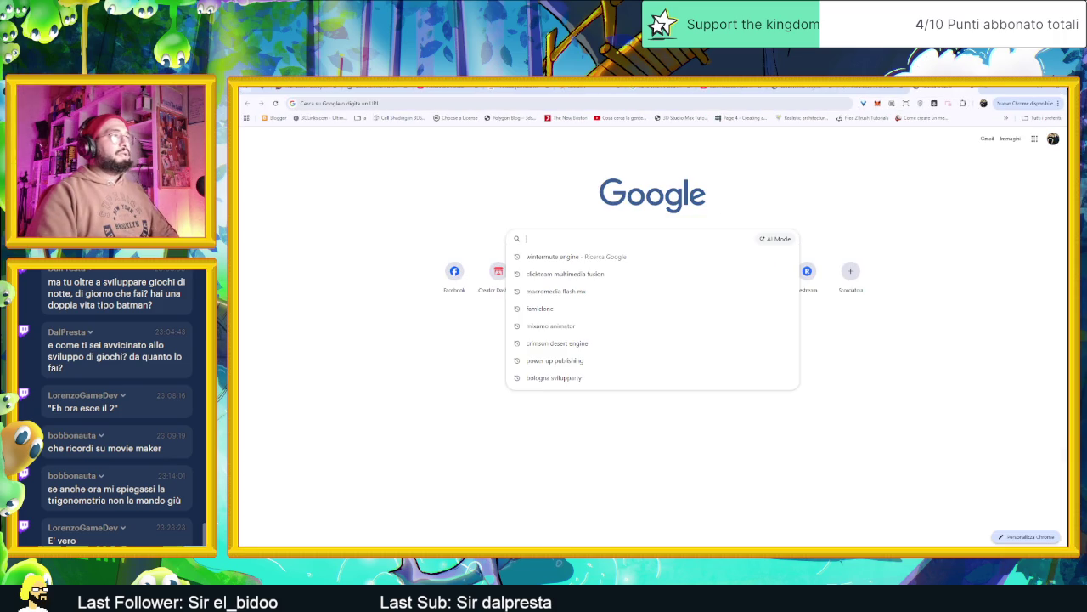
click(556, 191)
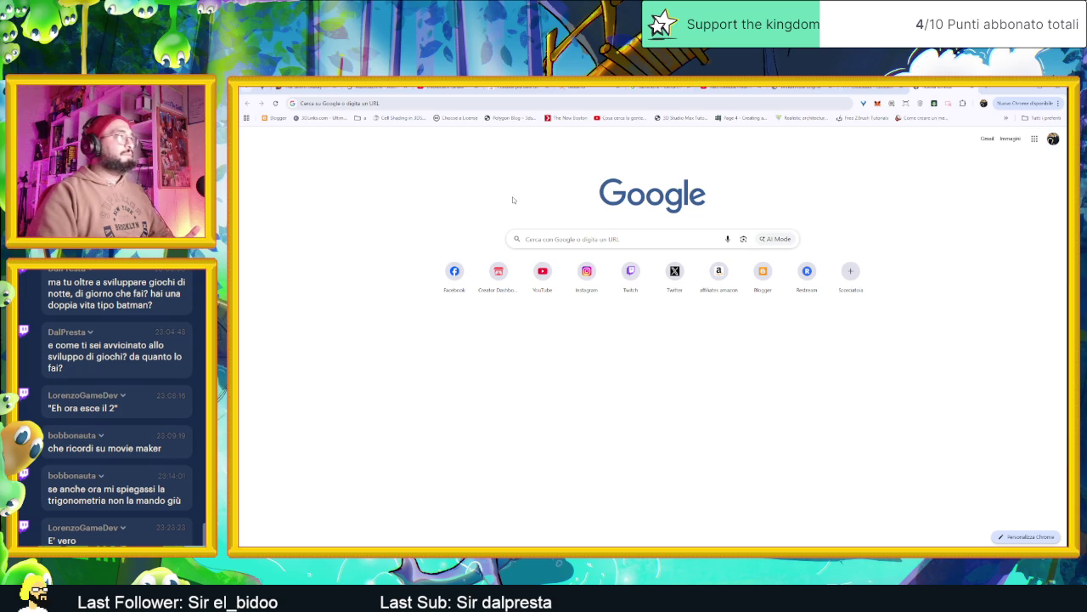
click(540, 236)
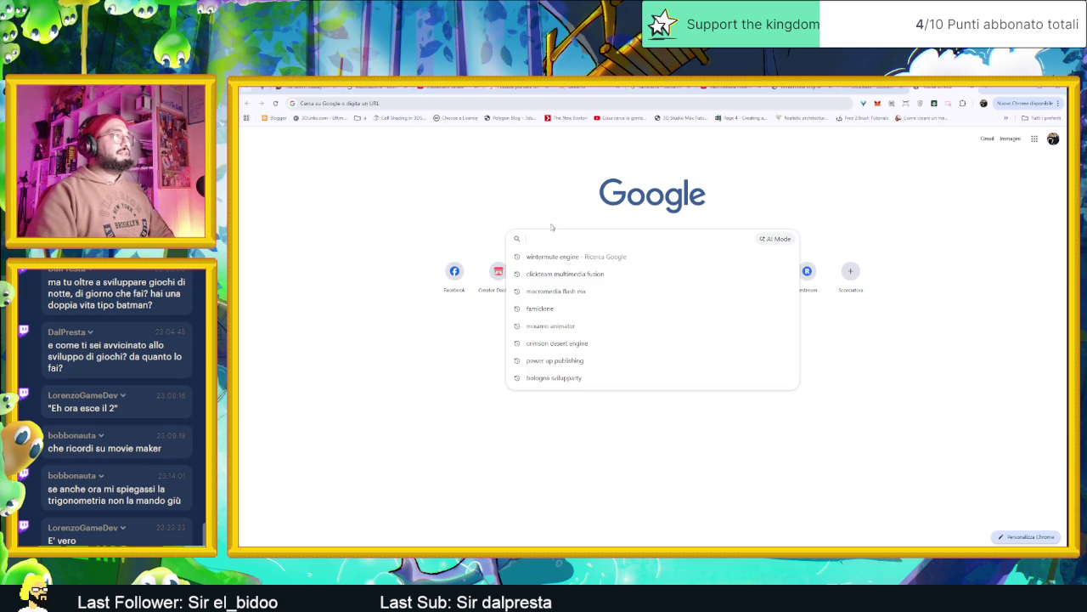
text(!=)
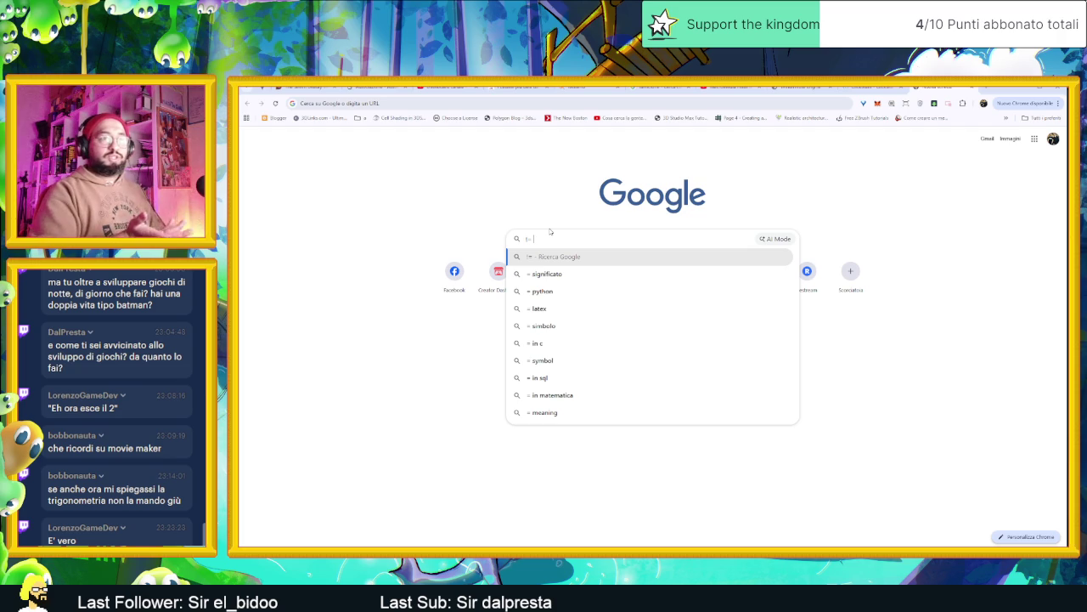
key(BackSpace)
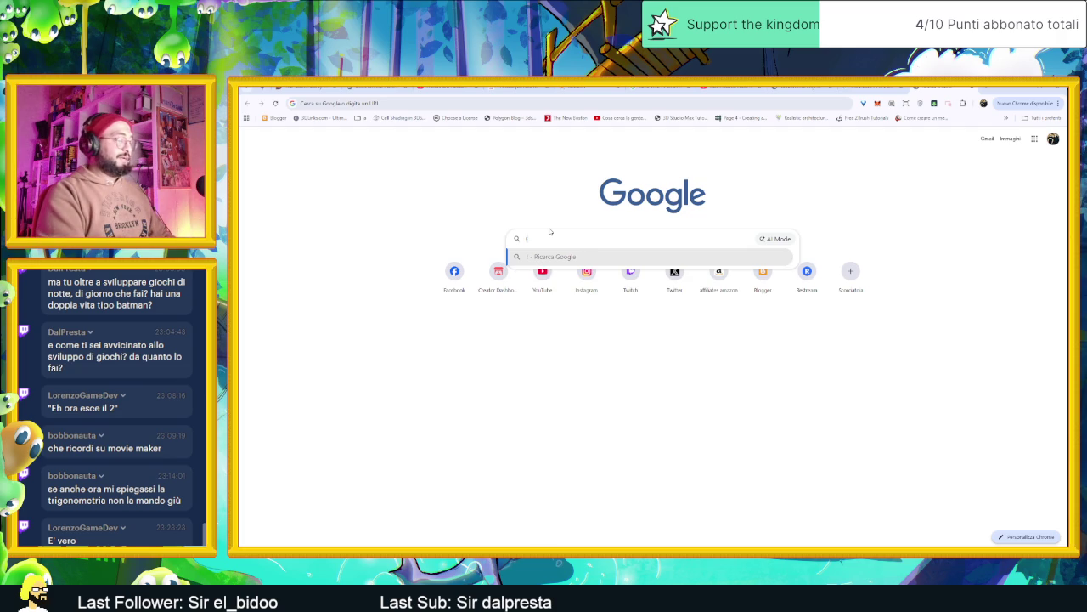
text(=)
key(BackSpace)
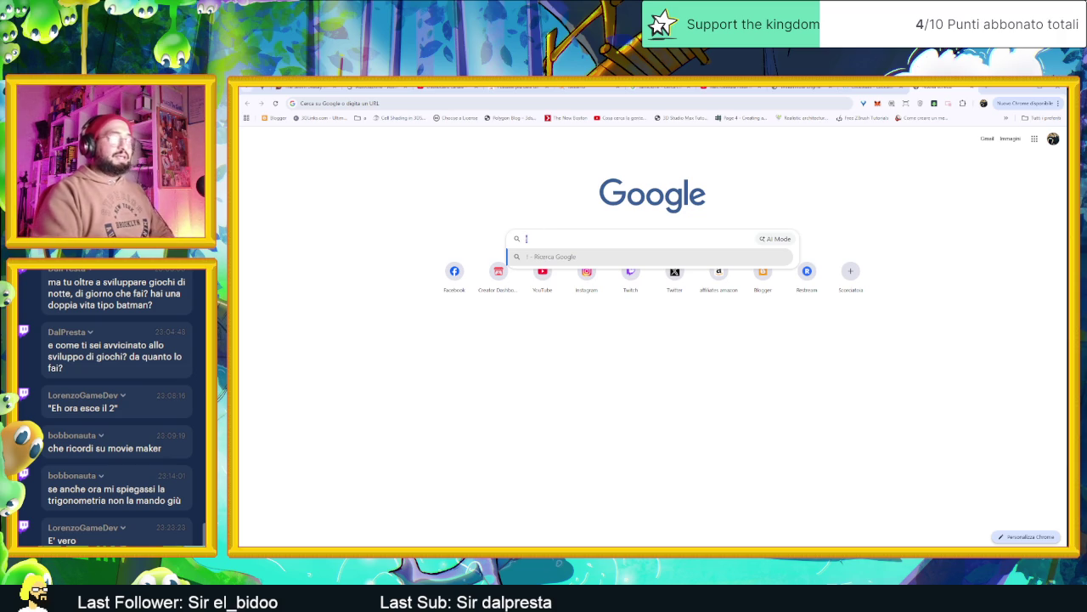
key(Escape)
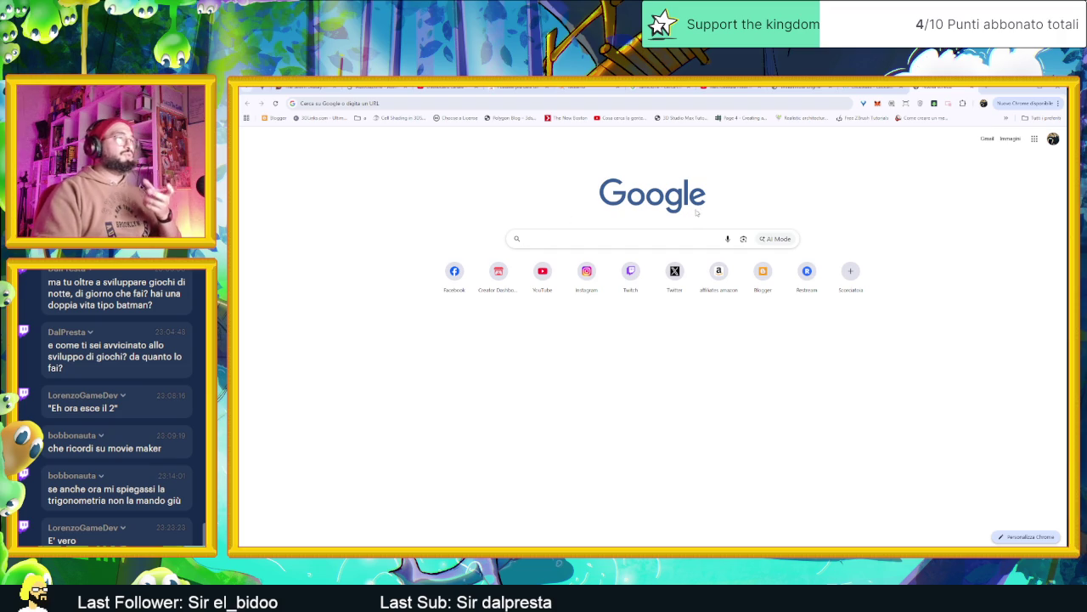
Bring up and dismiss the recent search suggestions, then open YouTube from the new-tab page.
click(601, 237)
click(731, 191)
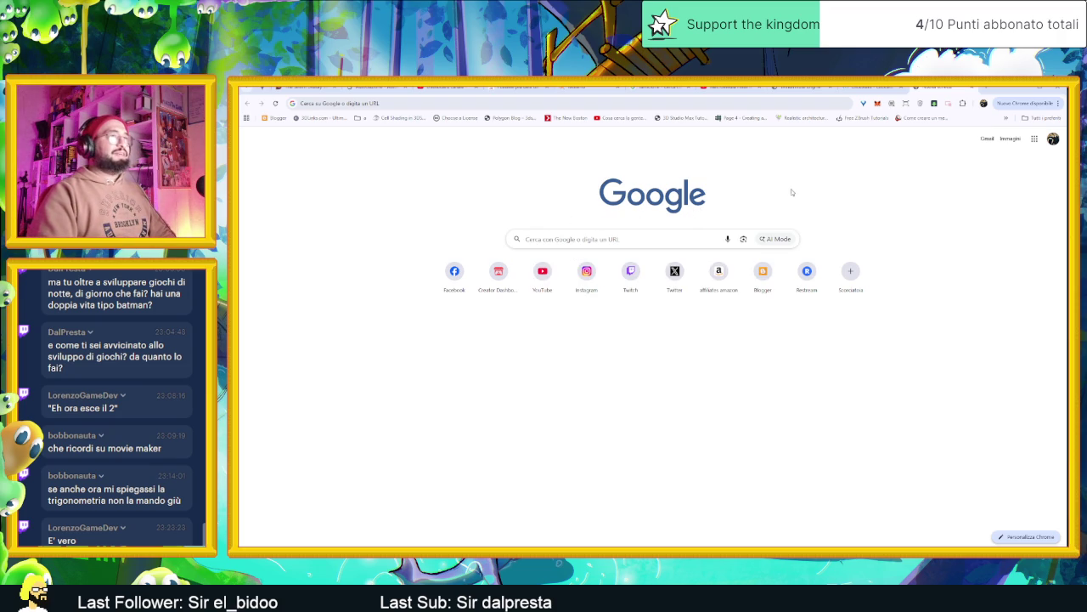
click(620, 238)
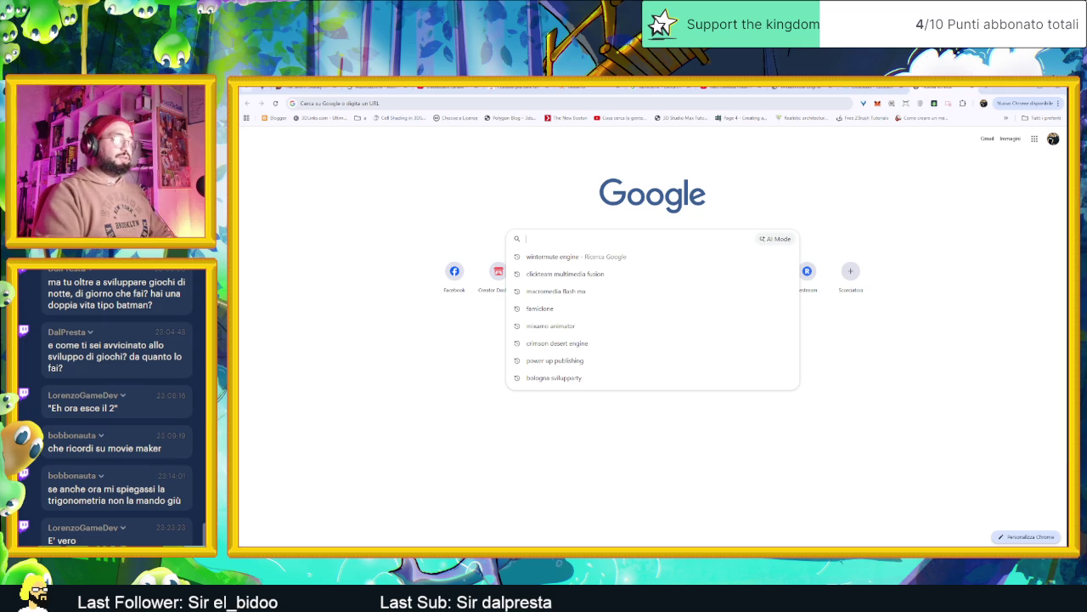
text(.)
key(Escape)
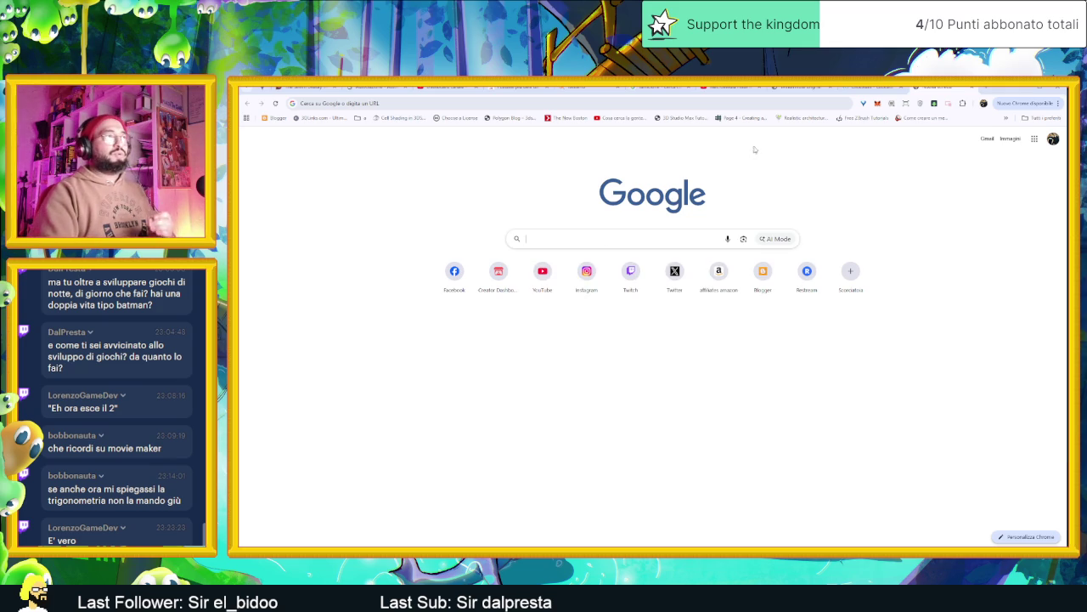
click(605, 245)
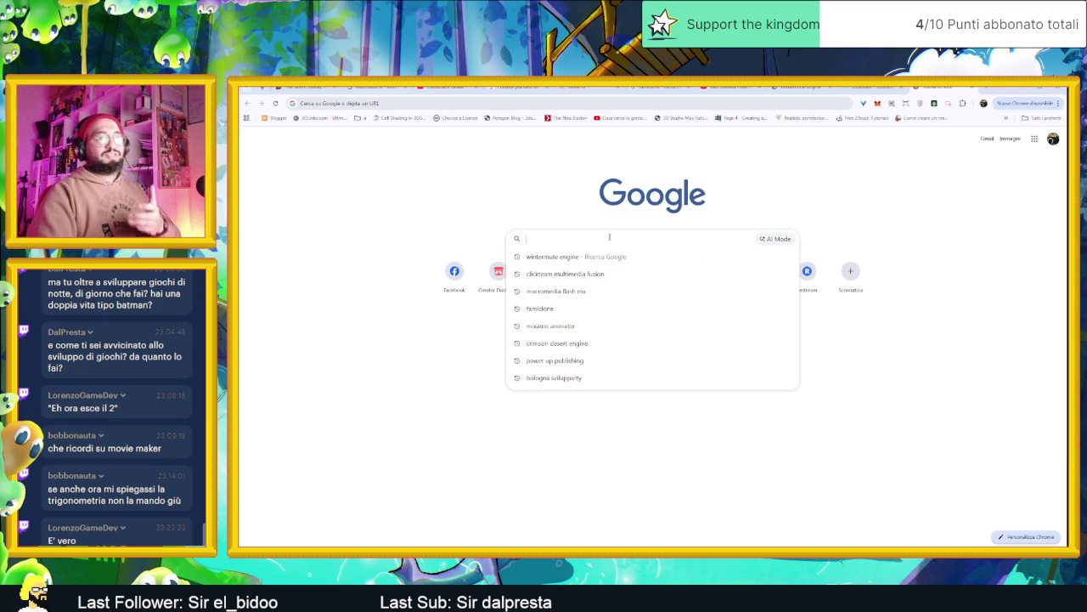
click(832, 218)
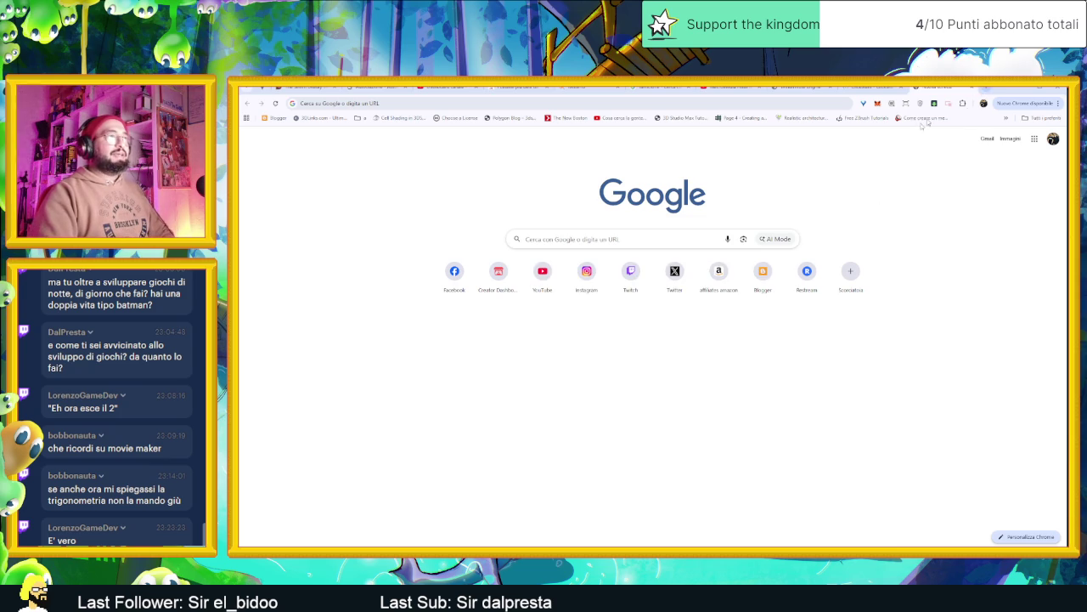
click(542, 276)
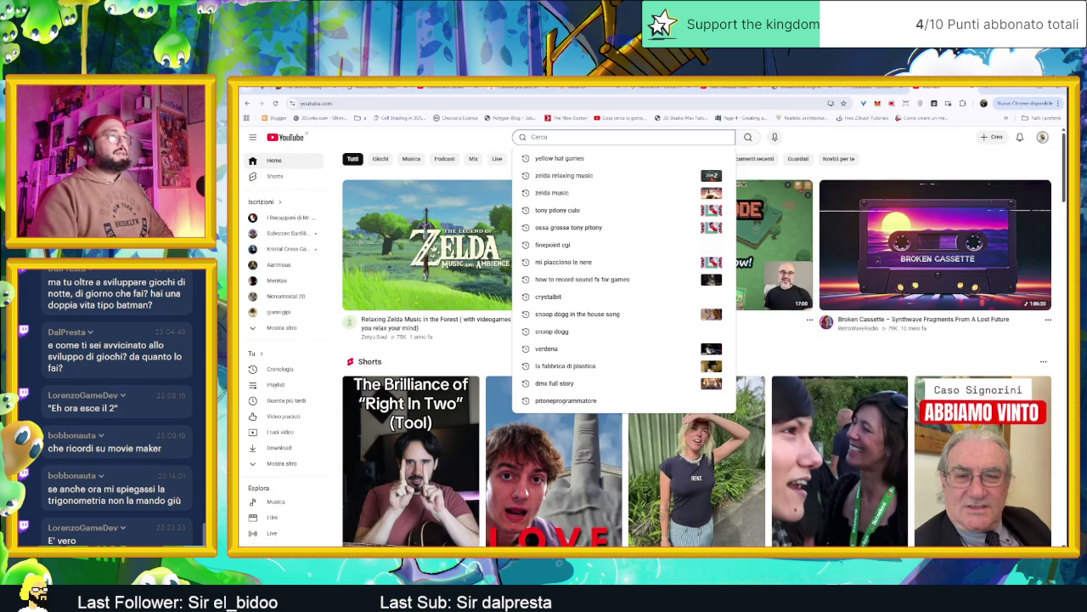
Search YouTube for 'fasthelp godot' and open the Yellow Hat Games channel from the results.
text(fasthelp )
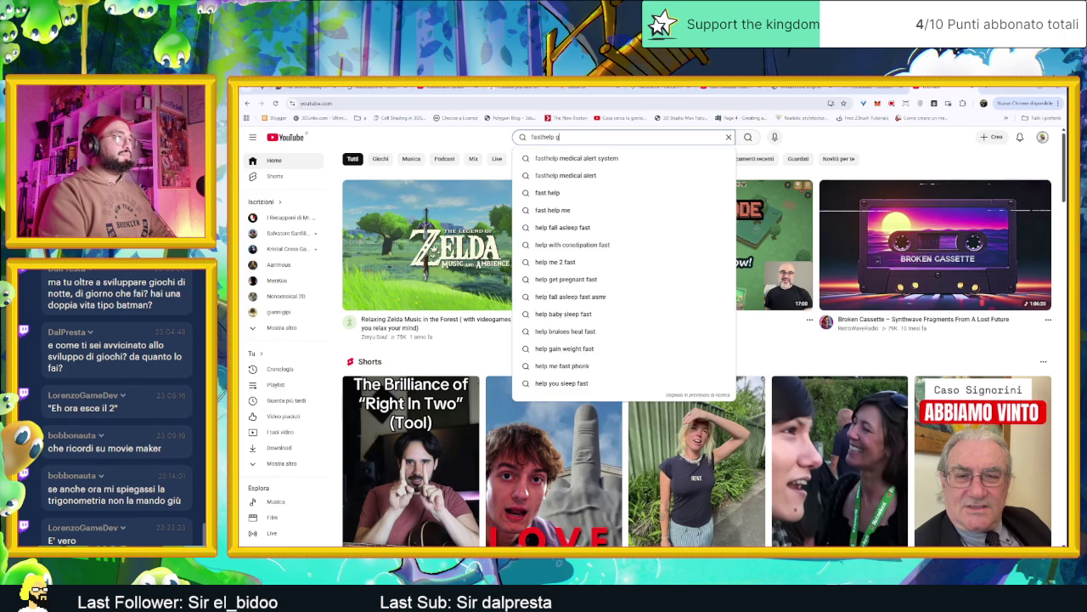
text(godot)
key(Return)
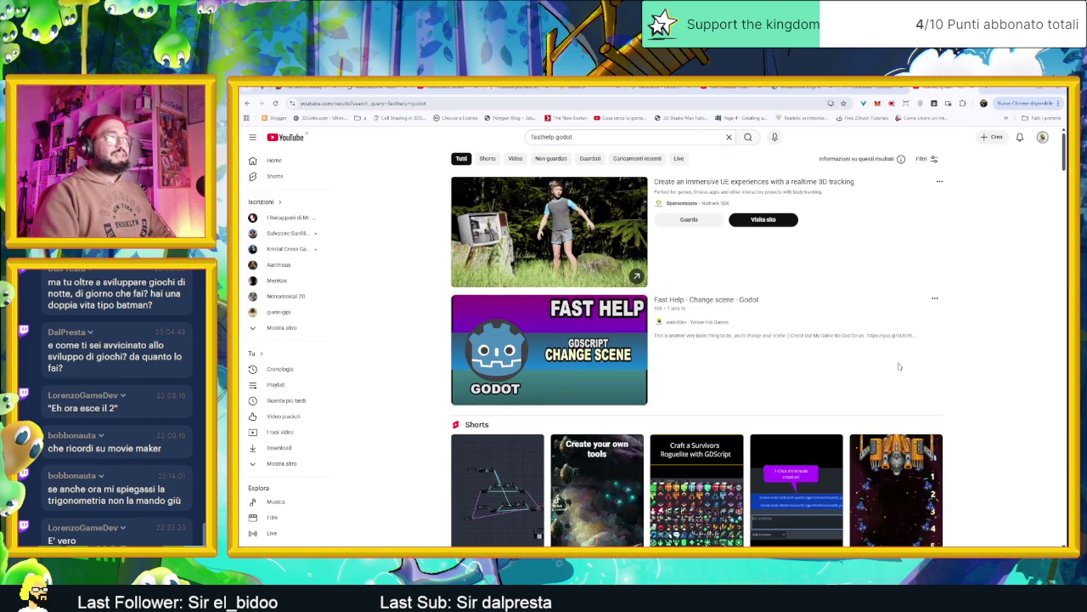
mouse_move(697, 350)
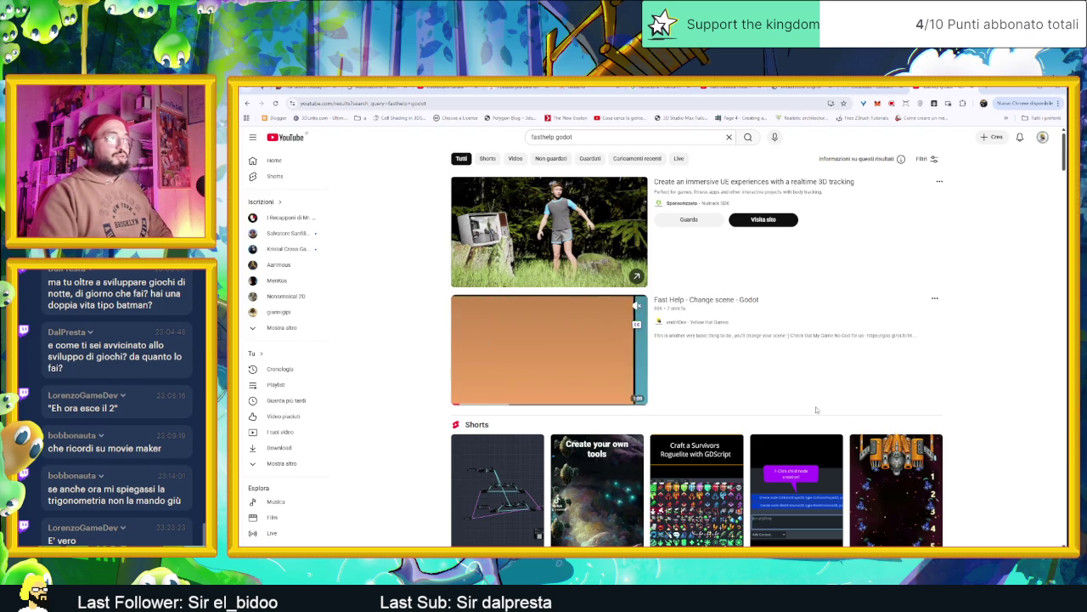
mouse_move(549, 350)
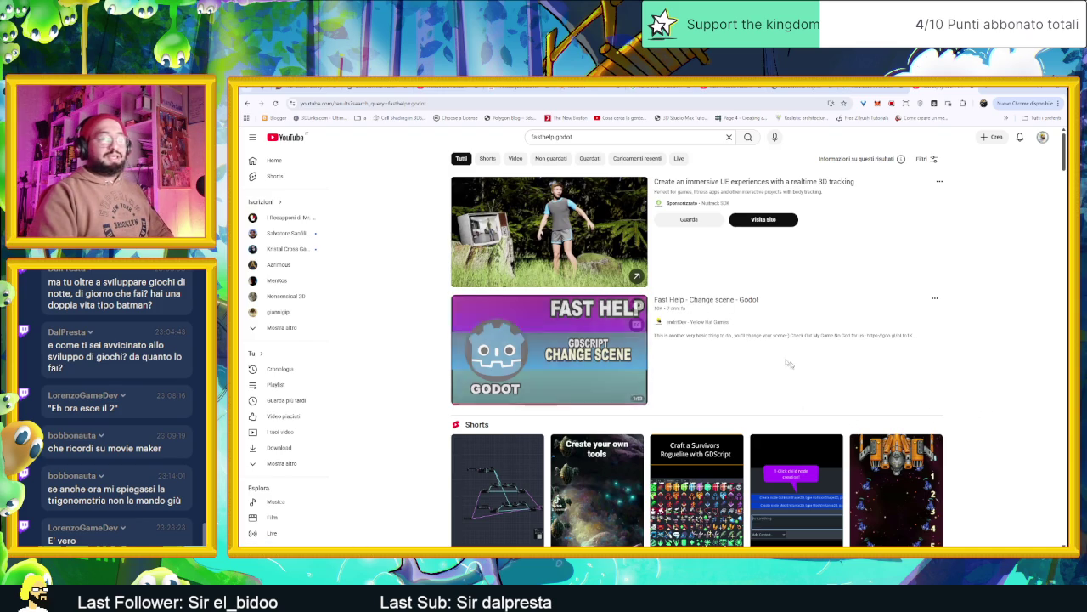
click(697, 323)
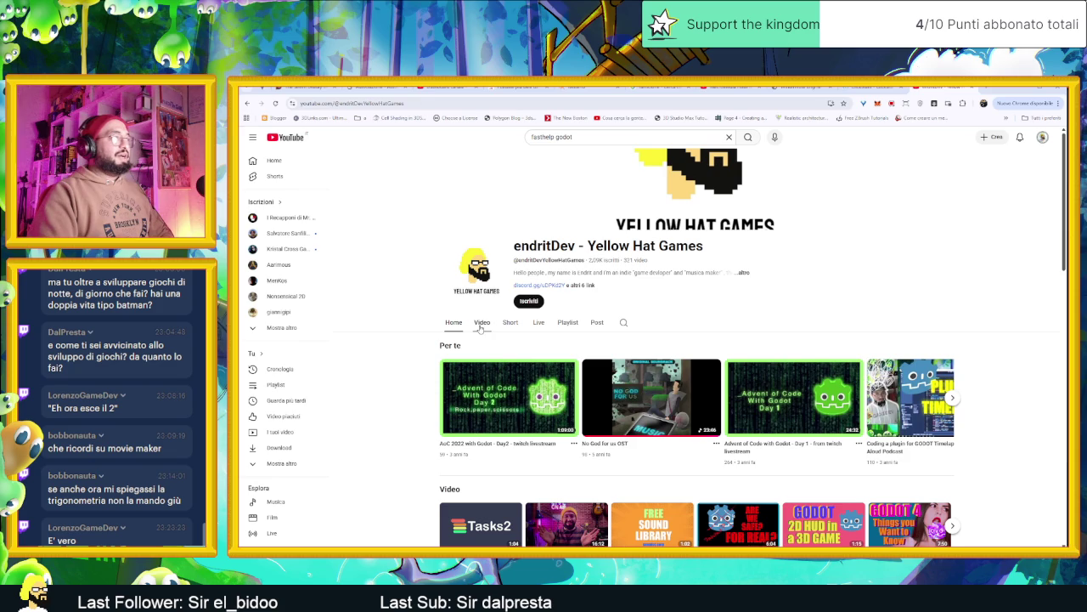
Browse the Yellow Hat Games channel's video uploads, then show its playlists.
click(480, 324)
scroll(960, 346, down, 3)
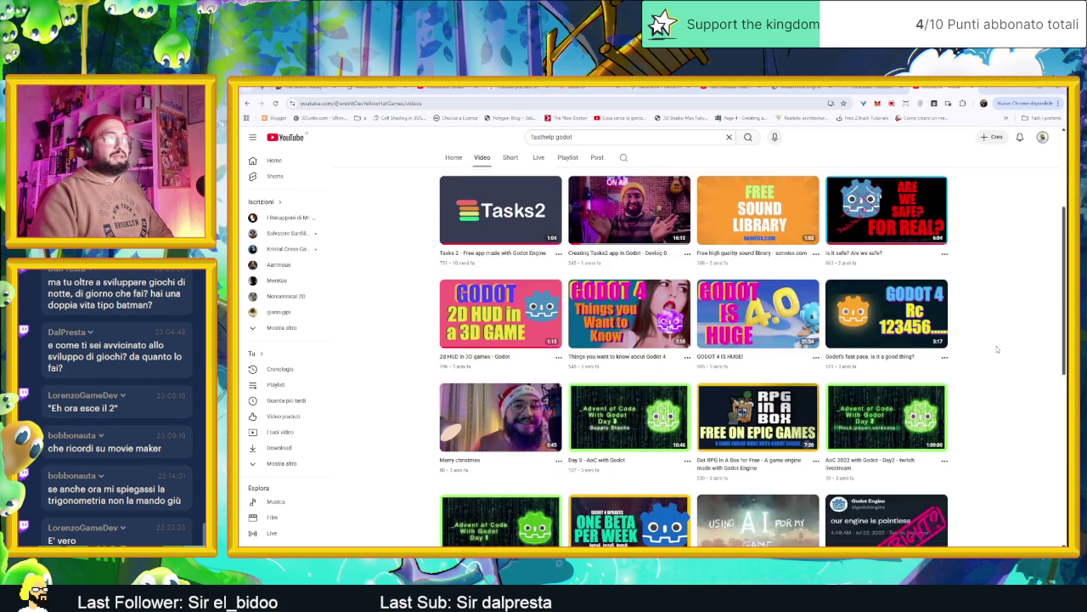
scroll(660, 316, up, 3)
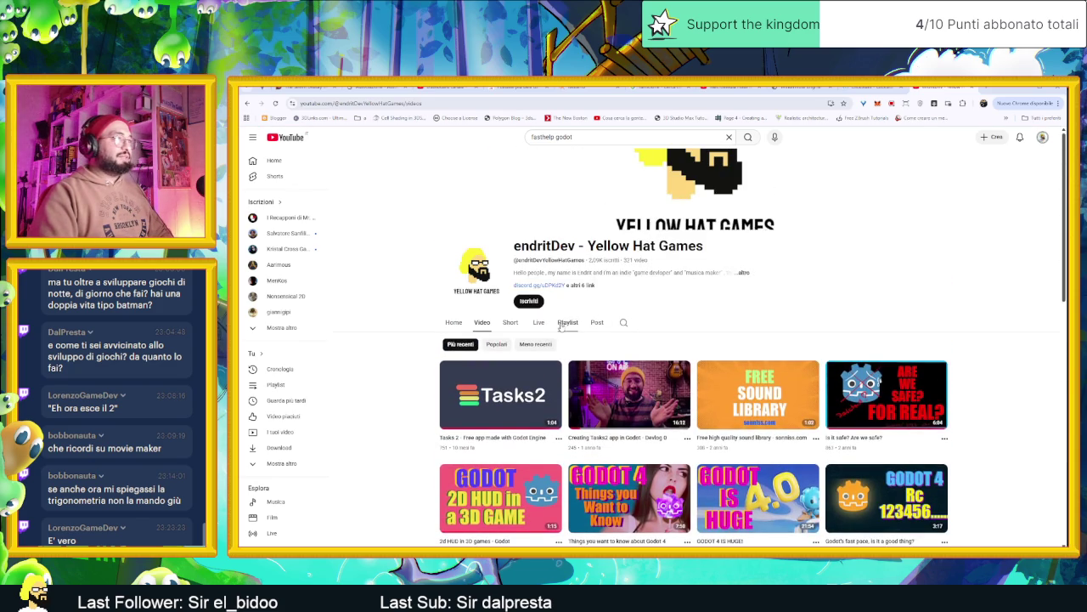
click(563, 324)
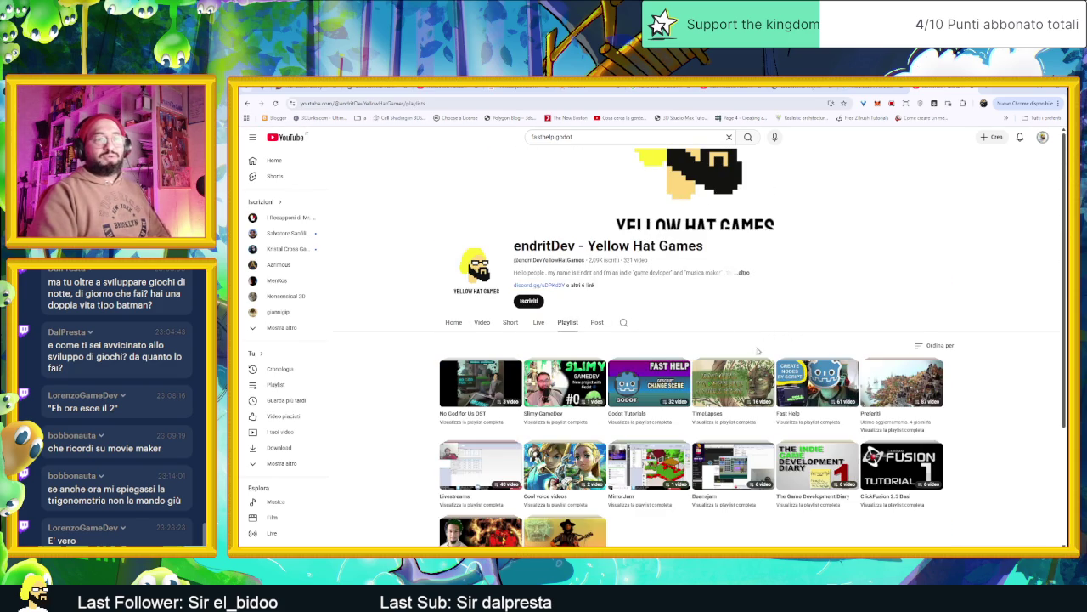
Start the Godot Tutorials playlist and play the 'Find a word and Substrings' tutorial.
click(692, 403)
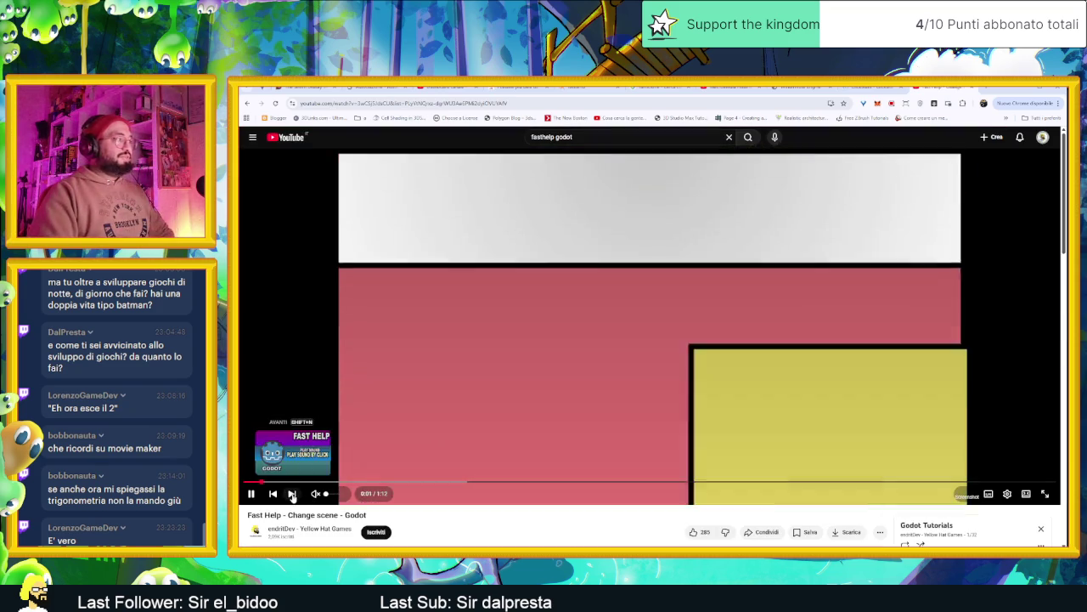
scroll(540, 388, down, 5)
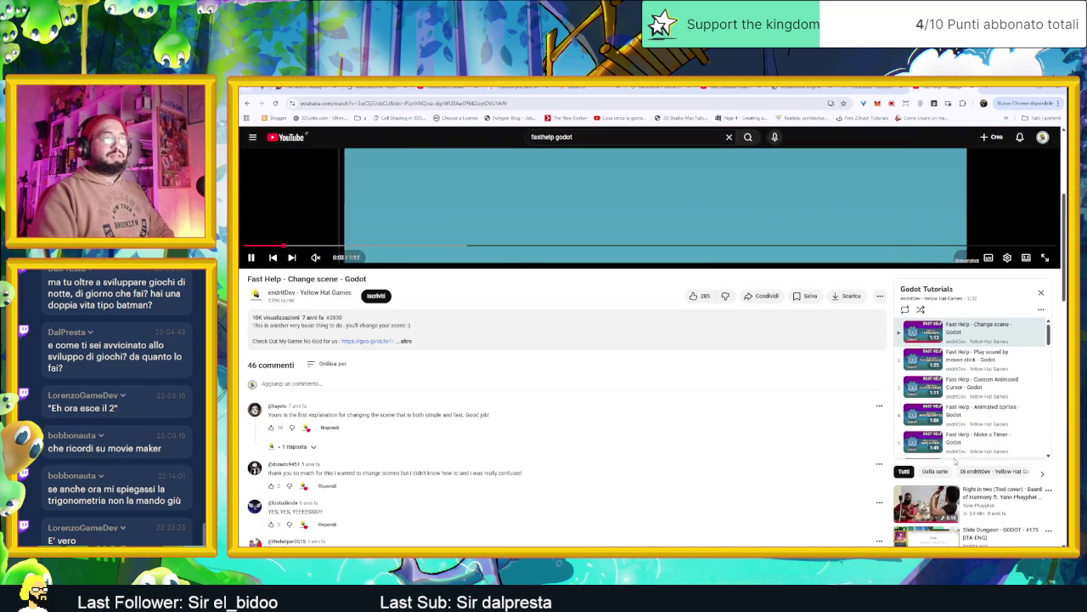
scroll(1035, 357, down, 2)
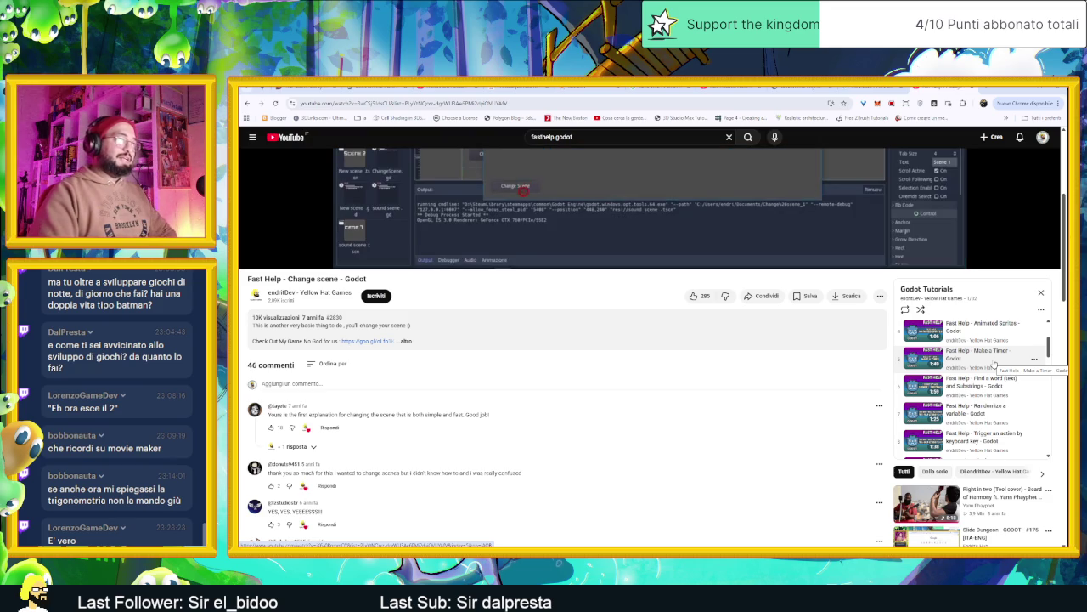
scroll(994, 363, down, 1)
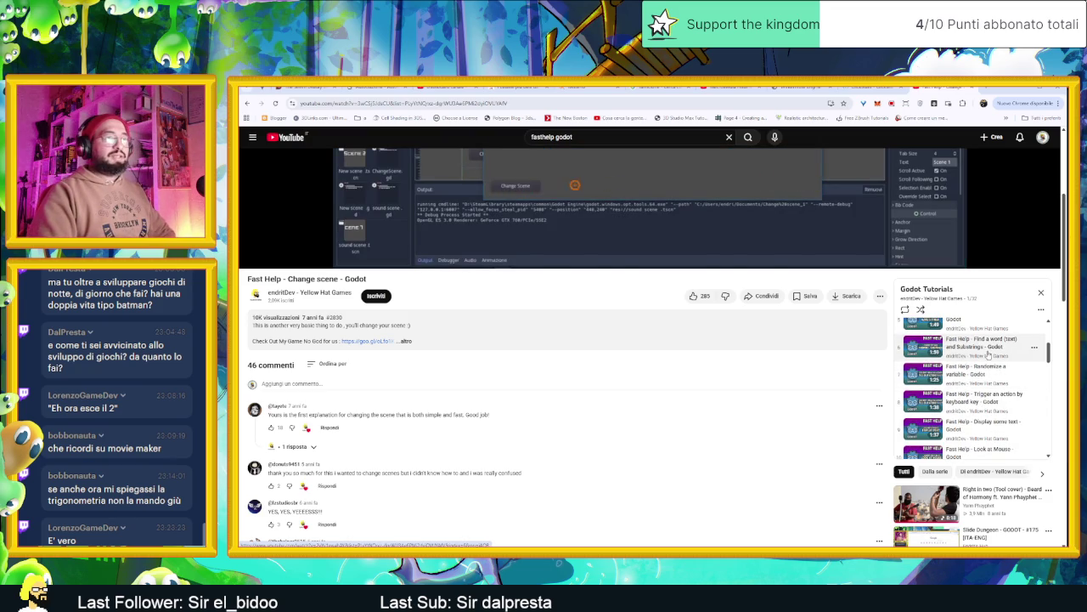
click(991, 360)
Pause the tutorial, switch to the Macromedia Flash MX 2004 demo, then return to Aseprite.
scroll(825, 433, down, 1)
scroll(820, 435, down, 1)
scroll(816, 440, down, 1)
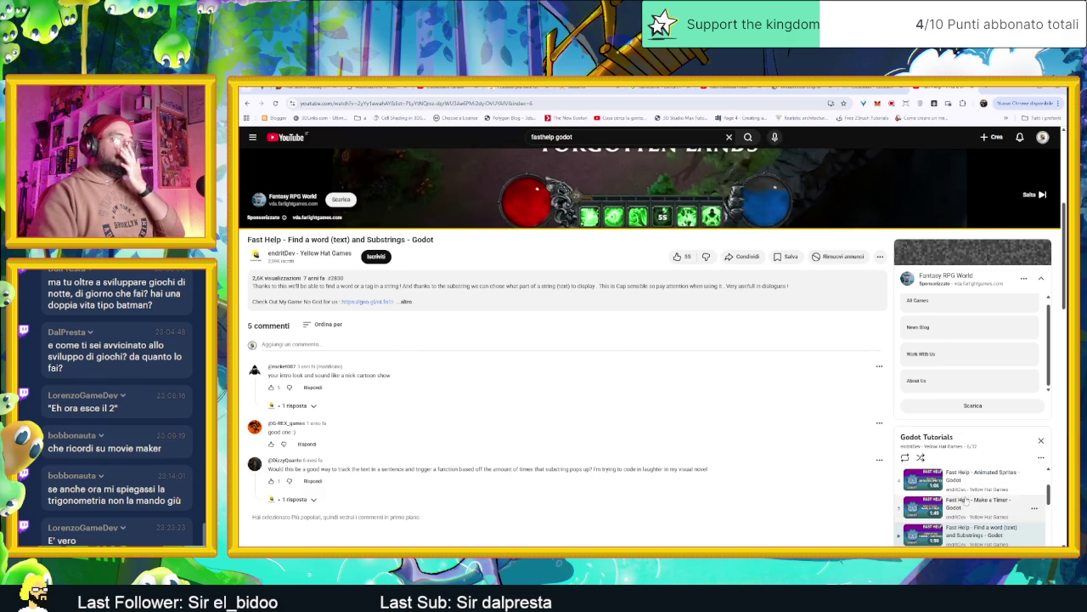
scroll(960, 500, down, 2)
scroll(967, 500, down, 1)
scroll(972, 501, down, 1)
scroll(979, 502, down, 1)
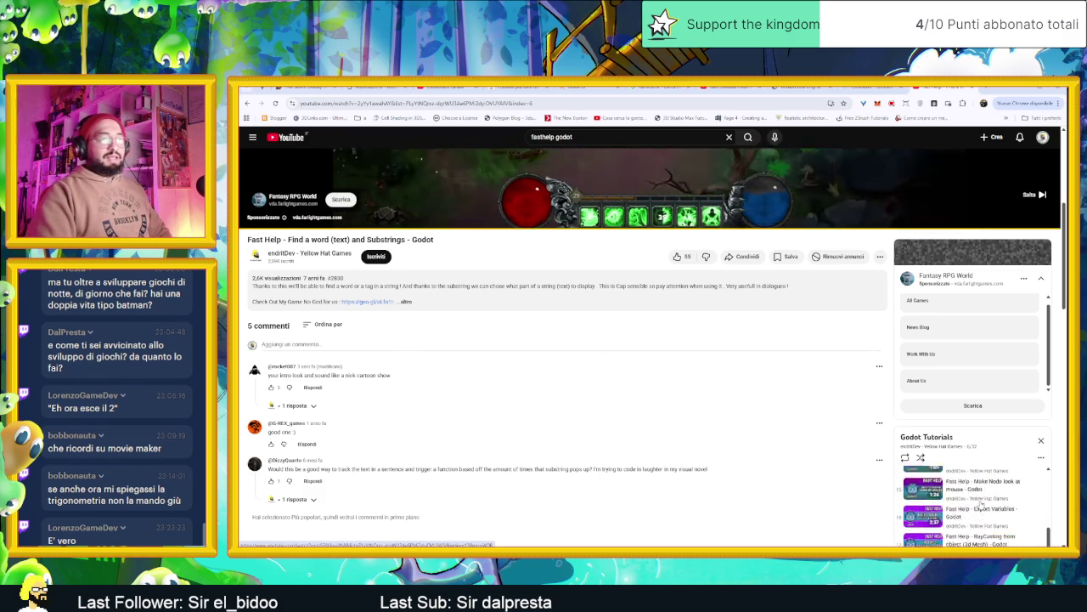
scroll(981, 503, down, 1)
scroll(982, 508, down, 1)
scroll(983, 515, down, 1)
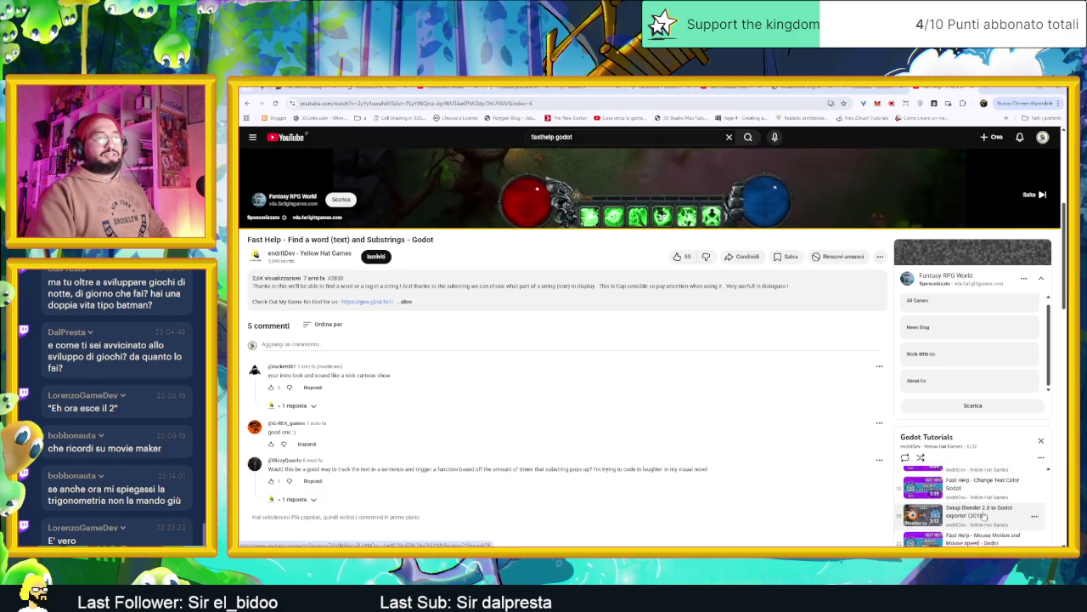
scroll(984, 515, down, 1)
scroll(984, 514, down, 1)
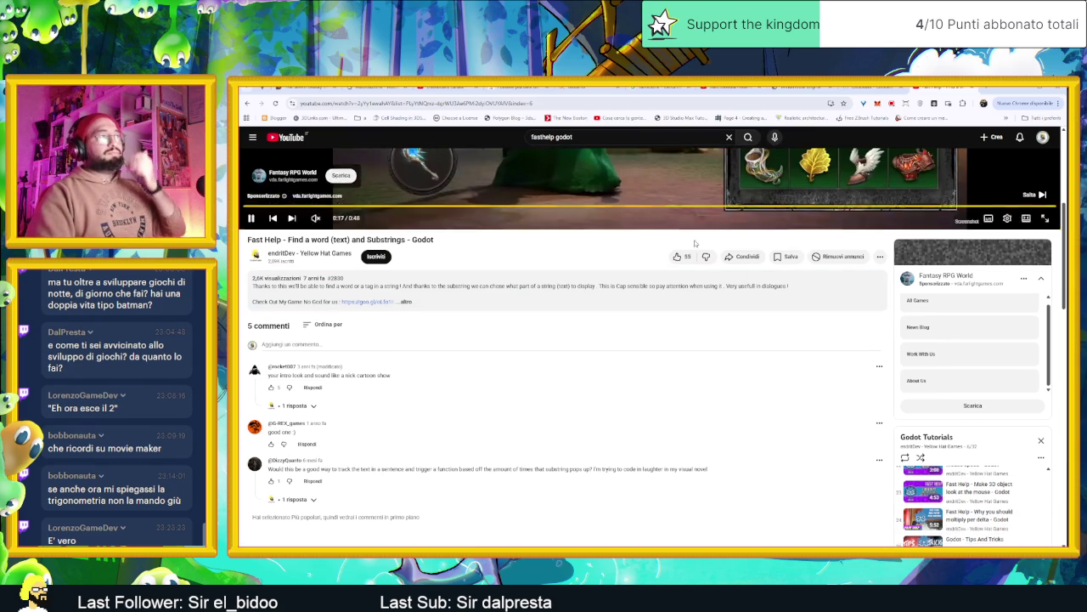
scroll(682, 228, up, 3)
click(650, 285)
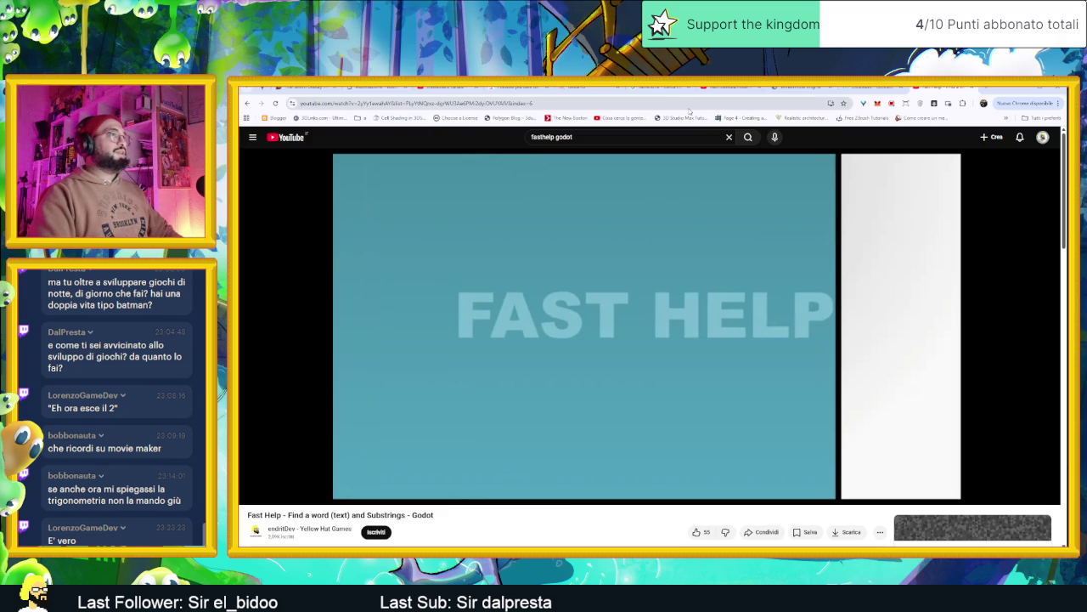
click(746, 89)
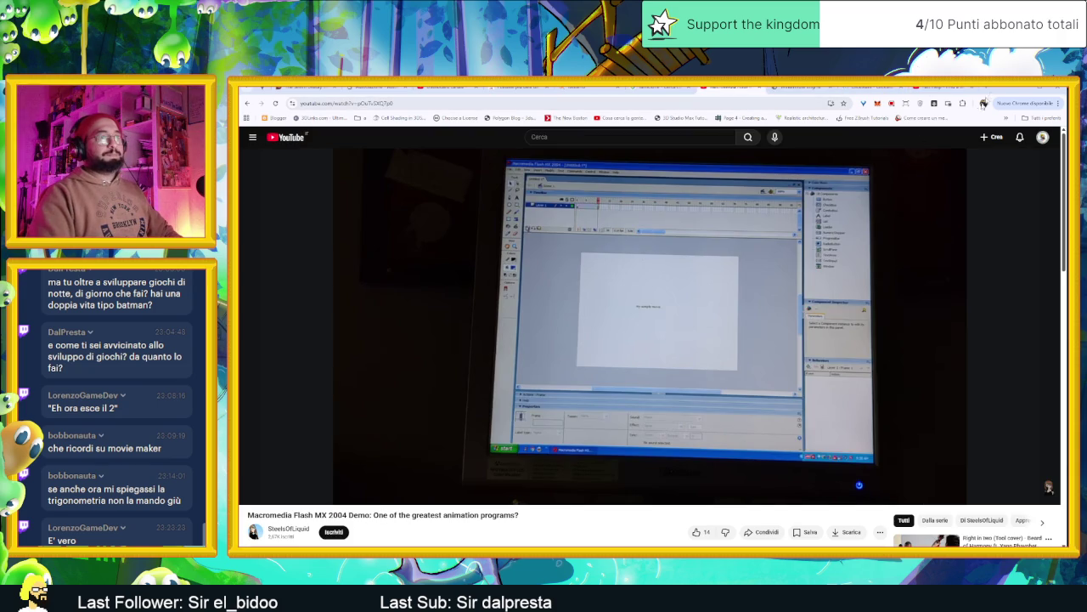
click(1022, 88)
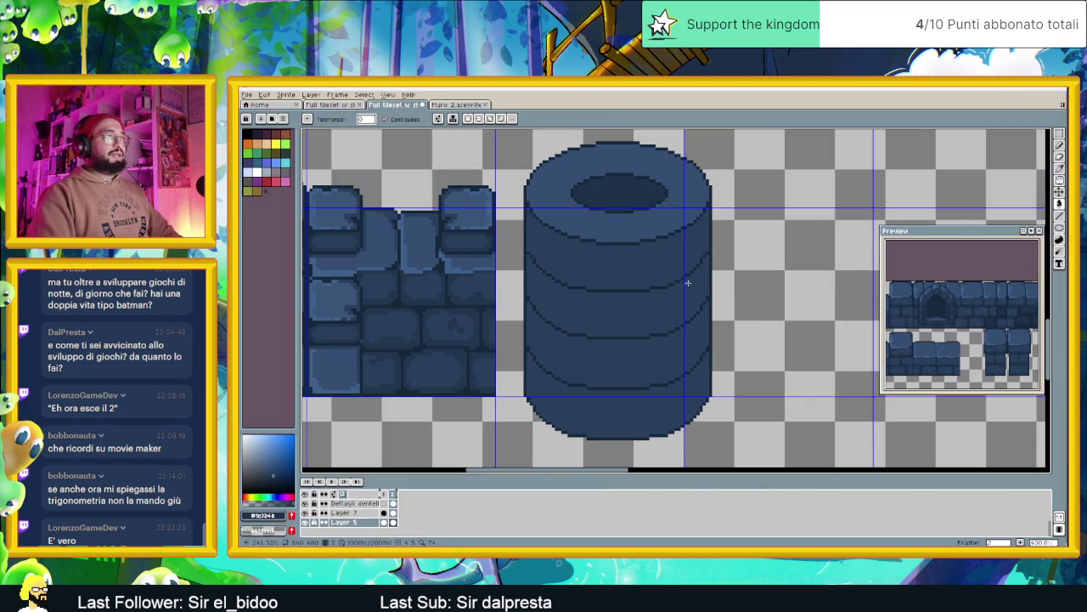
Zoom in on the pillar's base and sample a darker blue from the stone wall.
scroll(641, 295, up, 1)
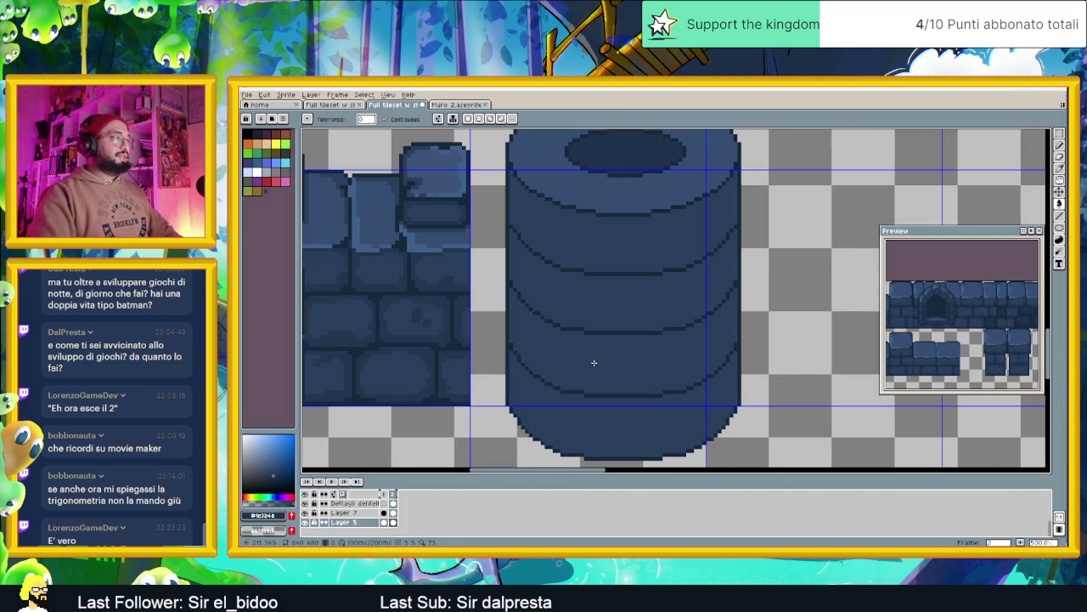
drag(608, 412, 605, 389)
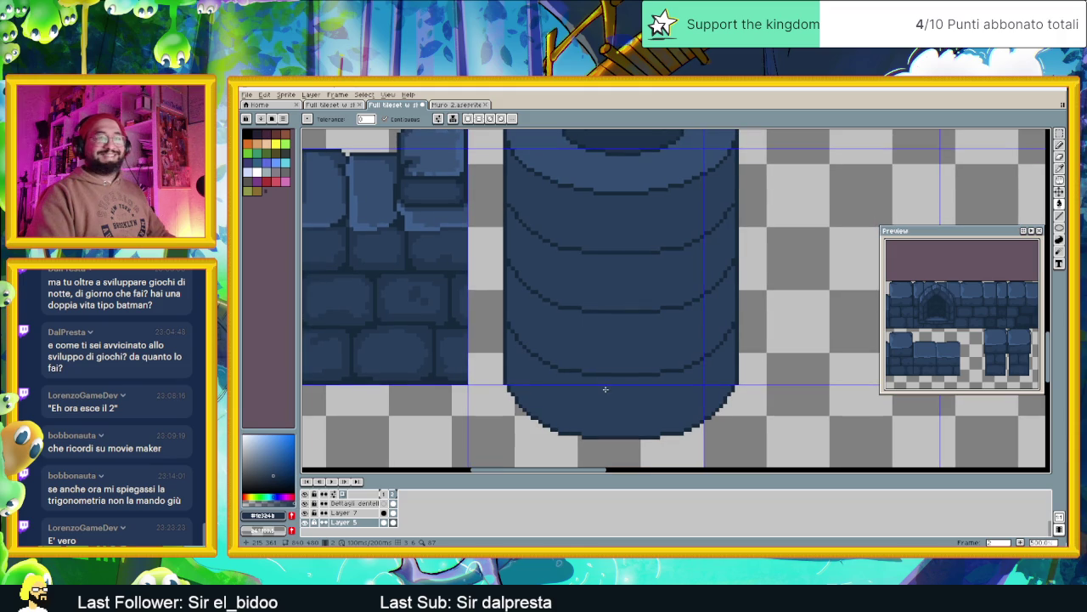
scroll(445, 343, up, 1)
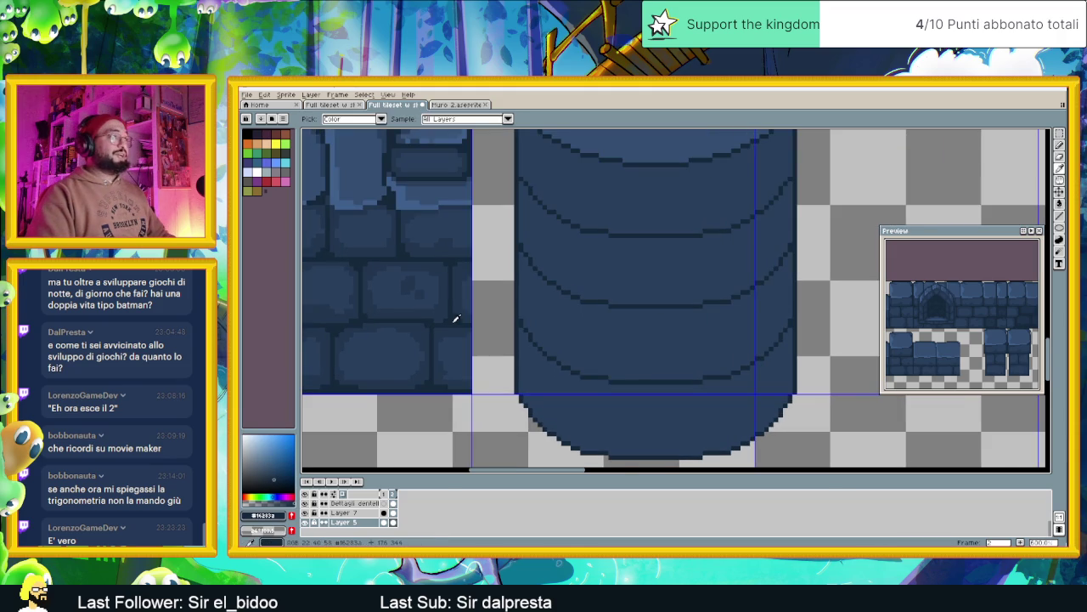
scroll(530, 357, up, 1)
scroll(558, 364, down, 1)
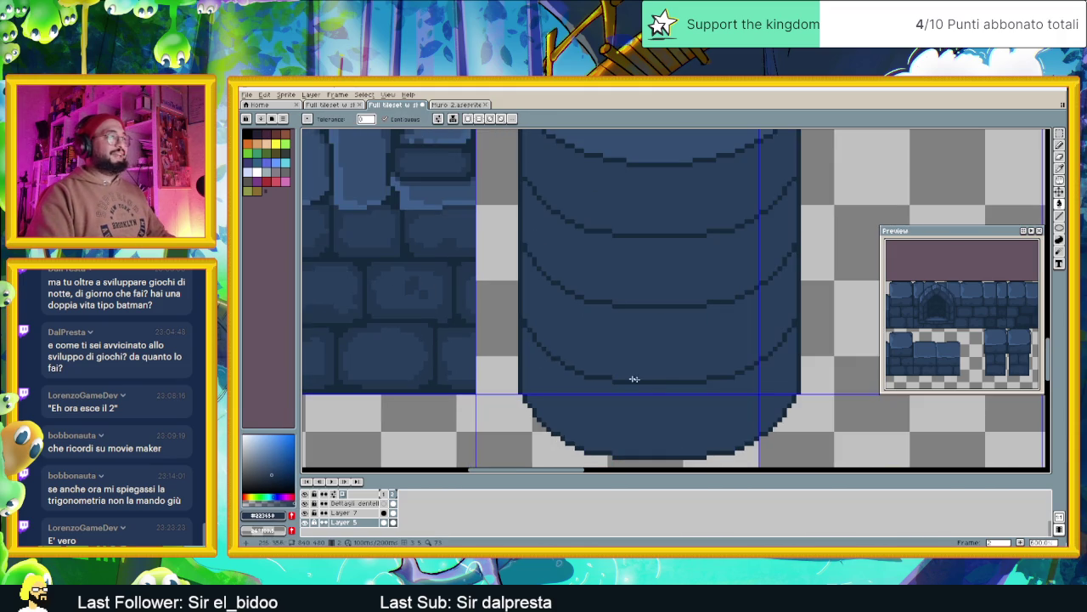
key(i)
click(663, 378)
With the Line tool, draw a vertical divider on the pillar's base.
key(w)
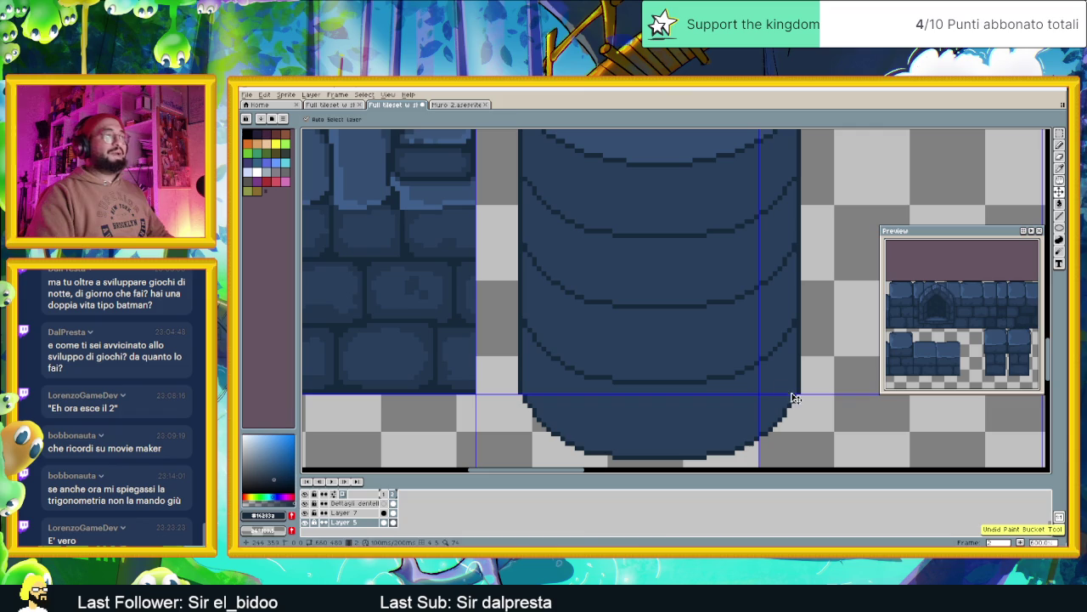
click(1059, 217)
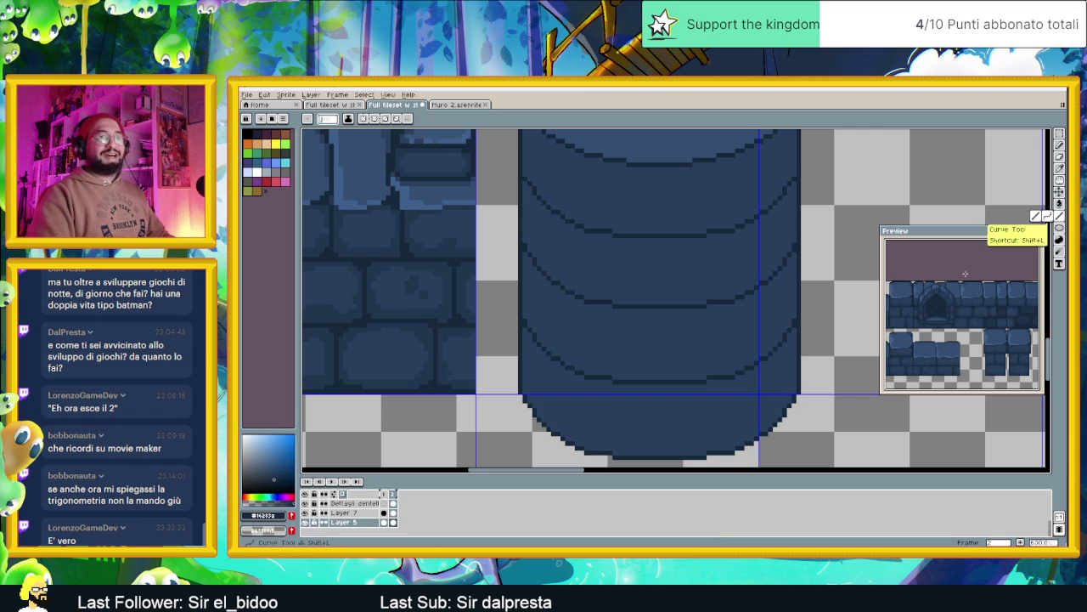
scroll(717, 406, down, 1)
scroll(717, 406, up, 1)
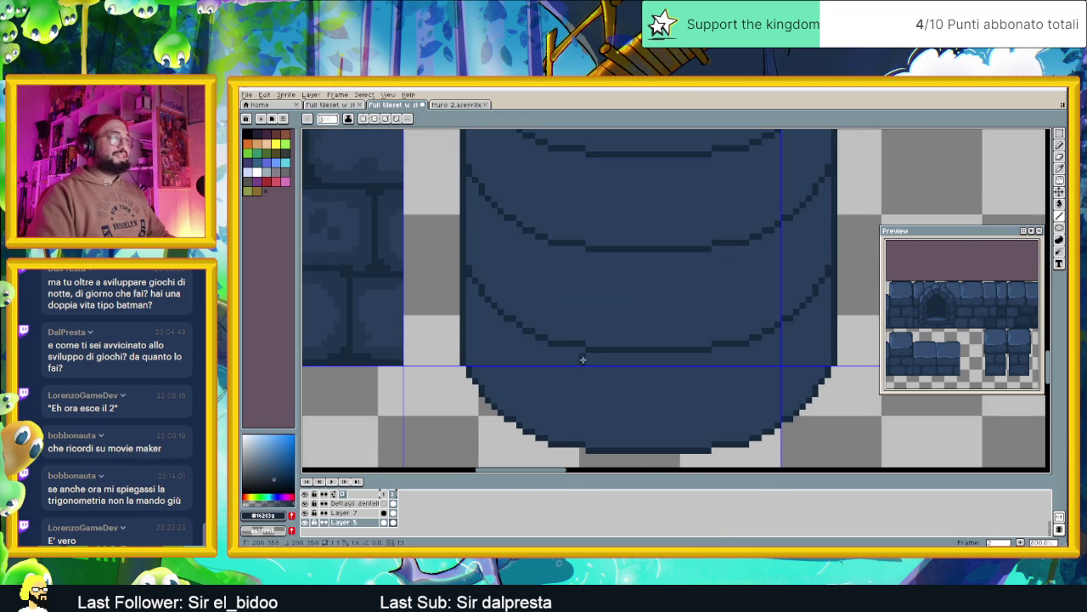
drag(582, 392, 583, 437)
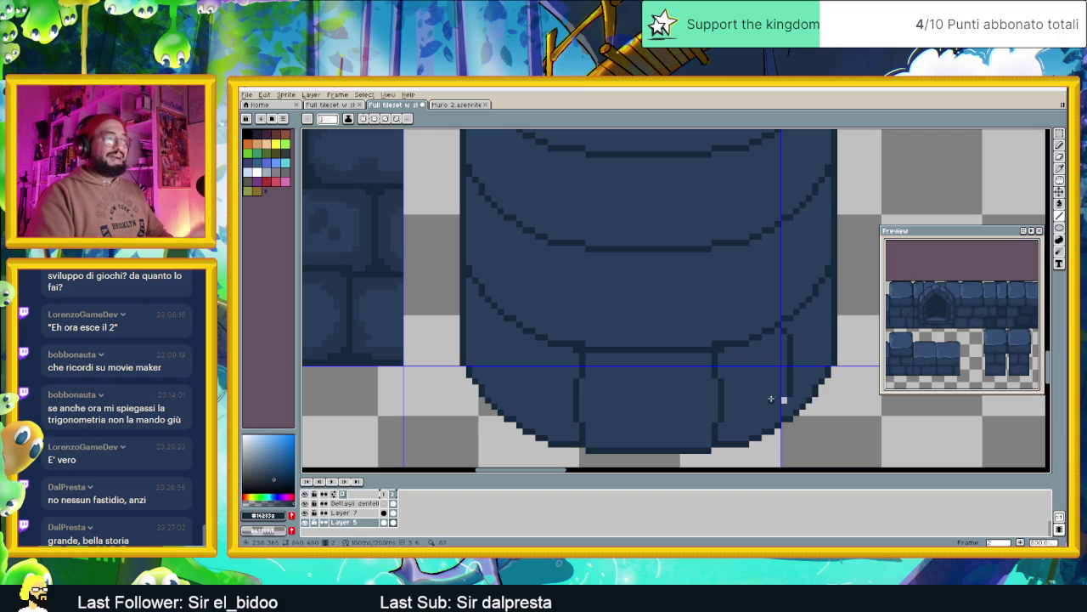
Switch between lighter and darker blue drawing colours and undo a bad divider line.
alt+click(783, 398)
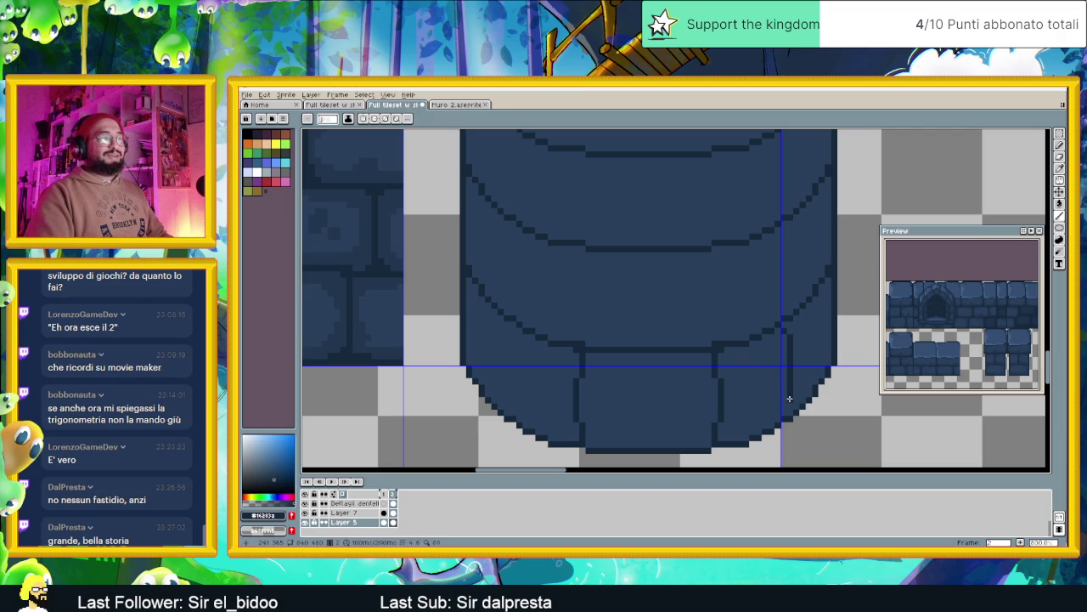
alt+click(786, 404)
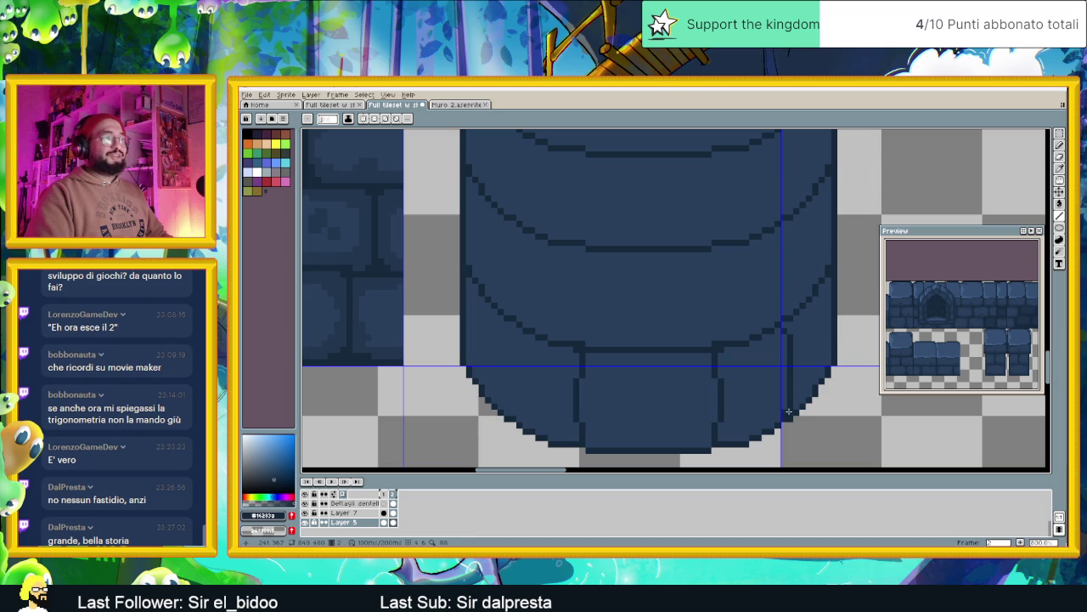
scroll(817, 298, down, 1)
scroll(807, 323, down, 2)
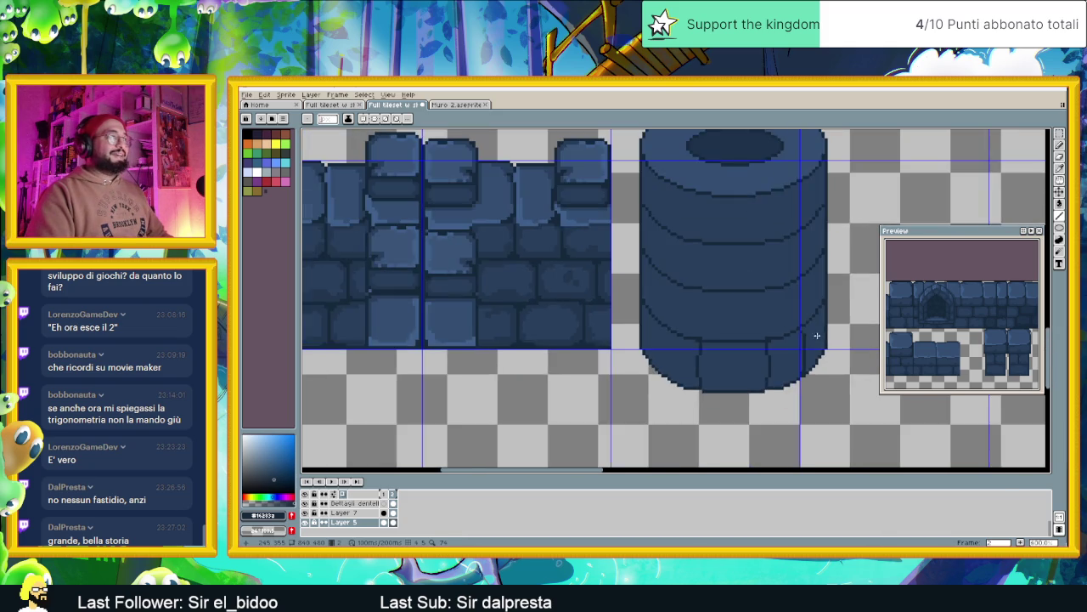
scroll(731, 342, up, 2)
scroll(730, 341, down, 1)
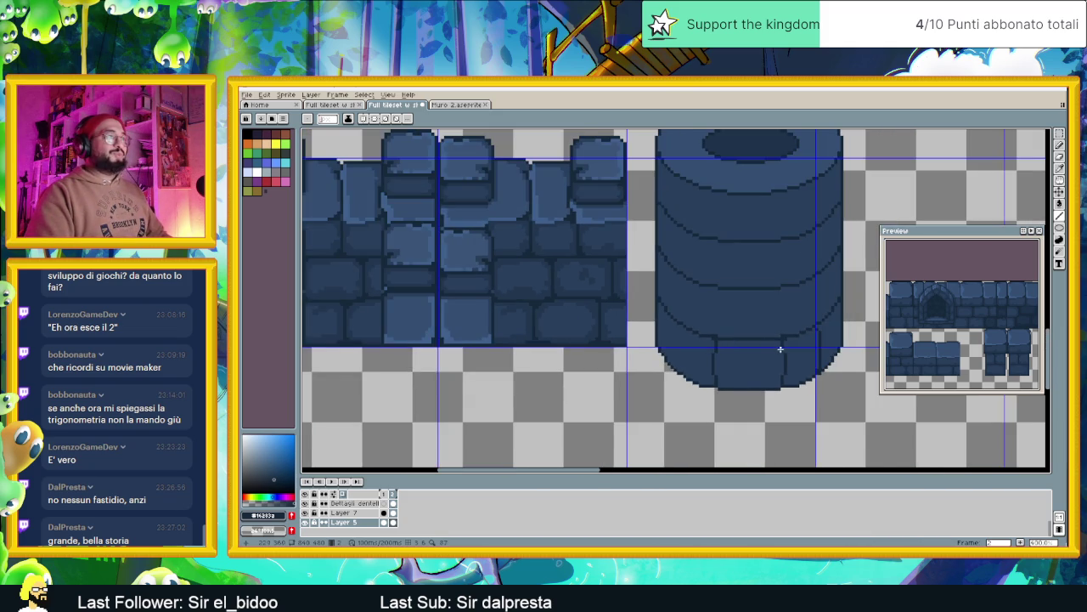
scroll(777, 348, up, 1)
key(ctrl+z)
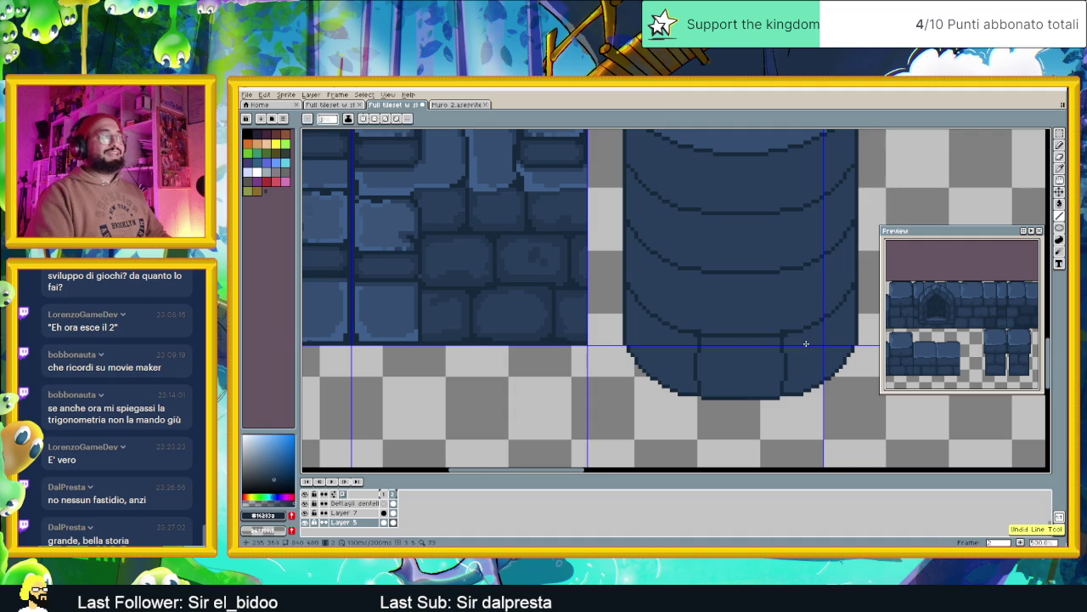
scroll(802, 355, down, 2)
scroll(815, 323, down, 1)
scroll(840, 254, up, 1)
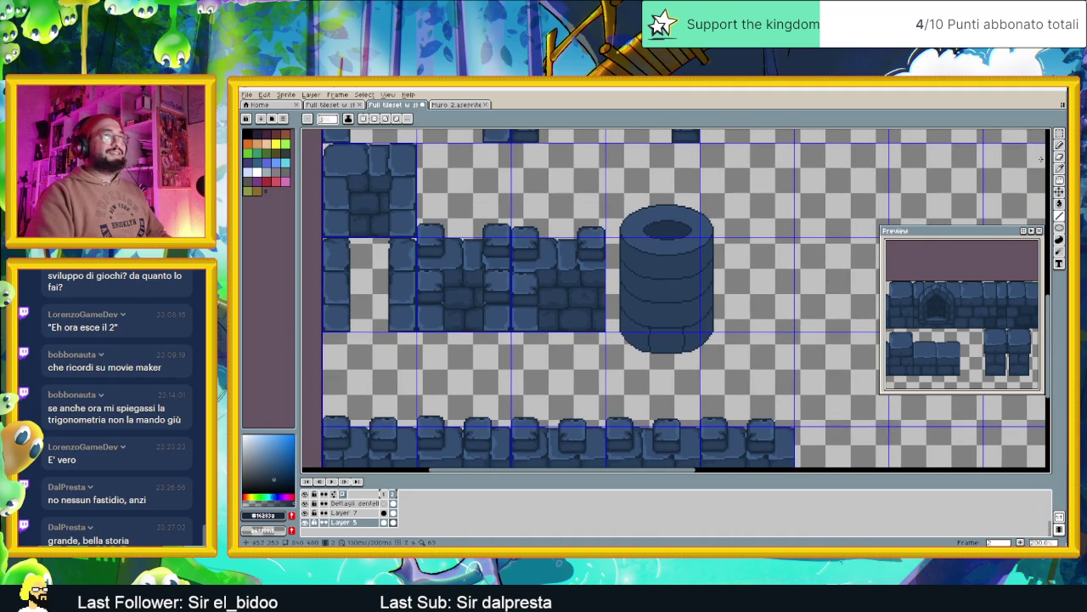
Lasso the pillar with a polygonal selection, move it right and down, and deselect.
key(shift+q)
click(750, 171)
click(753, 382)
click(615, 384)
click(615, 170)
click(750, 172)
mouse_move(652, 313)
mouse_down()
mouse_move(803, 356)
mouse_move(748, 357)
mouse_move(587, 297)
mouse_move(668, 318)
mouse_up()
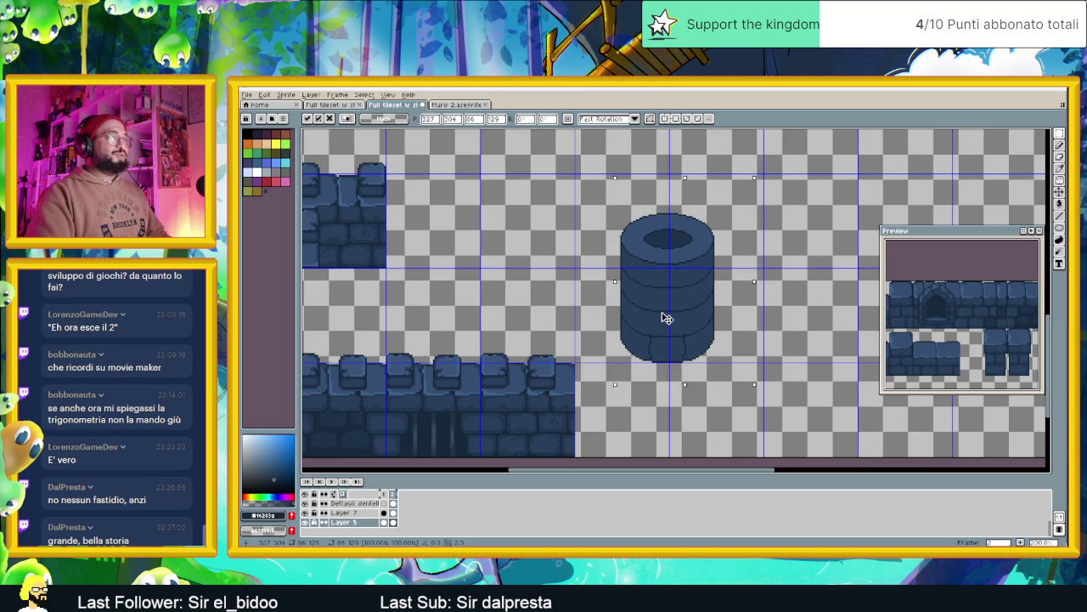
scroll(668, 302, up, 1)
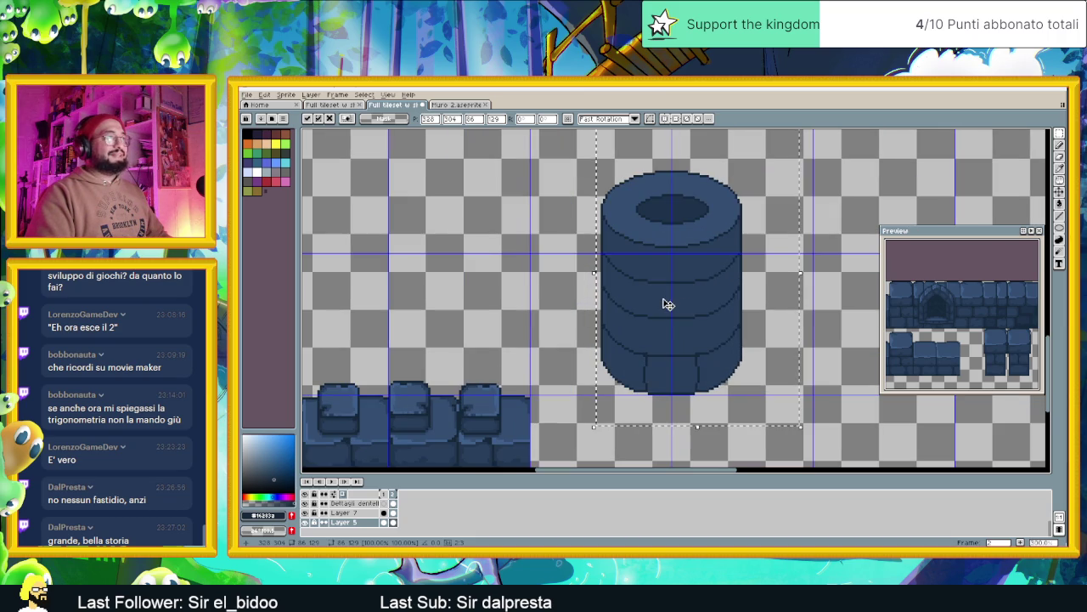
key(Return)
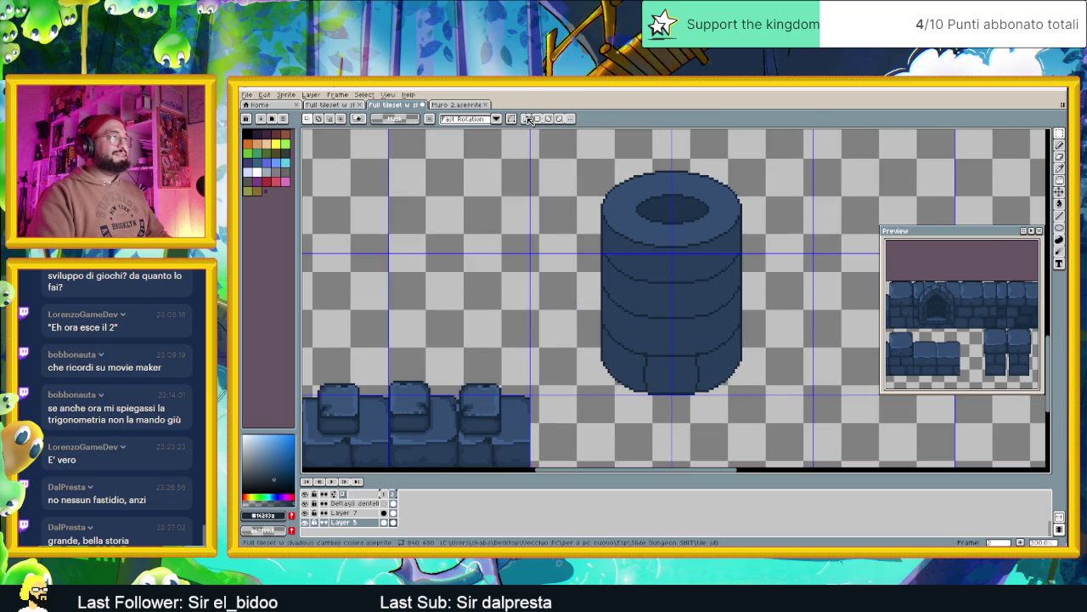
Drag the symmetry axis to the pillar's centre.
scroll(662, 231, down, 5)
drag(607, 148, 663, 151)
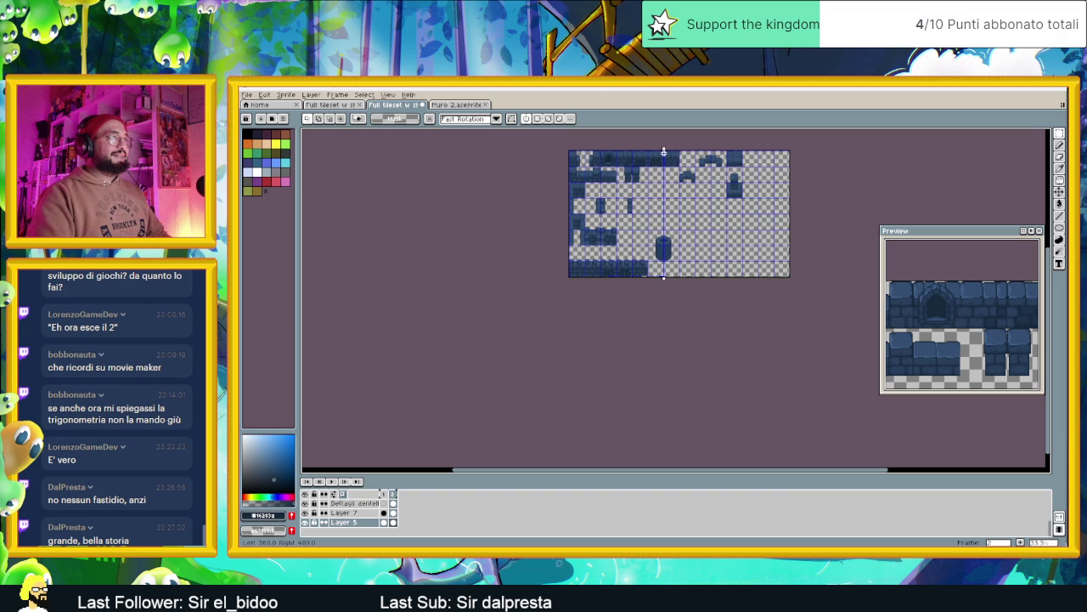
scroll(651, 247, up, 3)
Draw a mirrored dark pencil line on the rim, then undo the strokes.
scroll(728, 364, up, 1)
scroll(693, 269, up, 1)
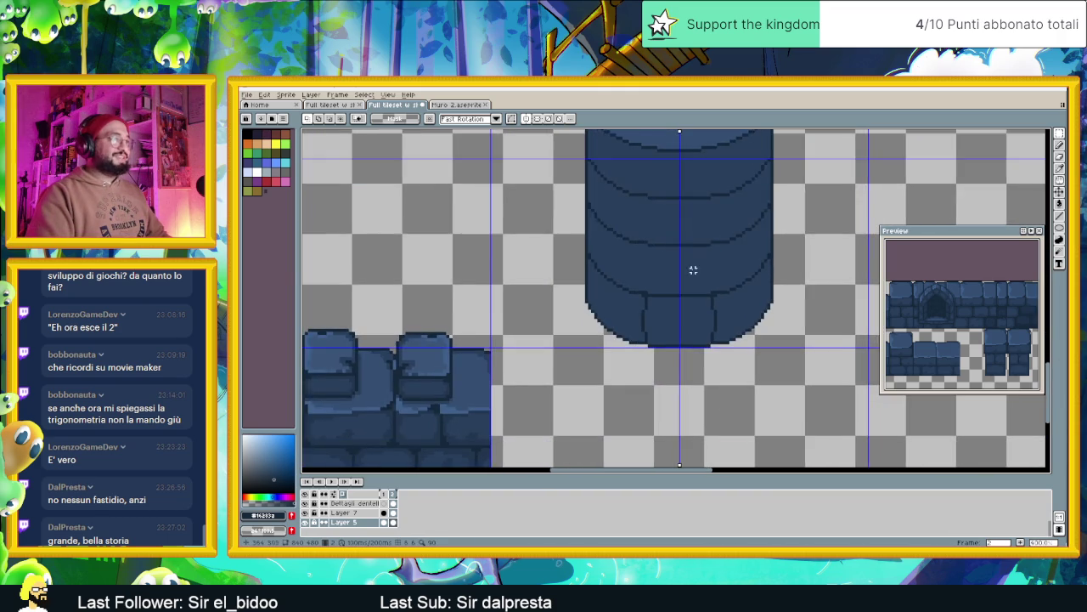
scroll(722, 333, up, 1)
scroll(725, 313, up, 1)
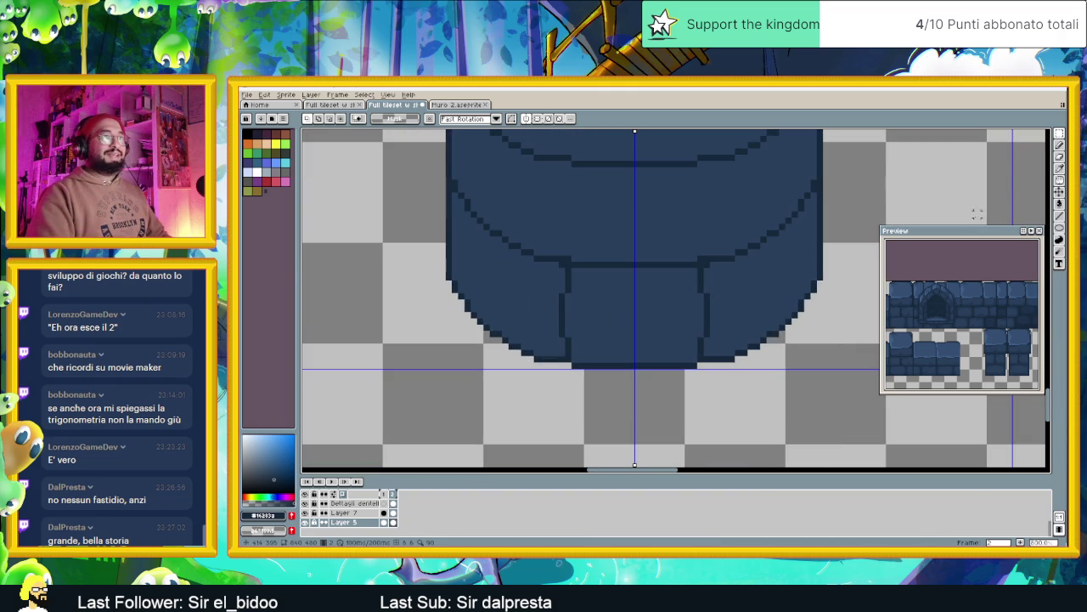
key(b)
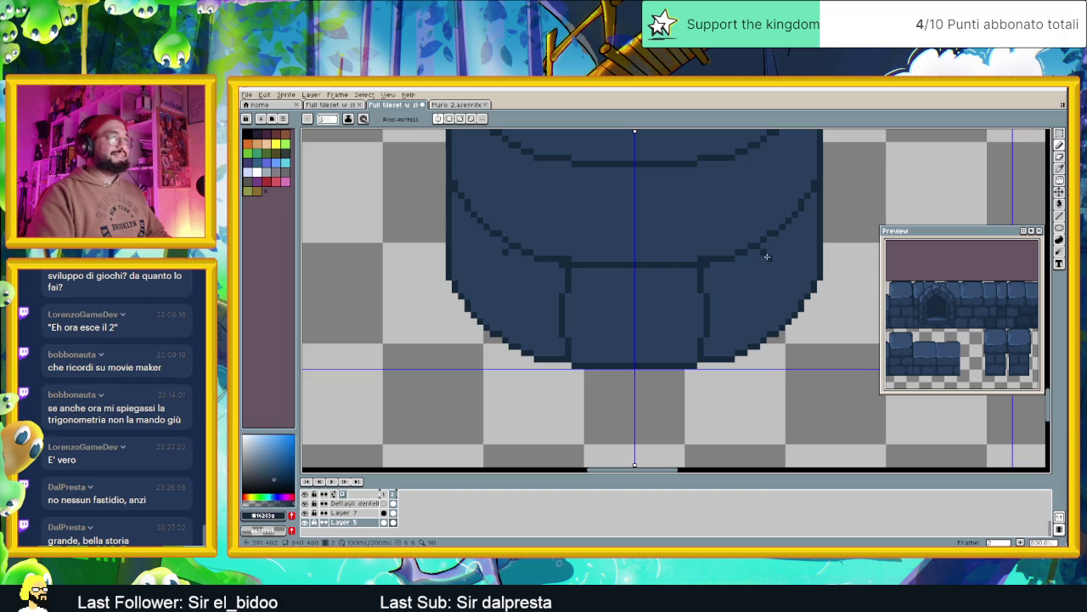
drag(767, 257, 772, 316)
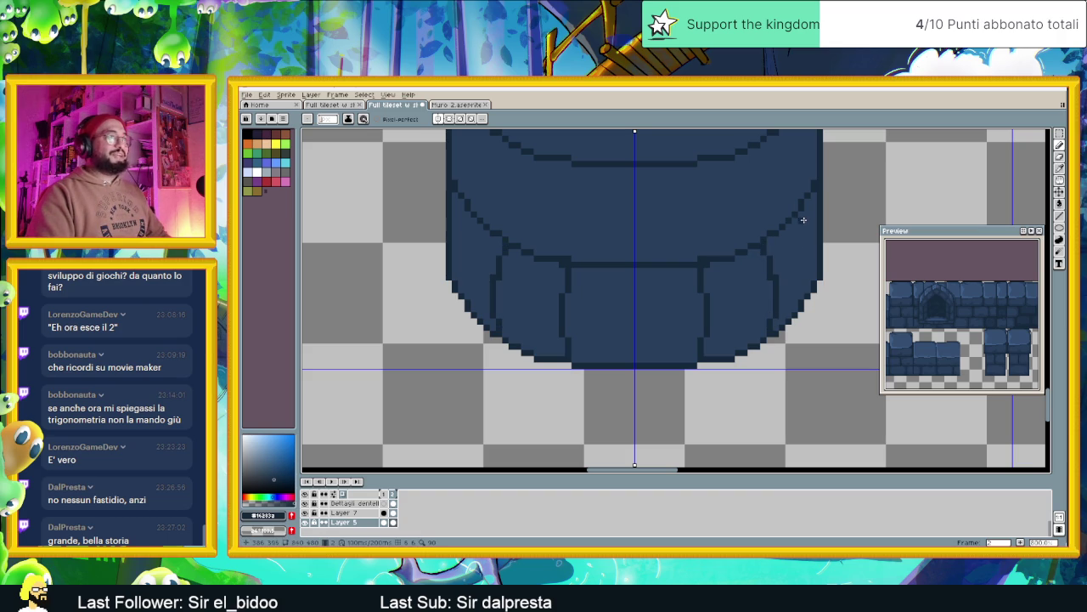
key(v)
key(ctrl+z)
key(ctrl+z)
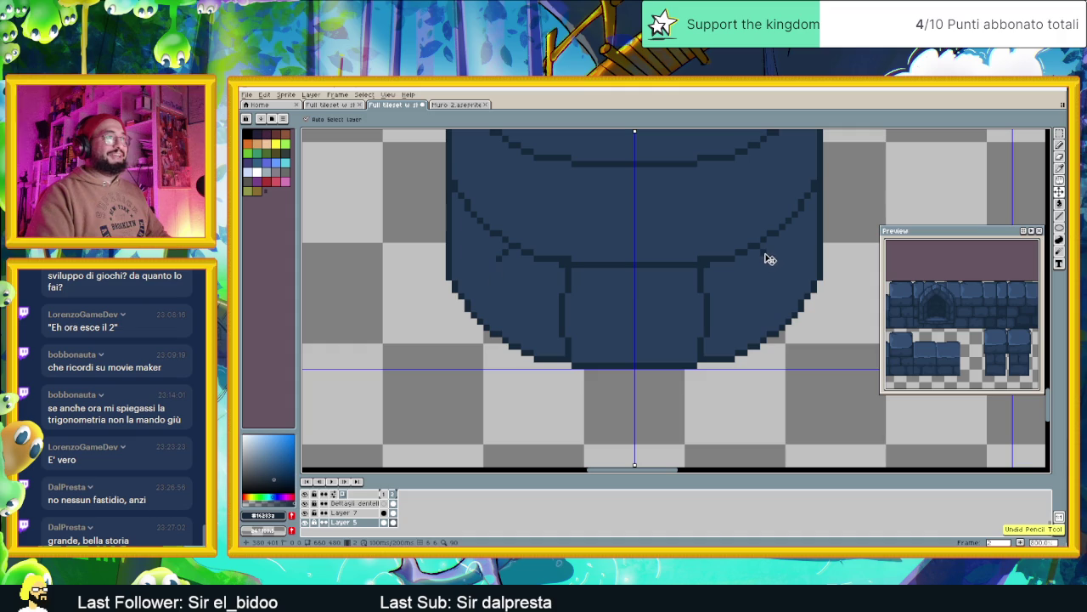
Pencil short mirrored dividers down the rim with a dark pixel at its lower edge.
key(b)
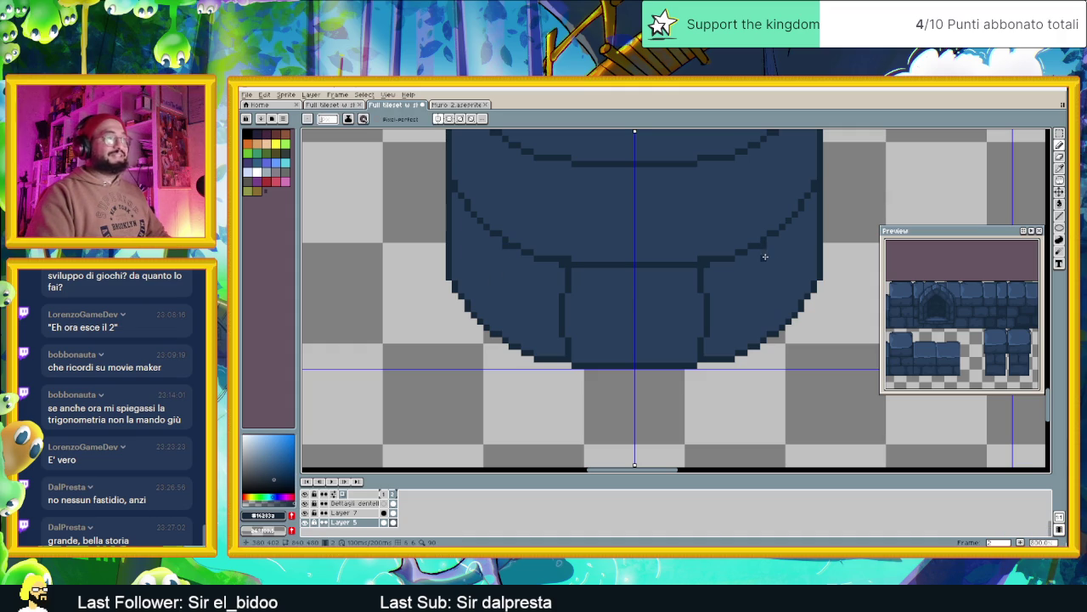
drag(767, 251, 768, 265)
drag(771, 309, 769, 320)
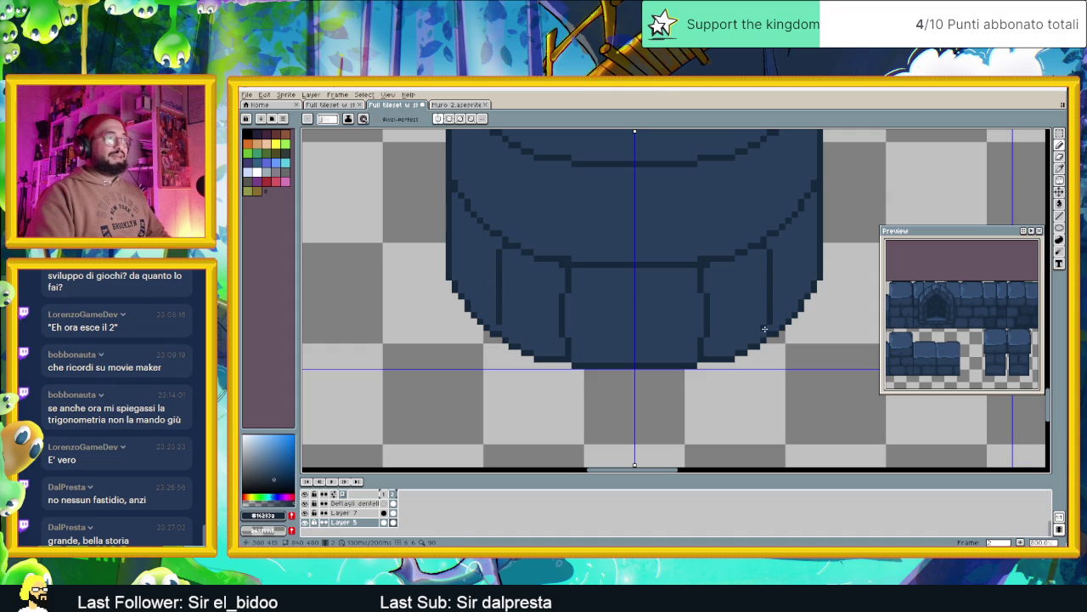
click(765, 331)
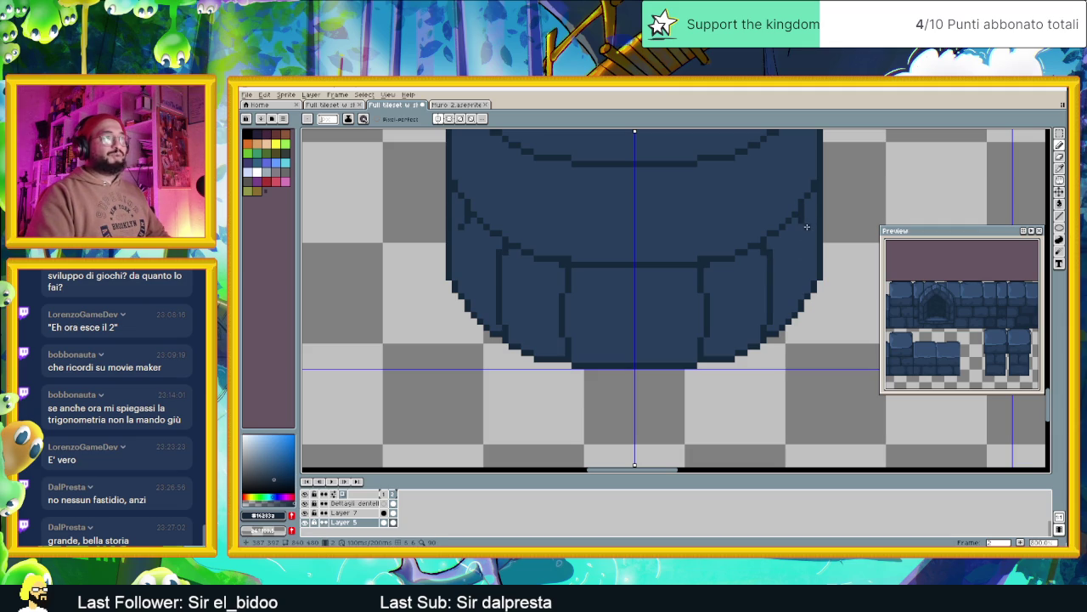
drag(804, 228, 807, 281)
key(ctrl+z)
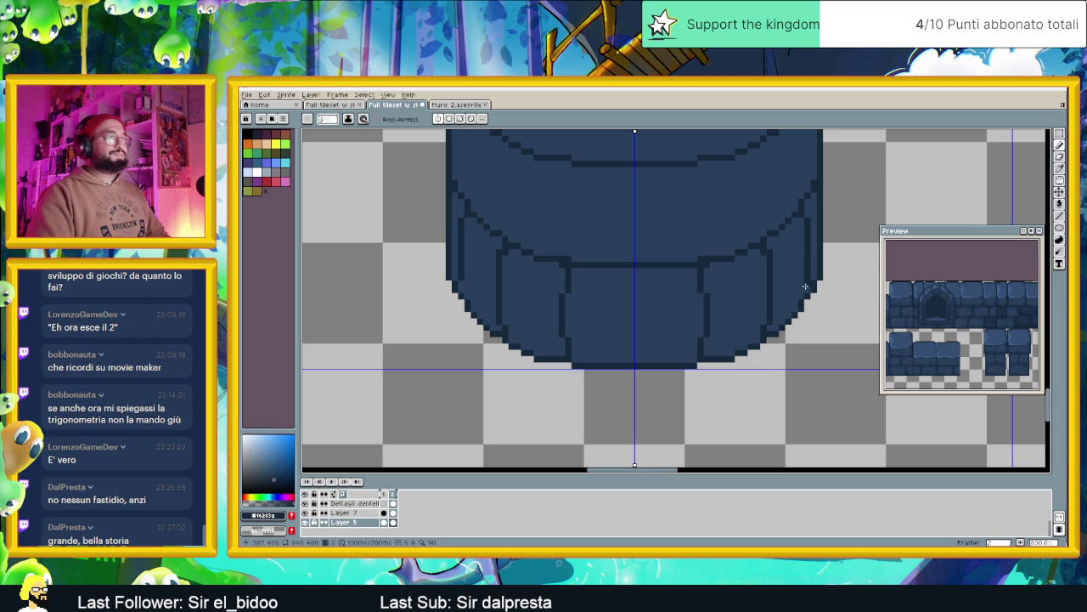
scroll(805, 287, down, 3)
scroll(622, 292, up, 3)
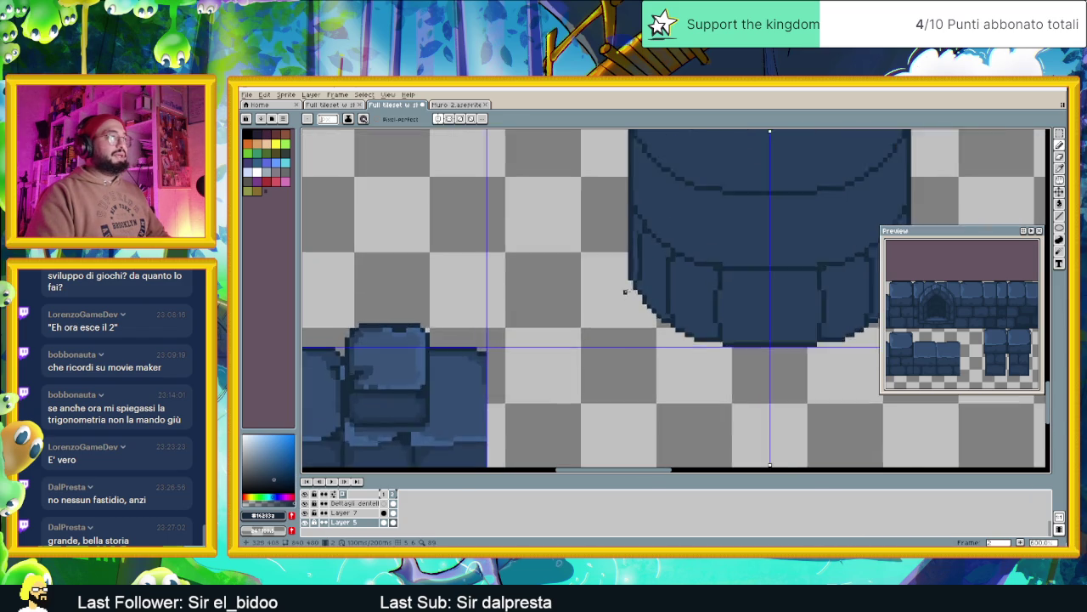
Try a vertical line down the pillar's centre, then undo it.
scroll(622, 292, up, 1)
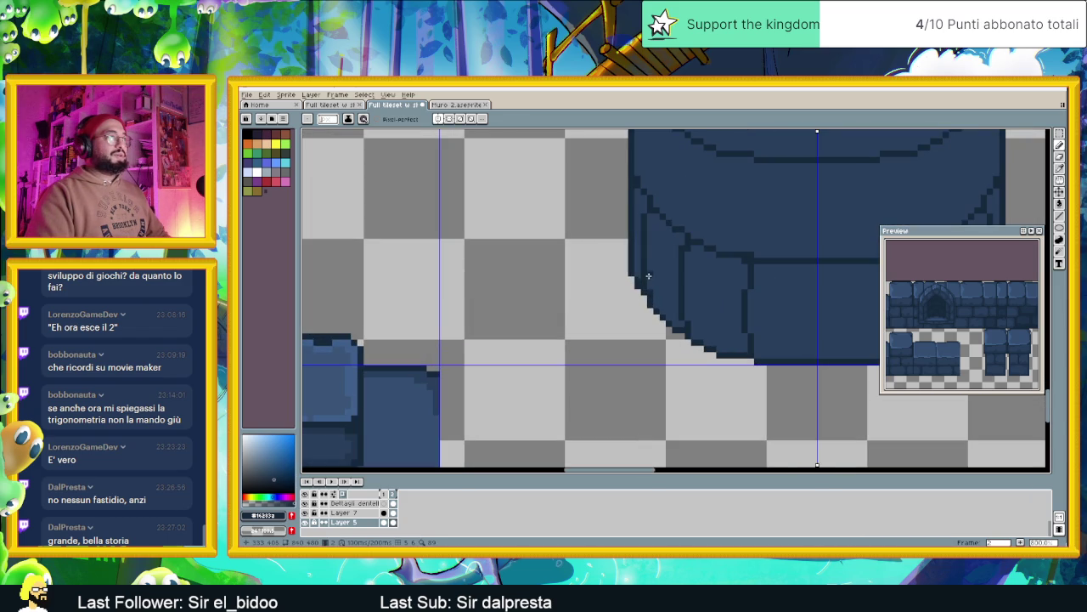
scroll(644, 271, down, 1)
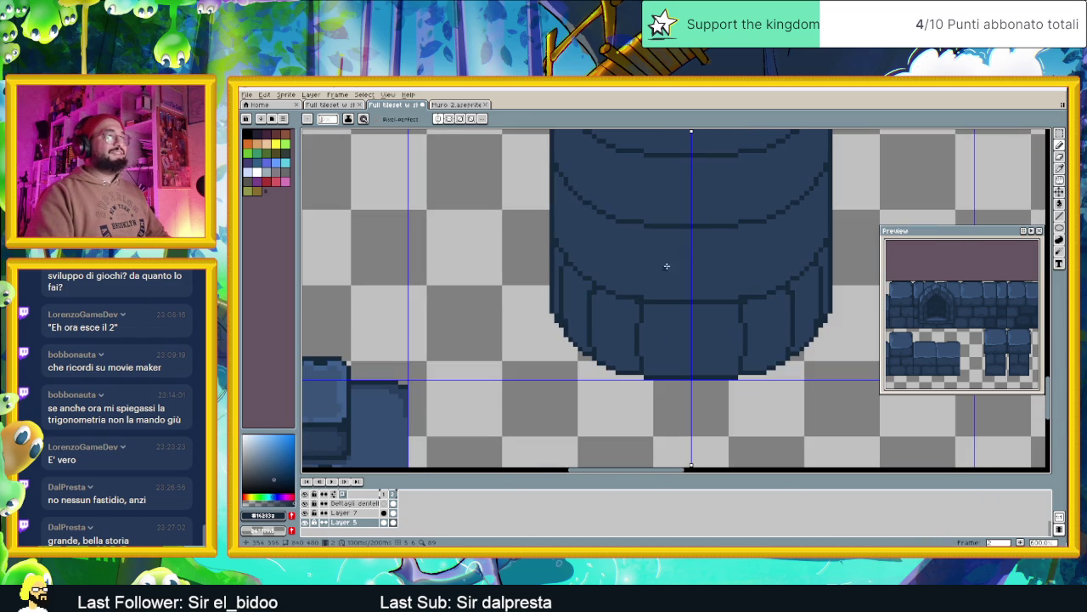
scroll(693, 312, up, 1)
scroll(693, 312, up, 2)
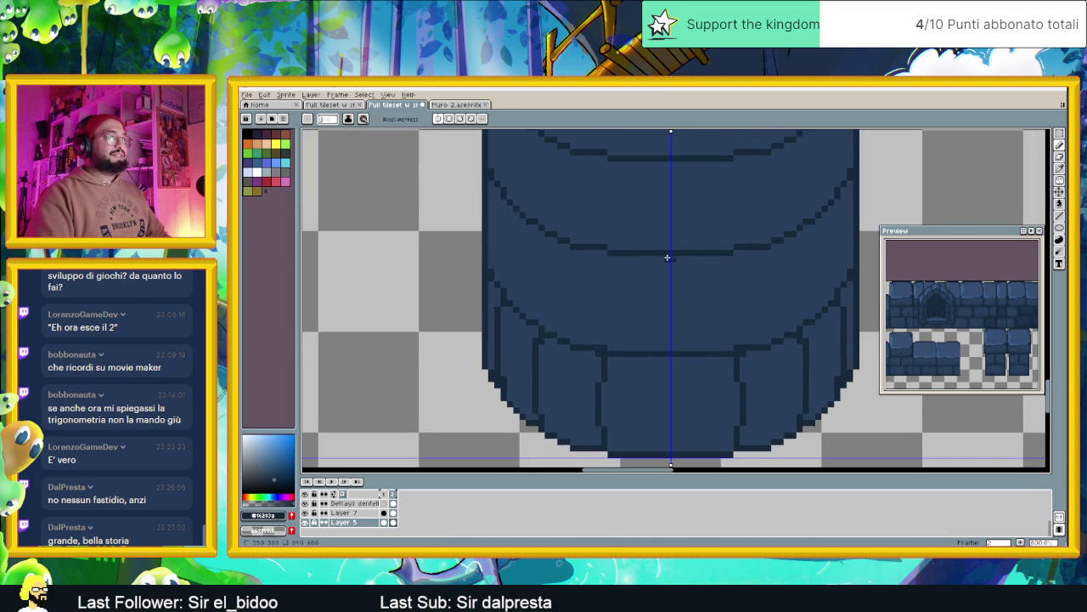
drag(666, 257, 668, 346)
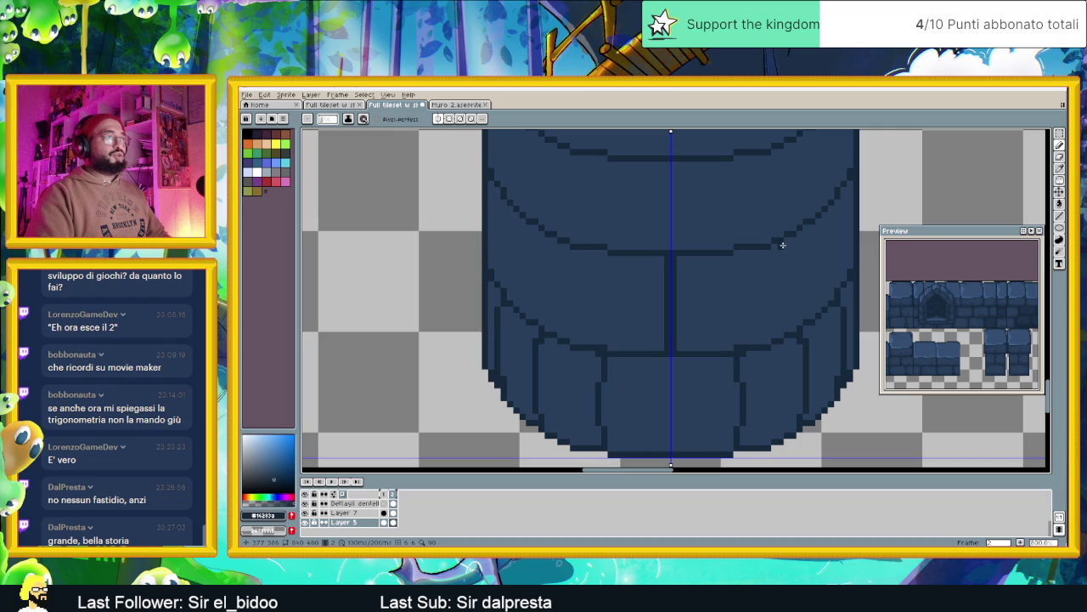
key(ctrl+z)
key(ctrl+z)
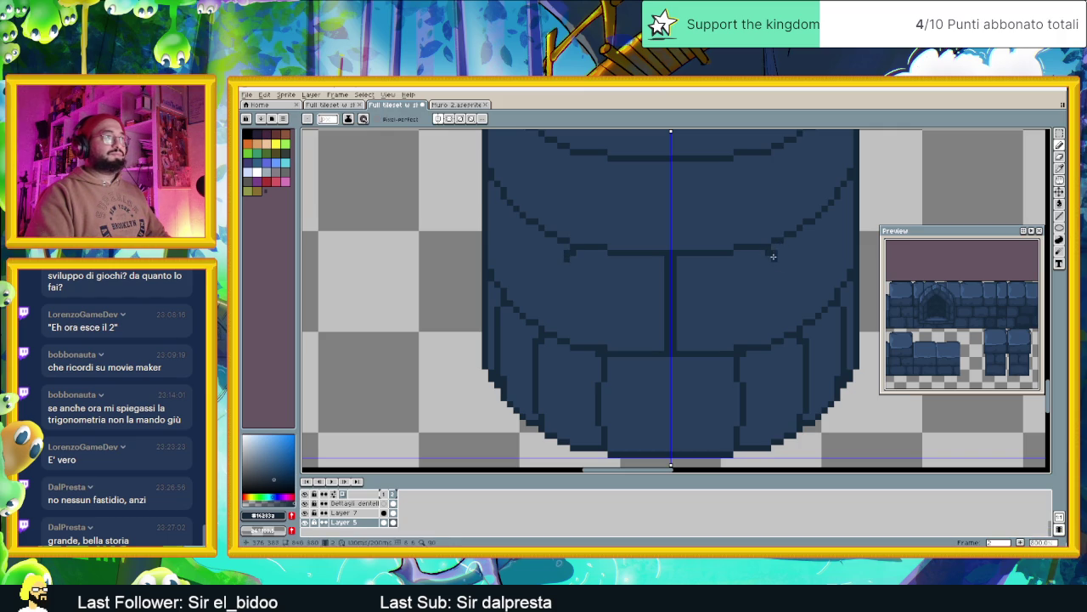
click(1062, 217)
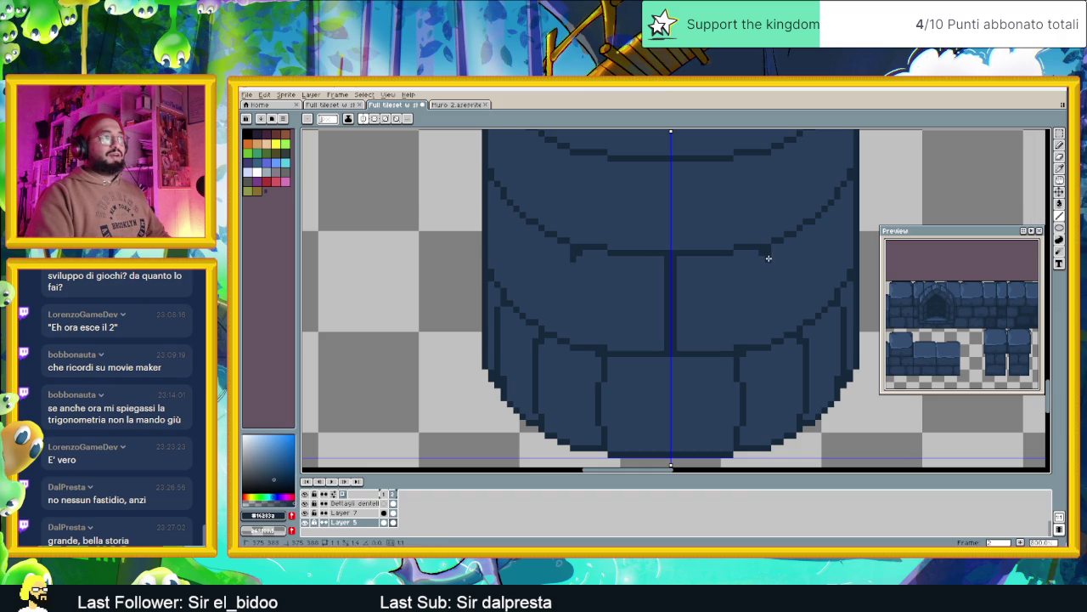
key(ctrl+z)
Draw a mirrored vertical divider and a short mirrored line near the pillar's edge.
drag(773, 257, 770, 338)
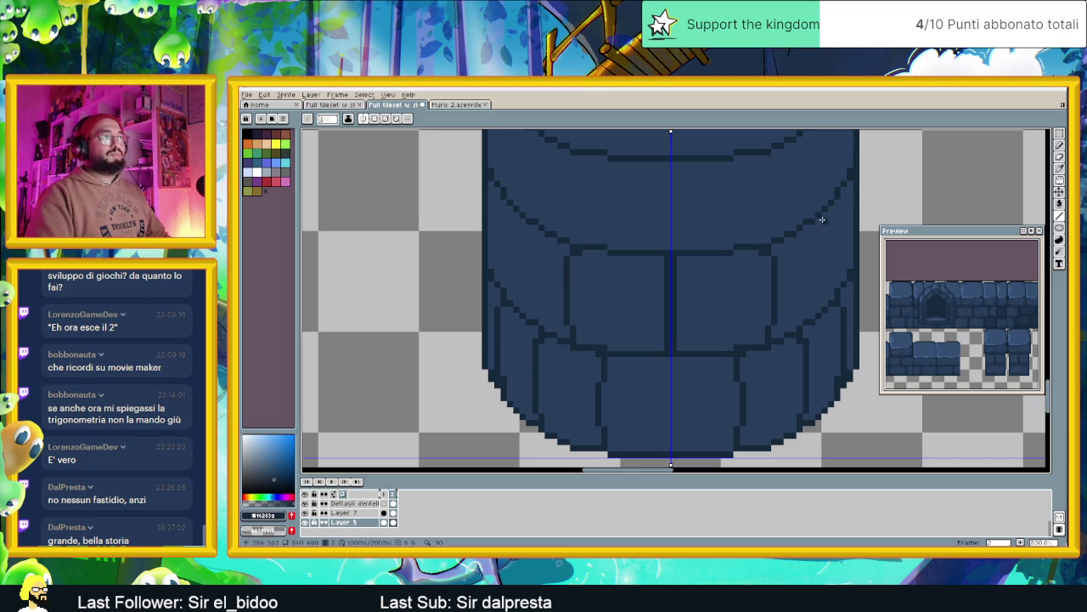
drag(822, 220, 829, 274)
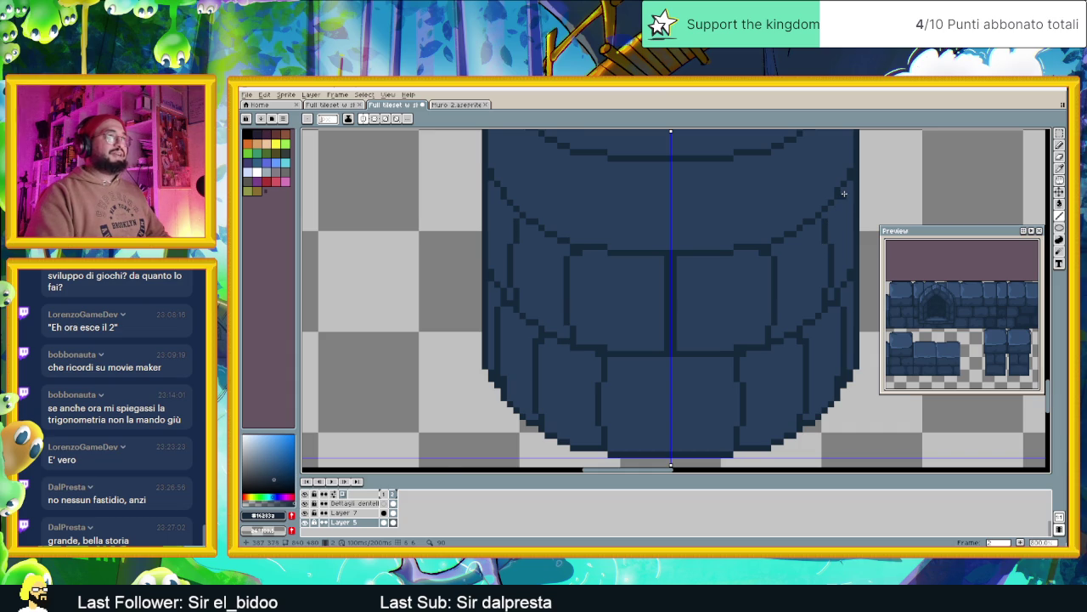
scroll(841, 208, down, 1)
scroll(838, 224, down, 1)
scroll(839, 223, down, 1)
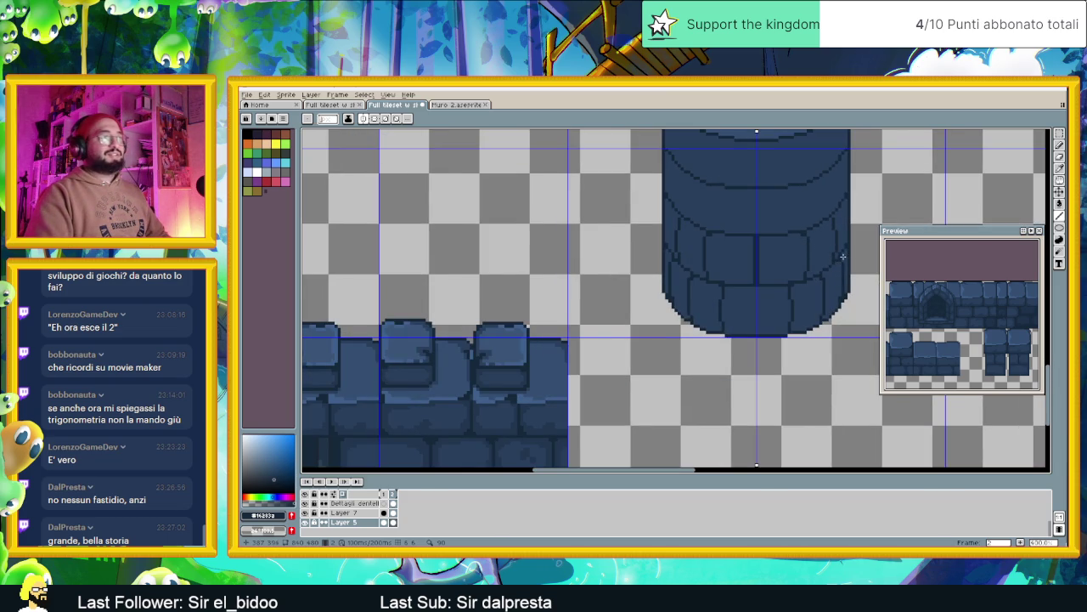
scroll(804, 303, up, 3)
scroll(673, 303, up, 1)
scroll(636, 286, up, 1)
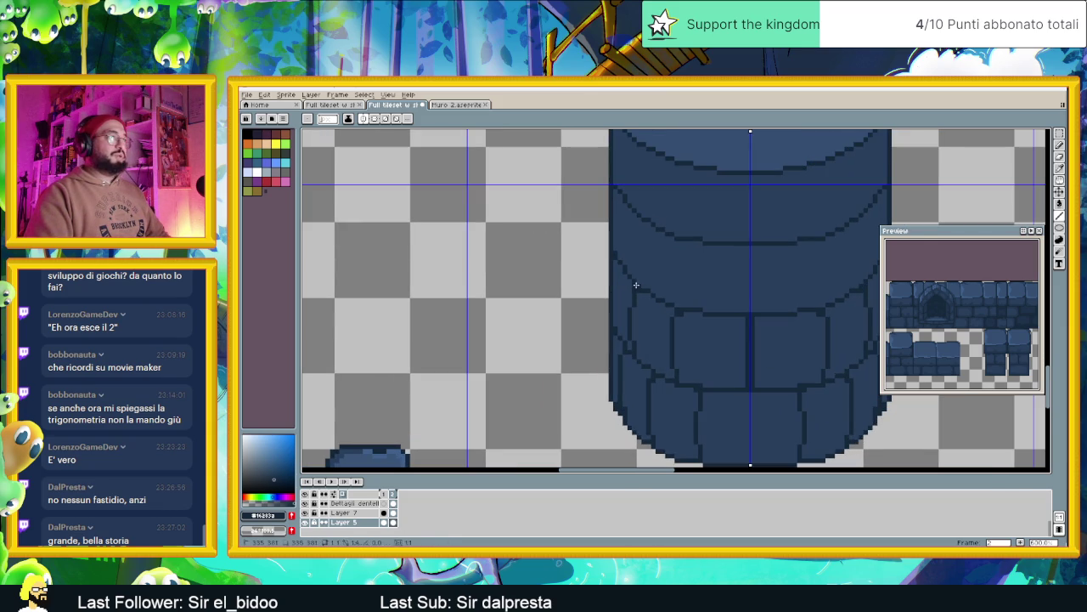
scroll(765, 280, right, 2)
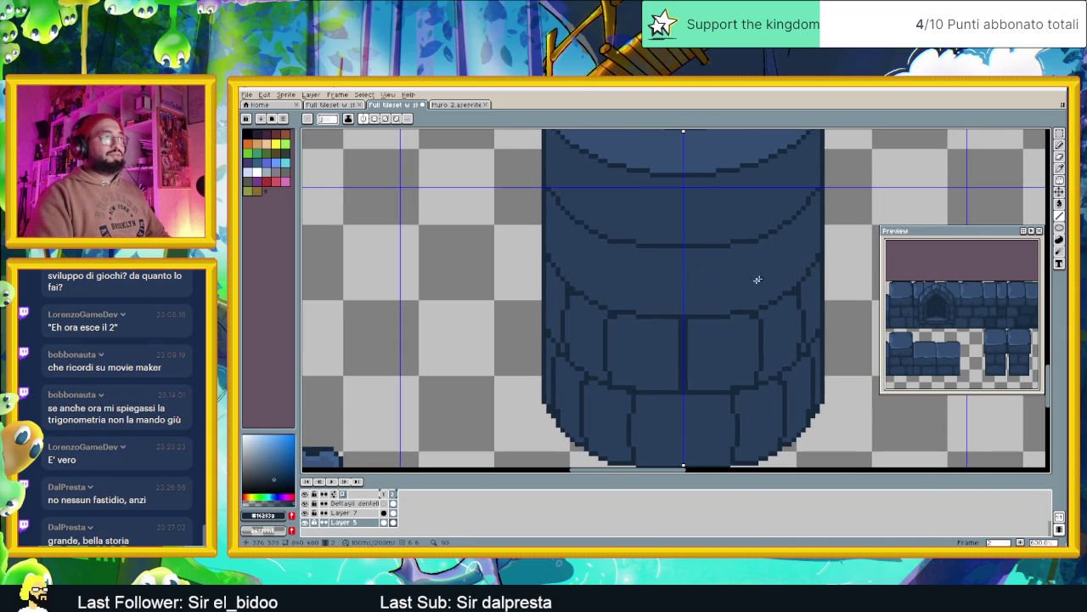
Add mirrored dark mortar strokes, brick joints and outer-edge outlines on the pillar wall.
drag(717, 311, 720, 257)
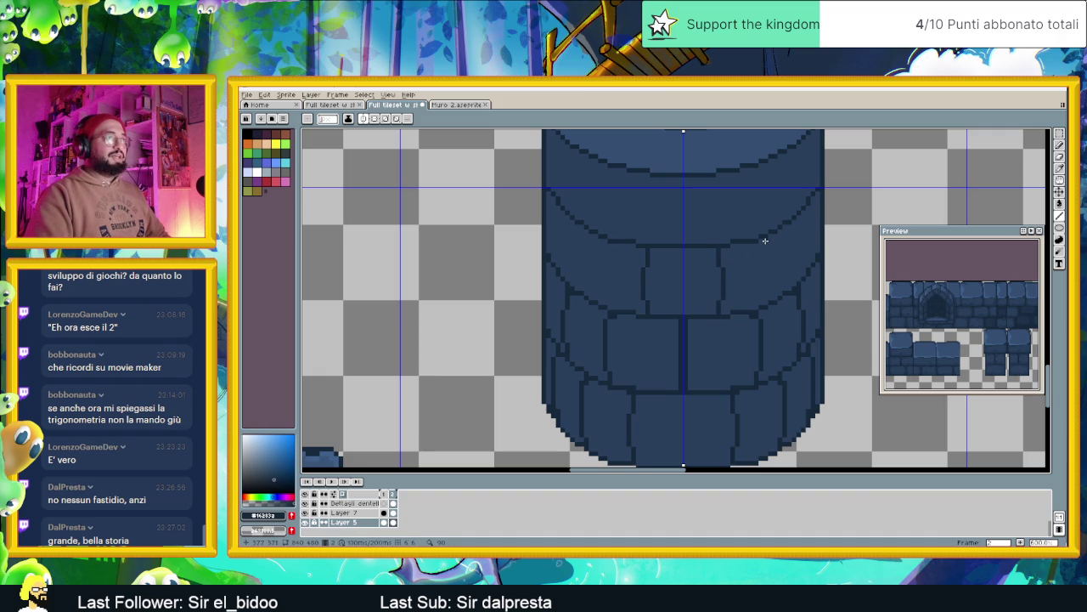
scroll(766, 243, up, 1)
drag(768, 239, 776, 311)
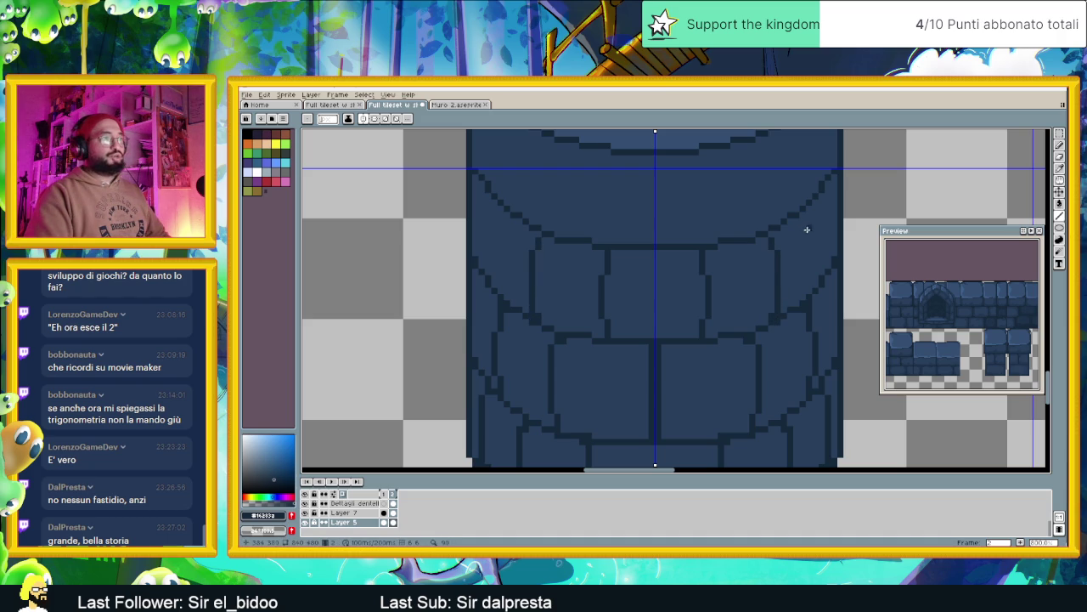
drag(814, 205, 822, 264)
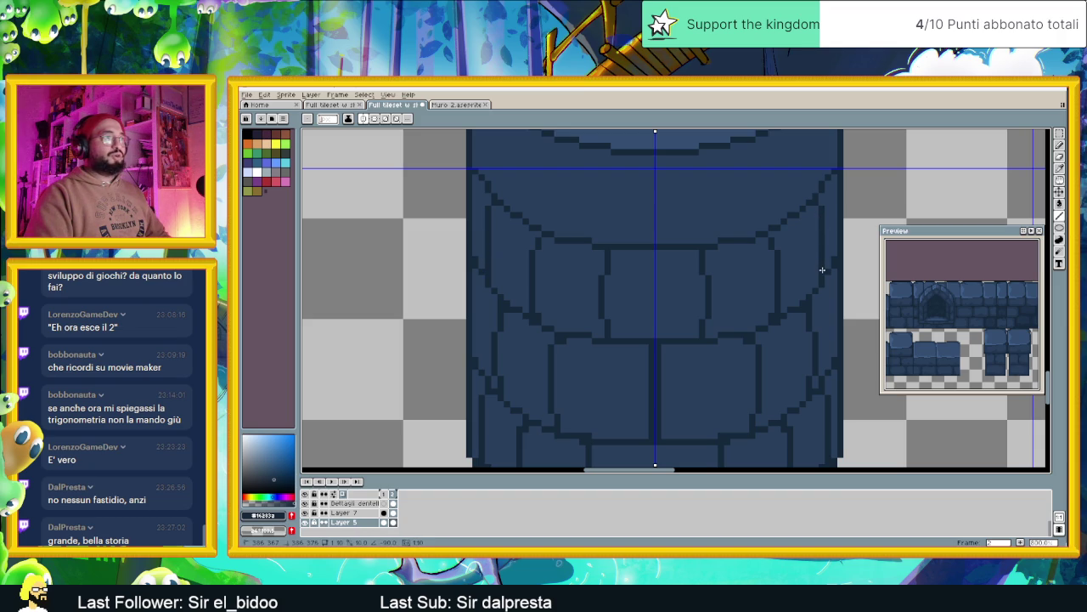
scroll(779, 281, down, 2)
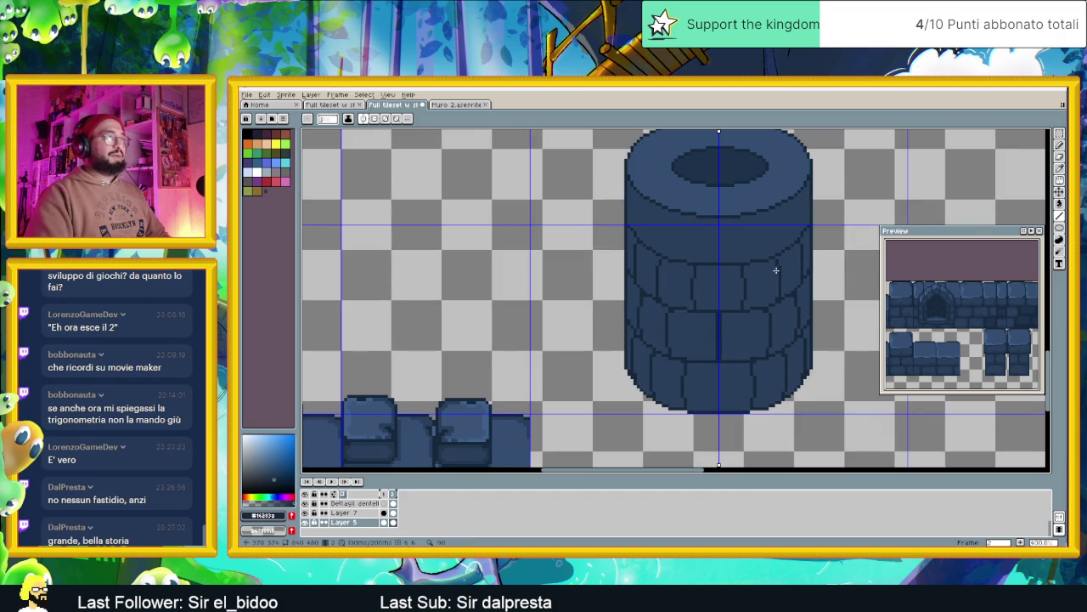
scroll(734, 231, up, 1)
scroll(712, 249, up, 1)
drag(654, 266, 657, 206)
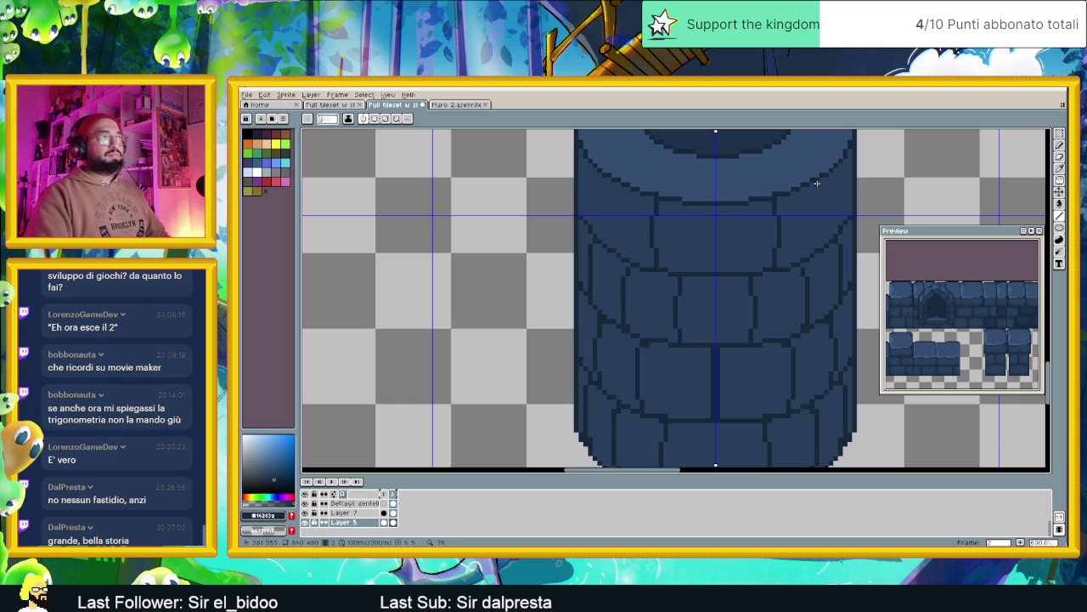
drag(818, 187, 822, 243)
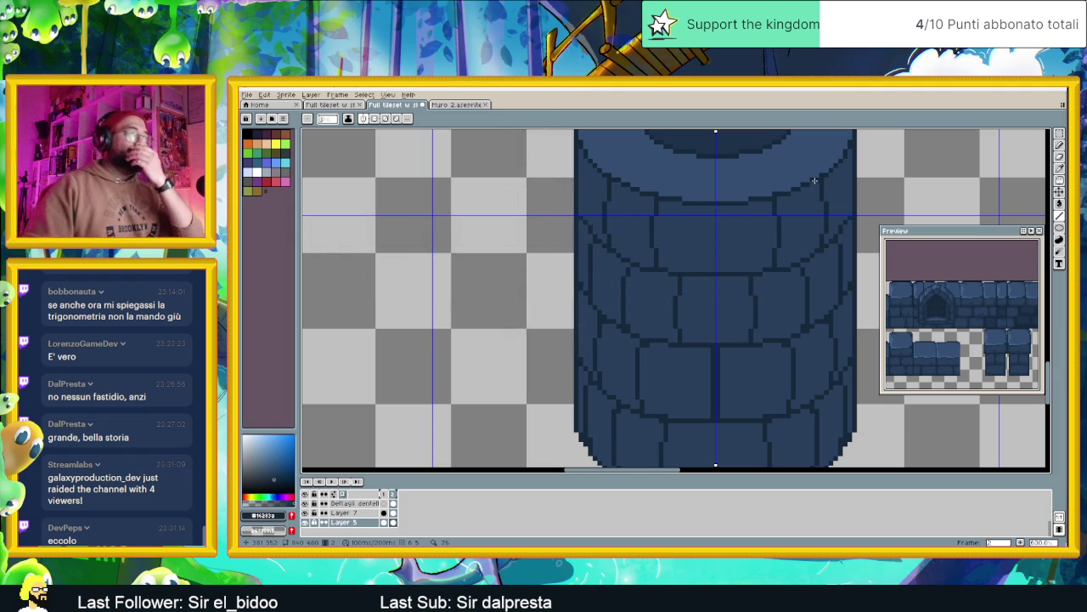
scroll(756, 180, down, 1)
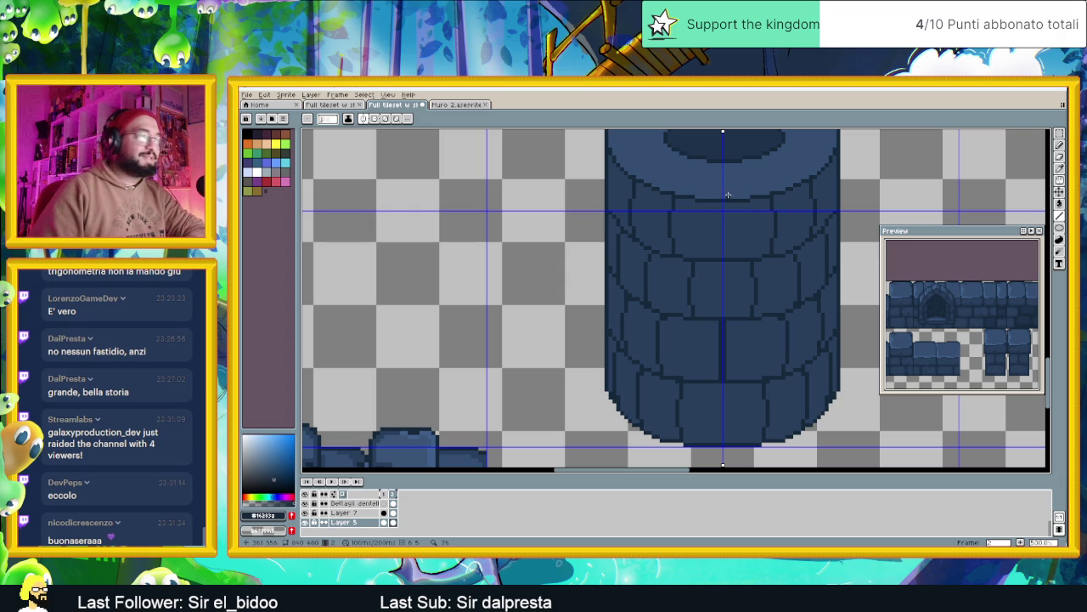
Draw two mirrored dark dividing lines across the pillar's top rim.
drag(741, 208, 724, 270)
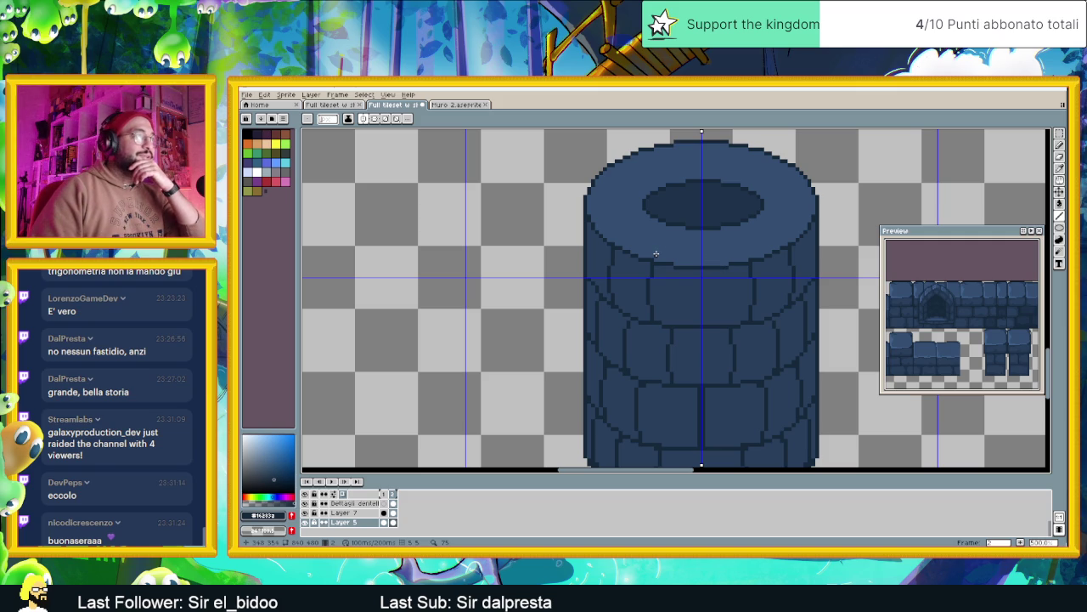
drag(656, 253, 669, 227)
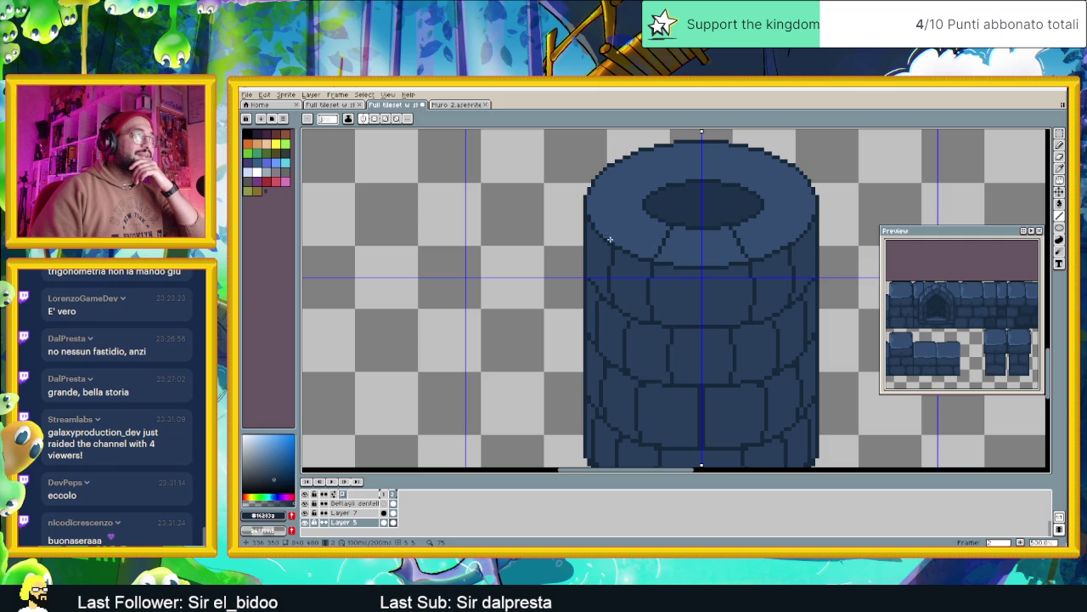
mouse_move(612, 240)
mouse_down()
mouse_move(639, 224)
mouse_move(639, 205)
mouse_up()
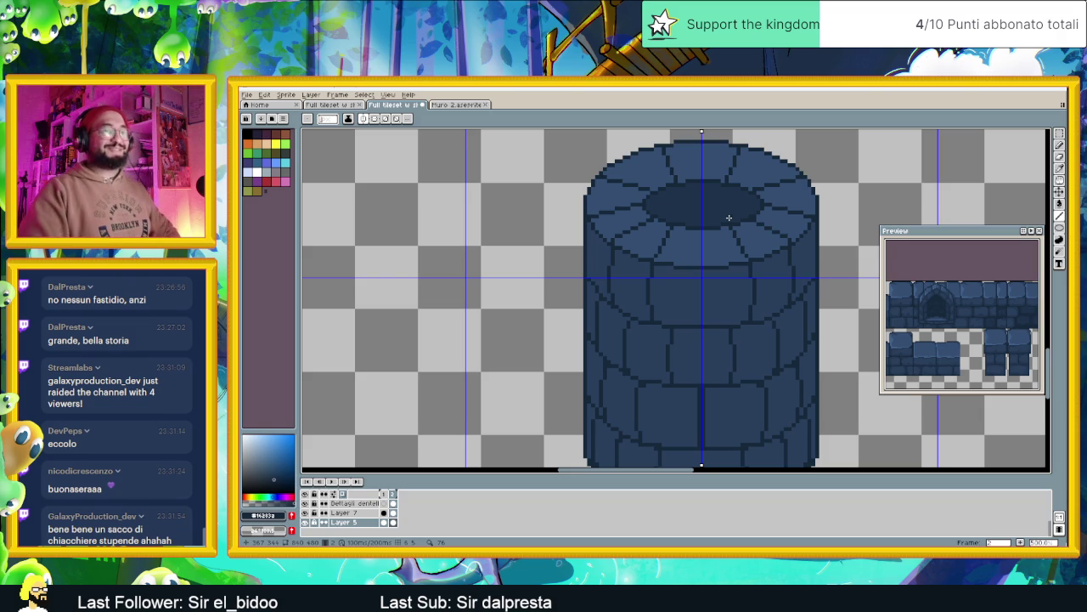
scroll(739, 259, down, 1)
scroll(742, 268, down, 1)
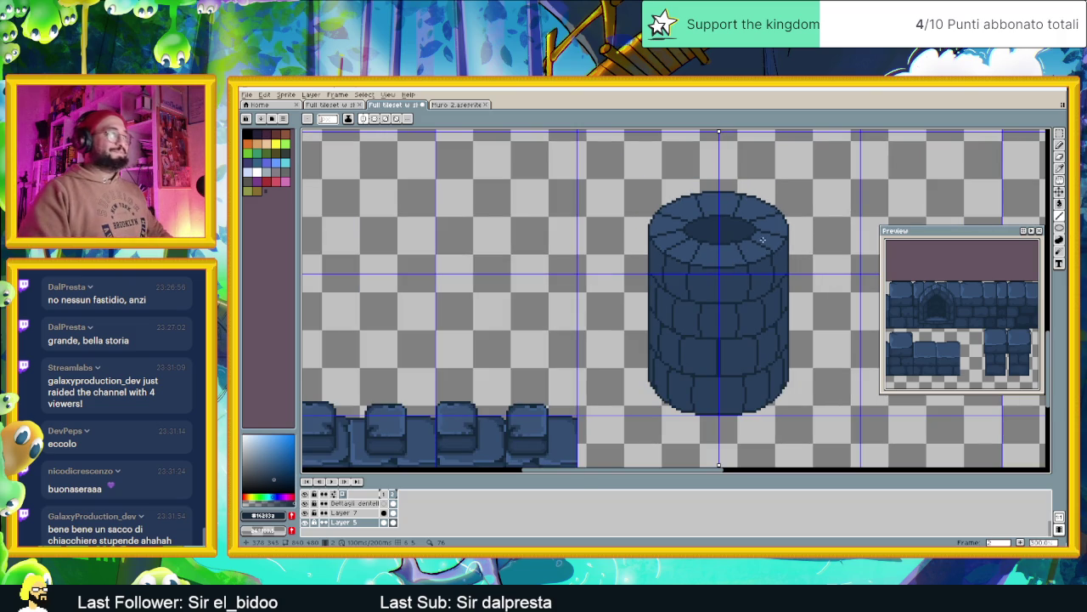
scroll(663, 238, up, 1)
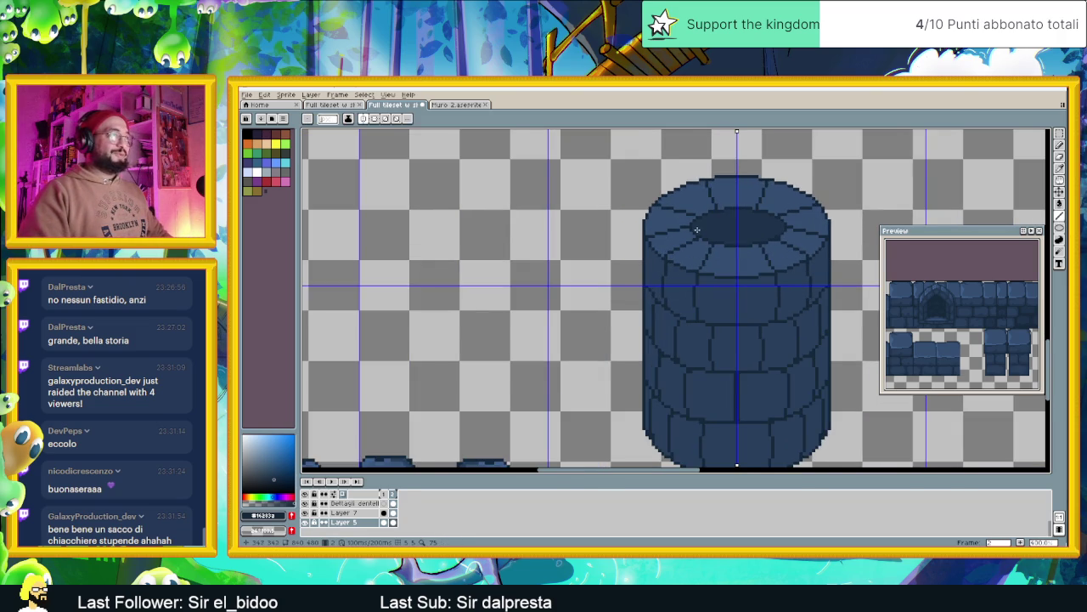
scroll(722, 242, up, 1)
Pick the dark navy outline colour, try and undo a line on the top, recentre.
alt+click(670, 238)
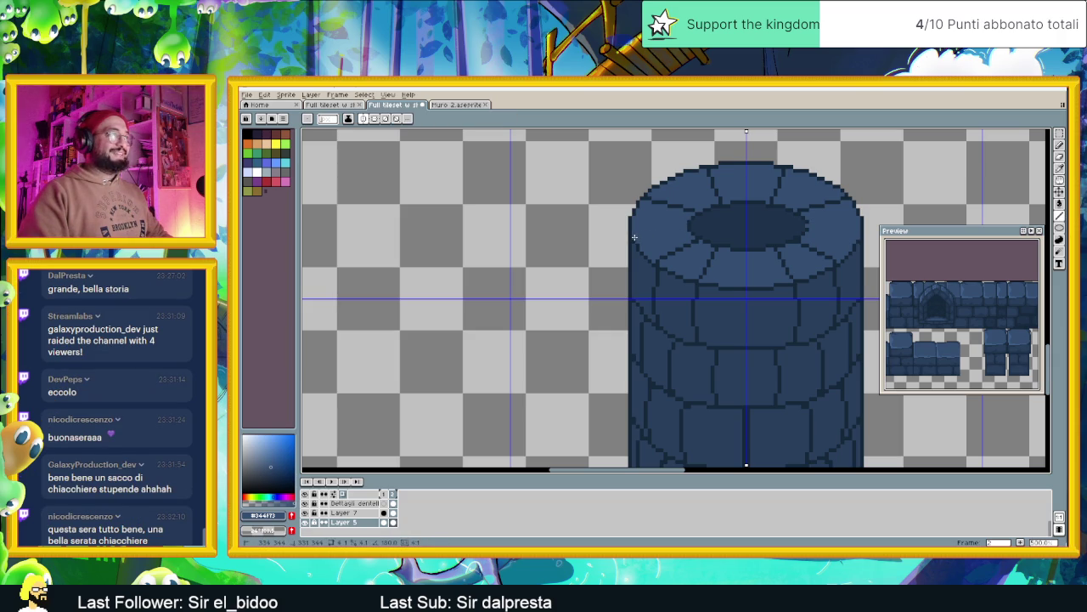
alt+click(632, 234)
shift+click(679, 228)
key(ctrl+z)
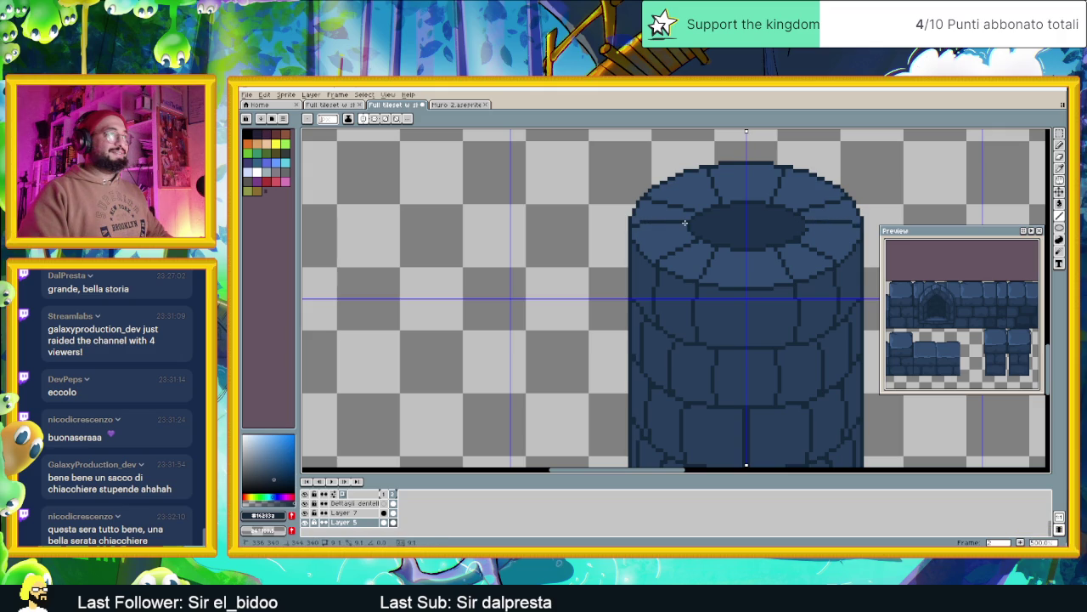
scroll(725, 256, down, 1)
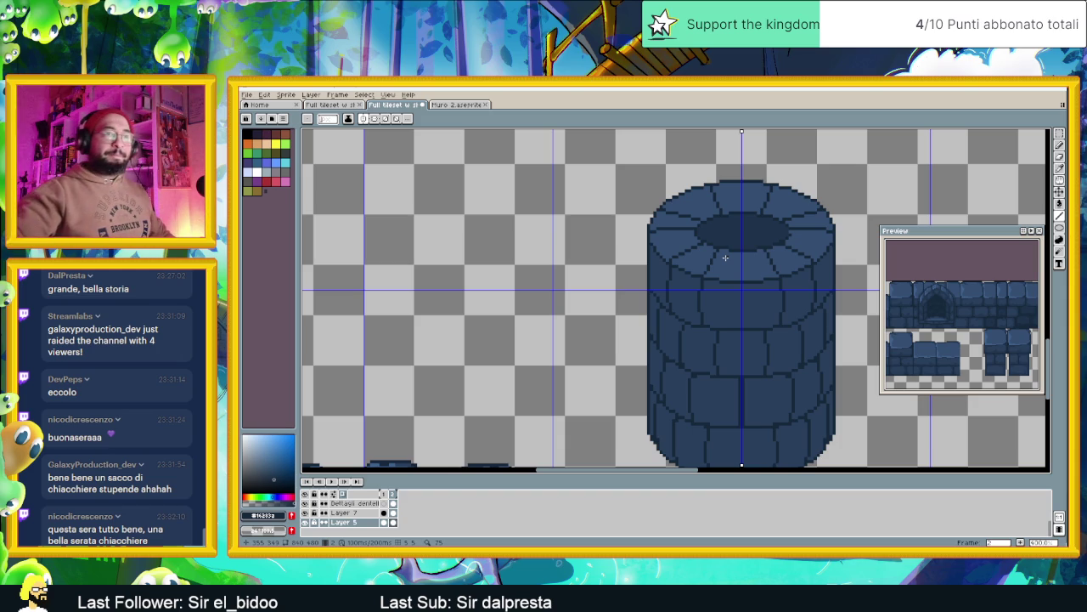
scroll(747, 271, down, 1)
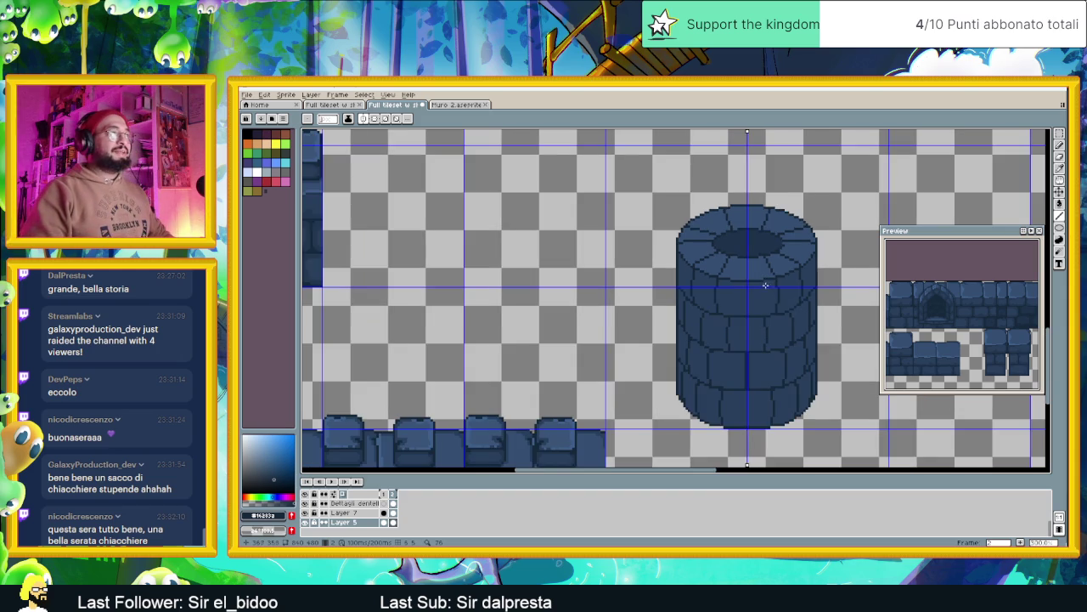
scroll(792, 316, down, 2)
scroll(795, 328, up, 2)
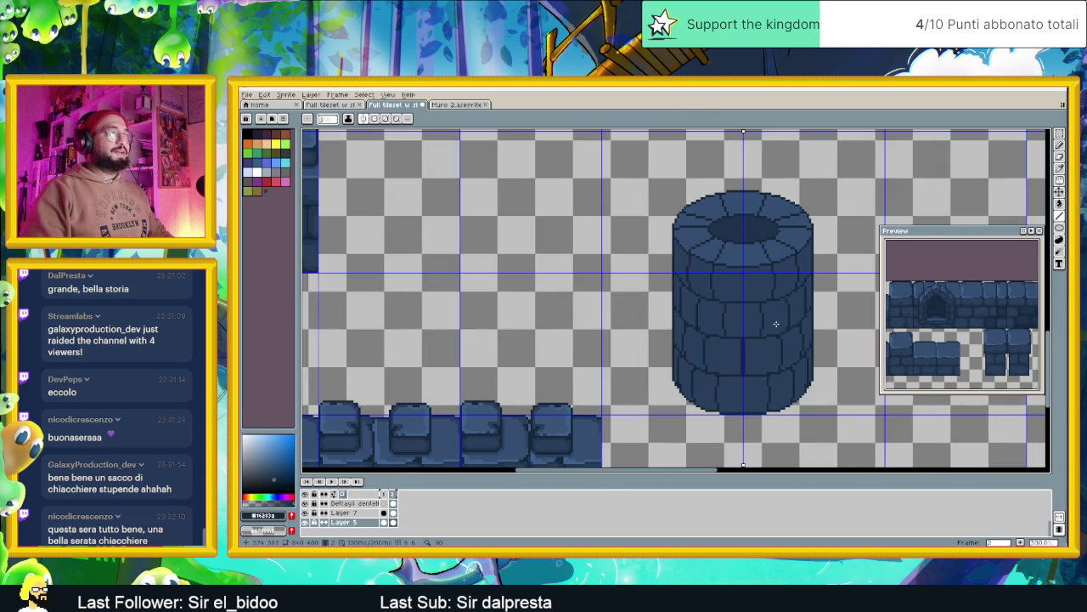
scroll(775, 322, up, 1)
mouse_move(763, 281)
mouse_down()
mouse_move(748, 297)
mouse_move(711, 297)
mouse_up()
scroll(706, 253, up, 1)
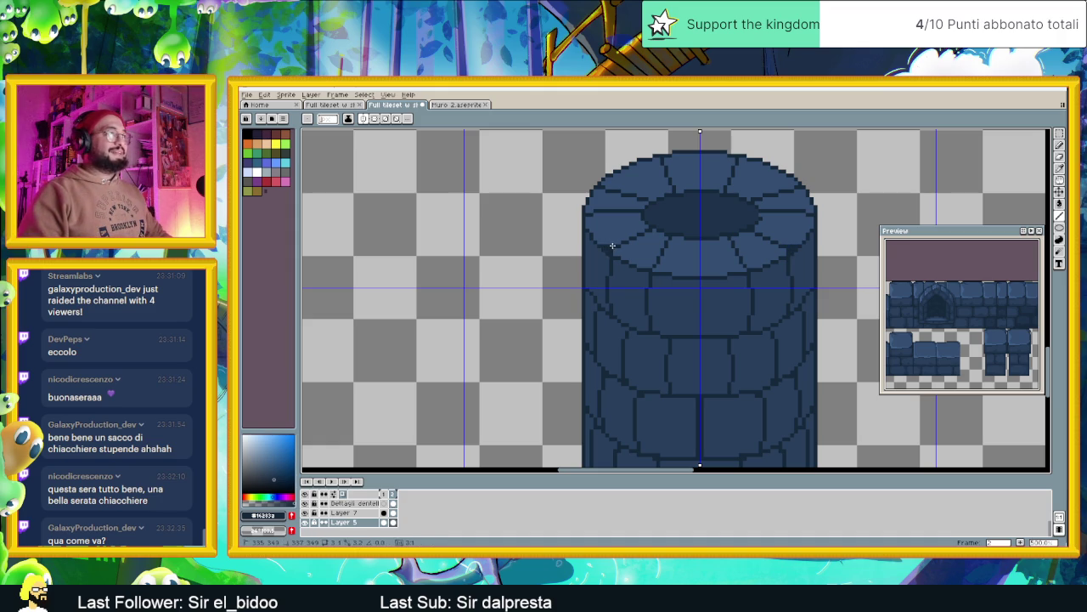
Sample lighter, mid and darker blues from the pillar's rim stones and outline.
alt+click(621, 251)
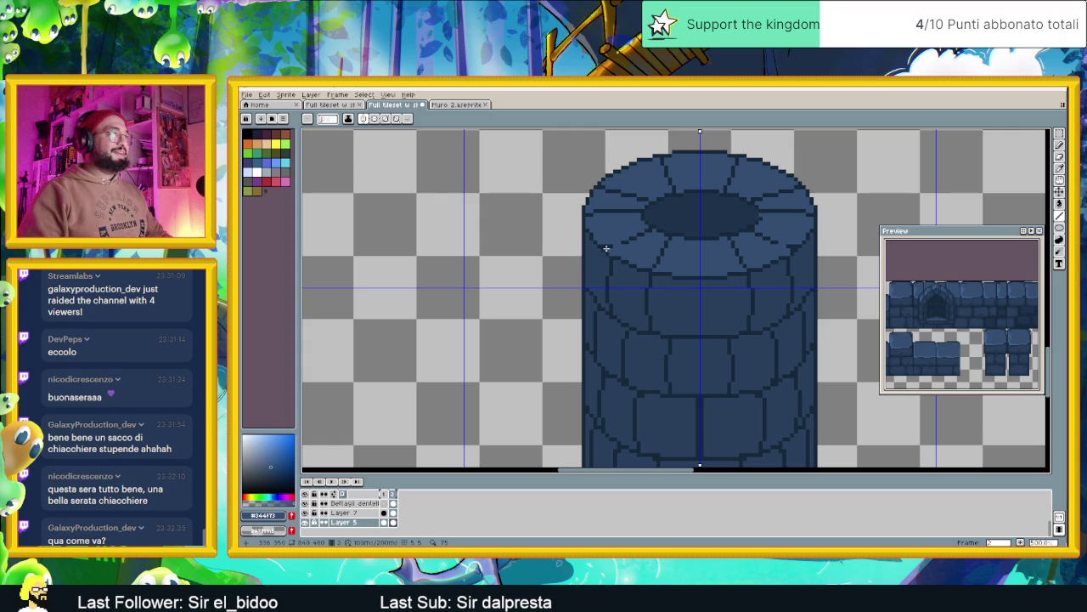
scroll(606, 247, up, 1)
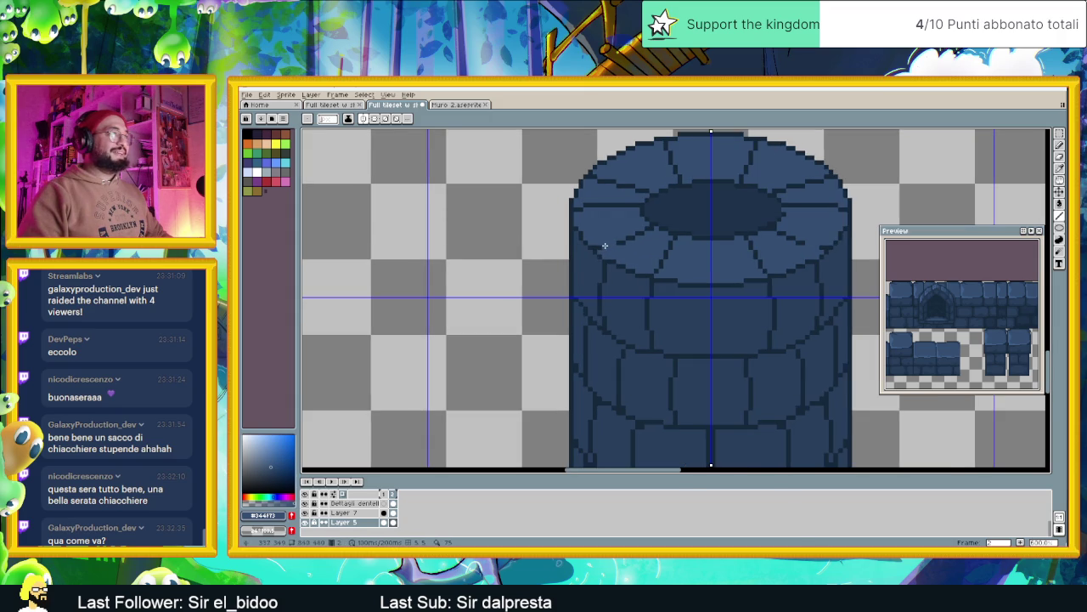
alt+click(622, 238)
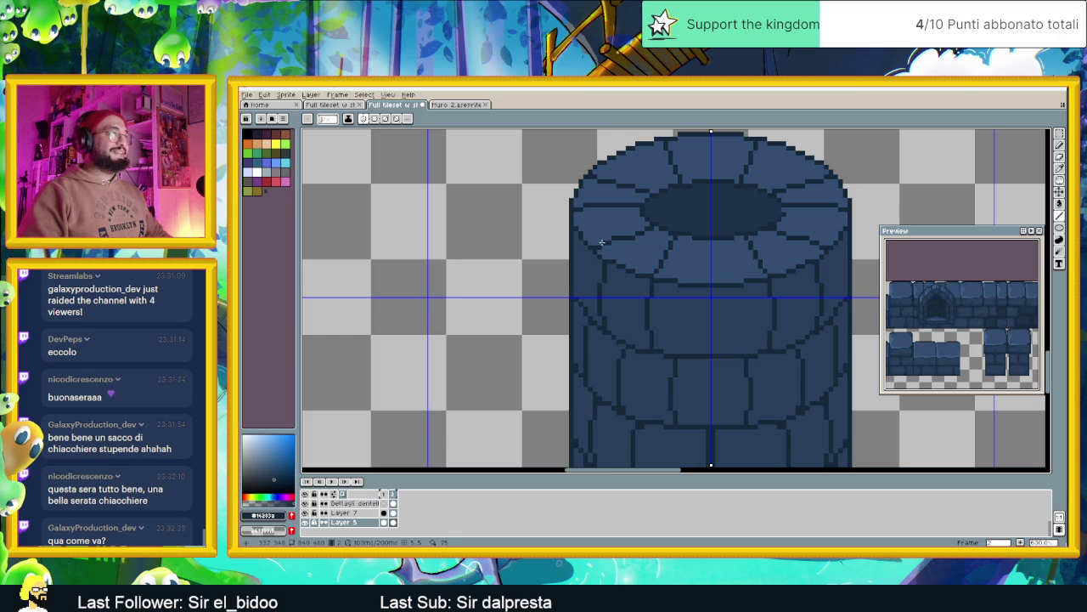
scroll(647, 246, down, 1)
scroll(637, 242, up, 2)
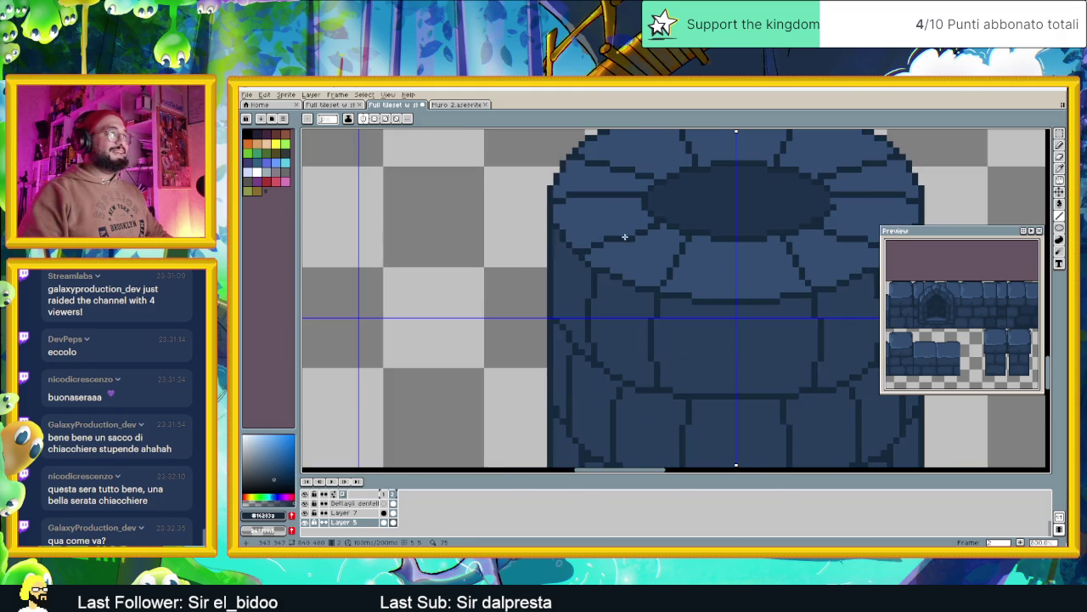
alt+click(631, 236)
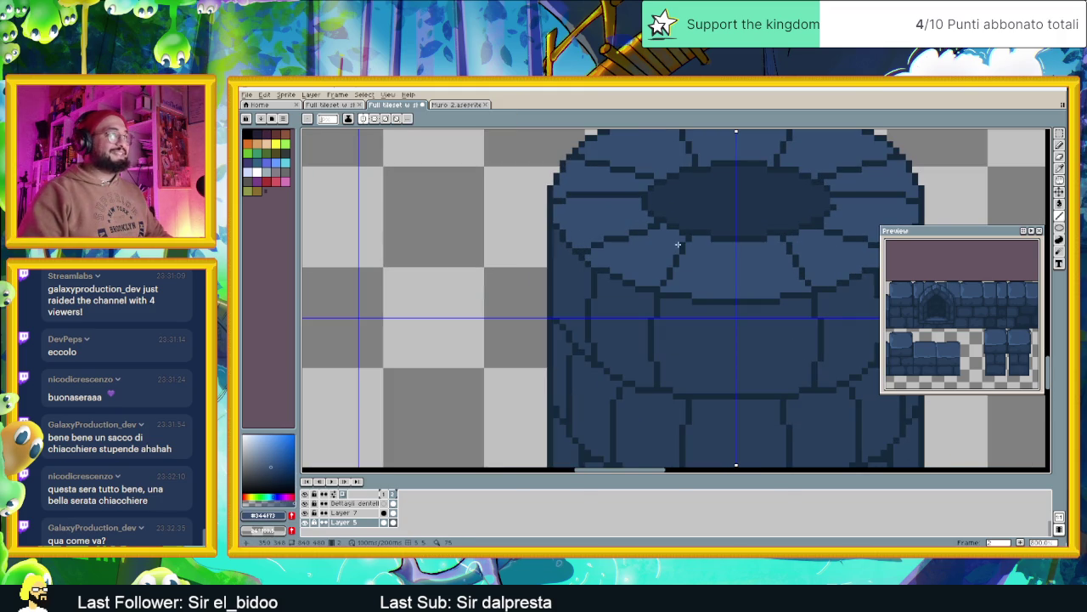
alt+click(644, 230)
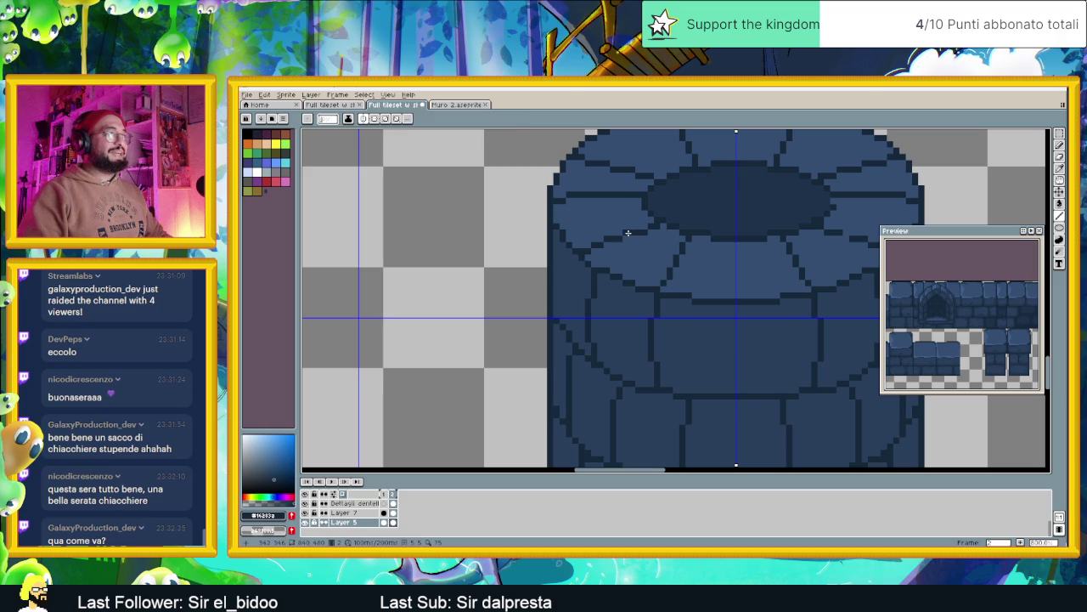
alt+click(646, 232)
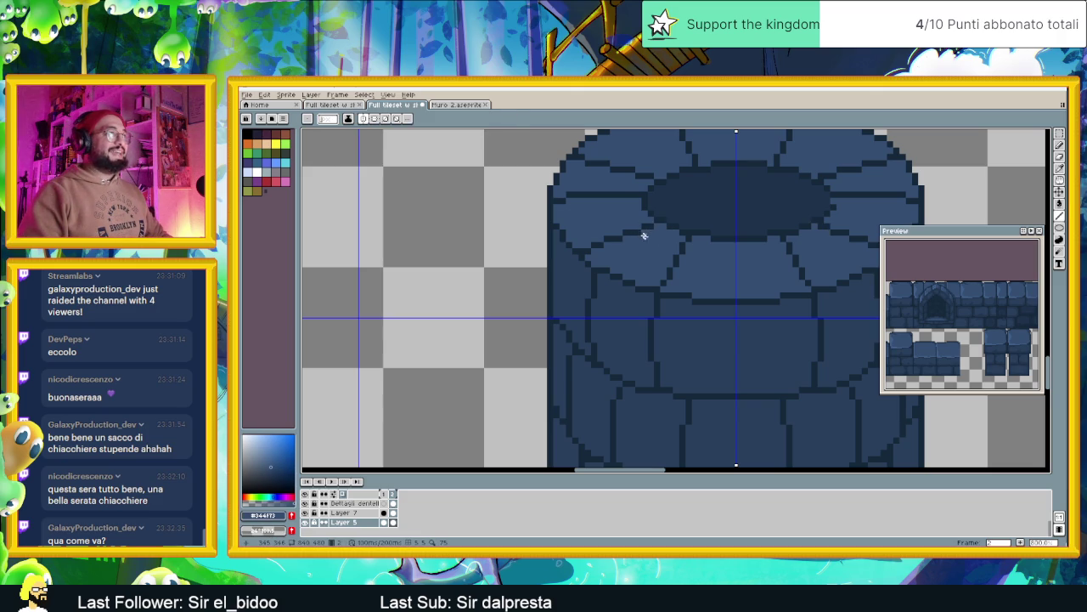
scroll(642, 232, down, 1)
scroll(790, 230, up, 1)
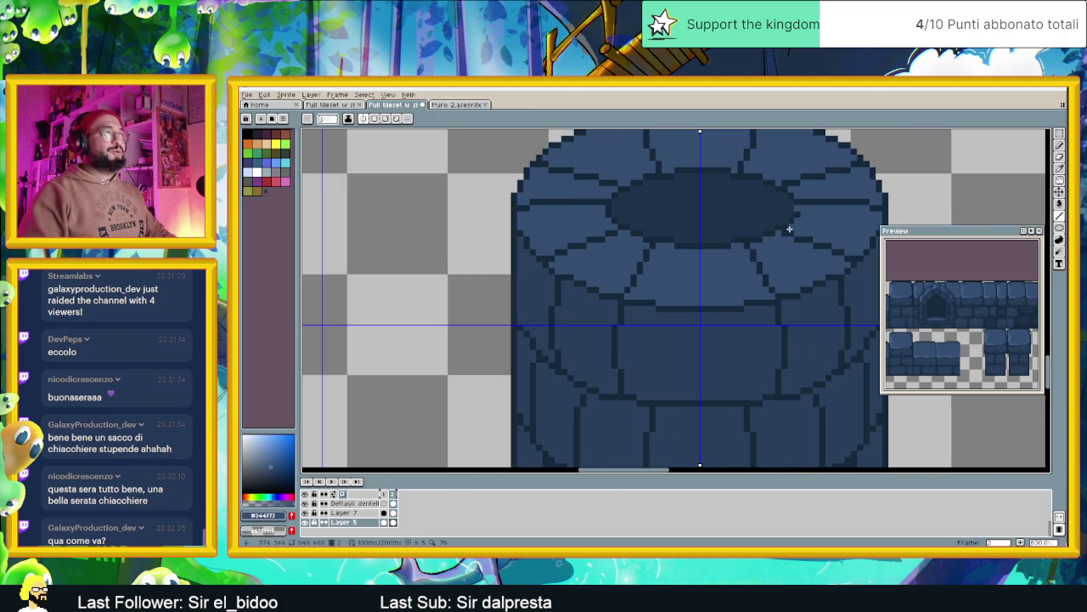
alt+click(796, 214)
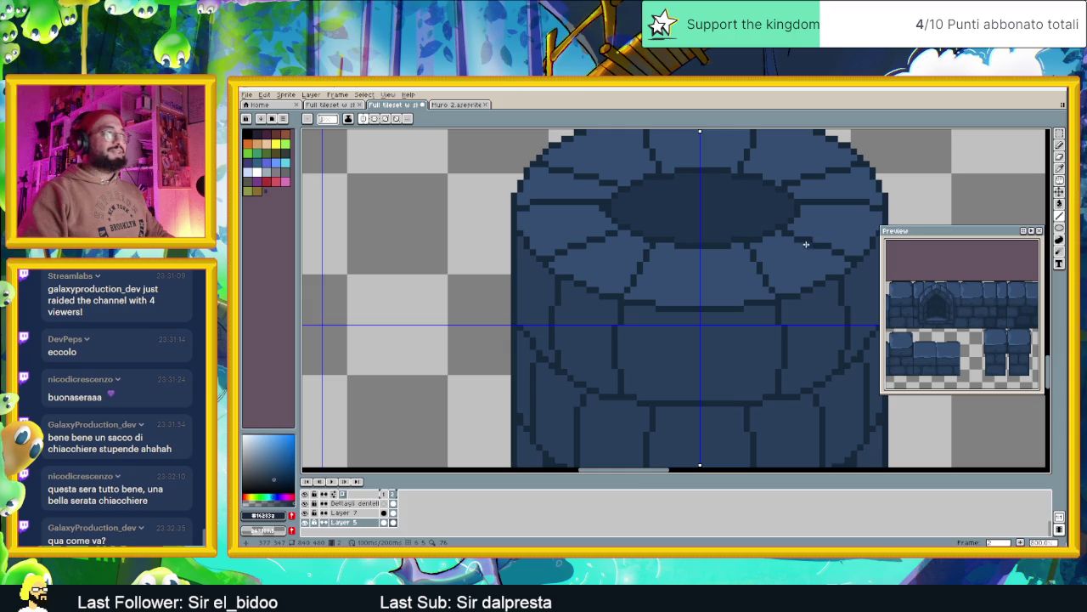
Make a rectangular selection of the strip beside the pillar's sides.
scroll(655, 230, down, 1)
key(m)
drag(764, 256, 795, 406)
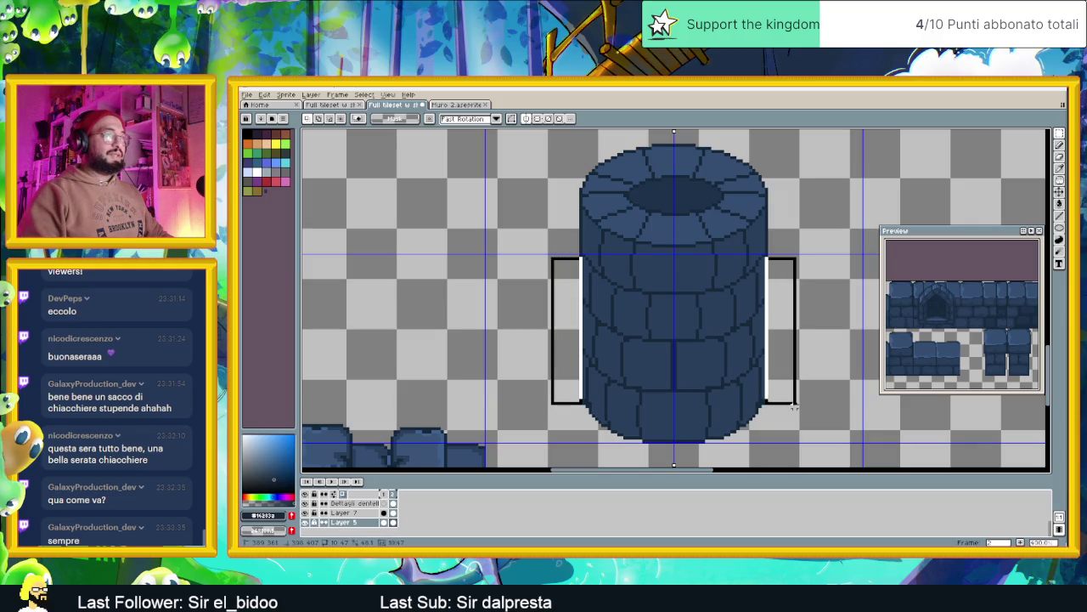
Drop the current mirrored selection and centre the pillar in the view.
click(782, 365)
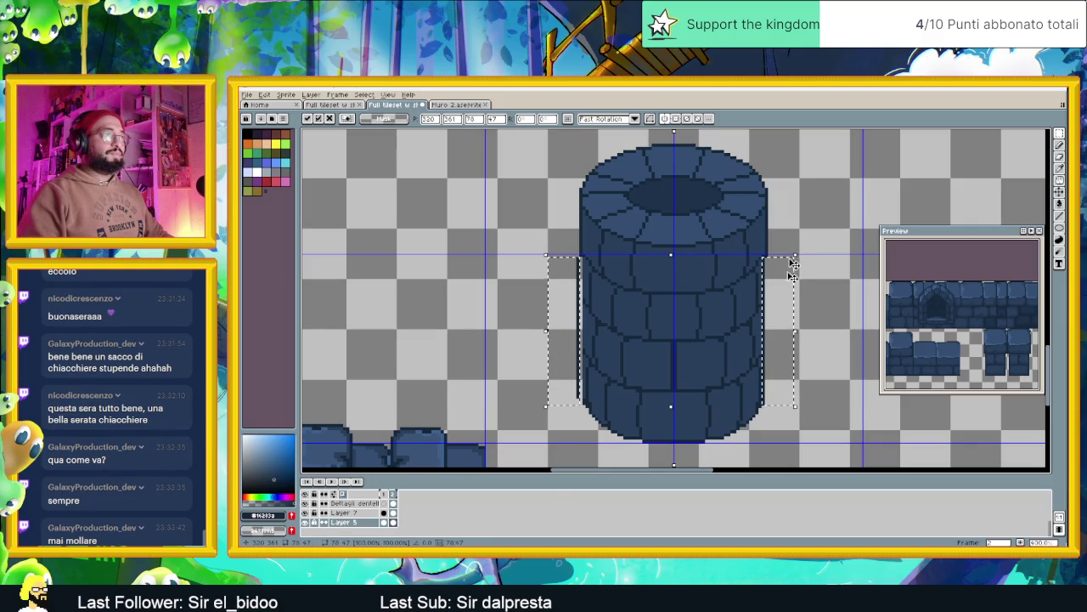
click(806, 183)
drag(621, 330, 646, 312)
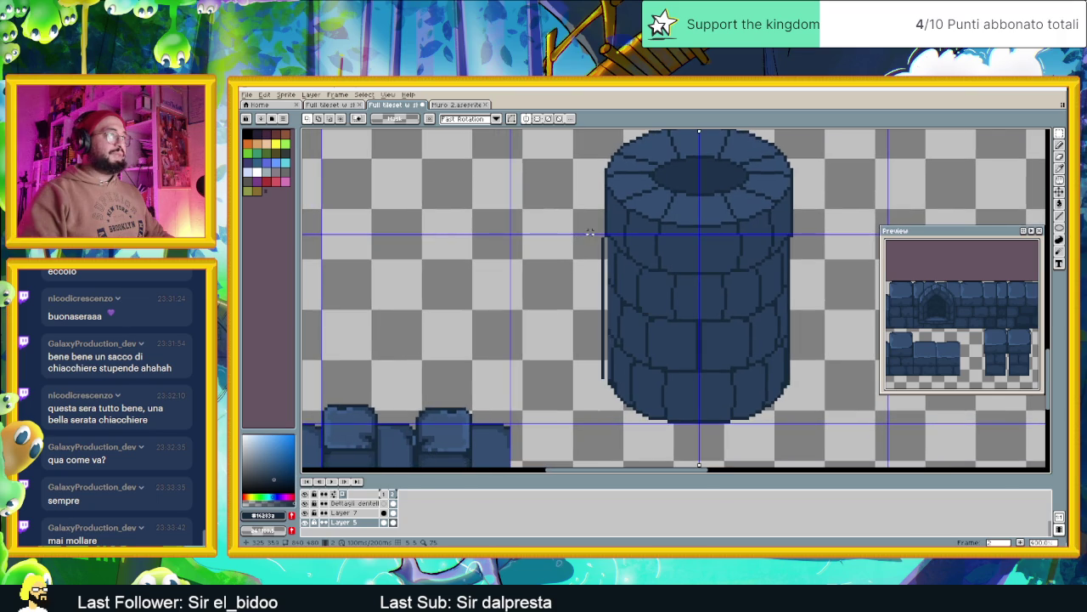
Shift the pillar's brick body one pixel right and one pixel up under the rim.
drag(600, 238, 603, 384)
key(Right)
key(Up)
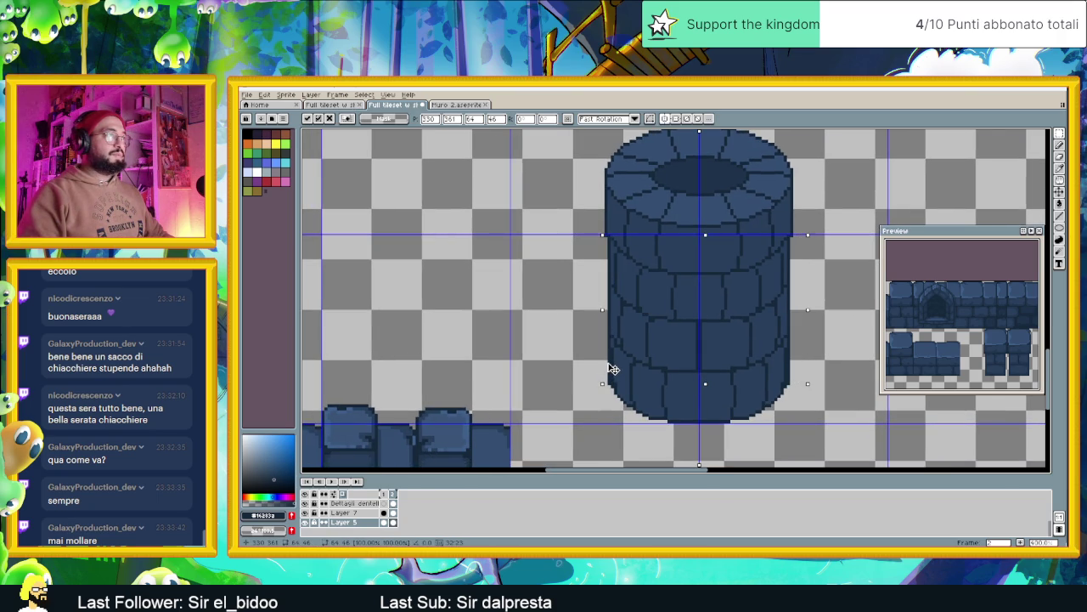
key(ctrl+d)
scroll(773, 319, down, 2)
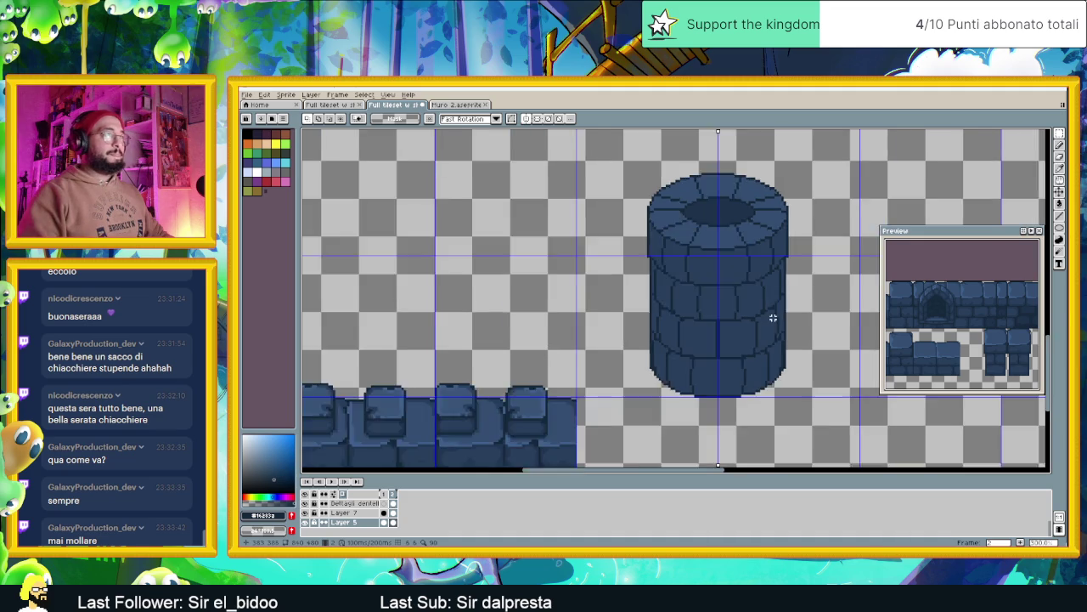
scroll(773, 319, down, 3)
scroll(814, 290, up, 2)
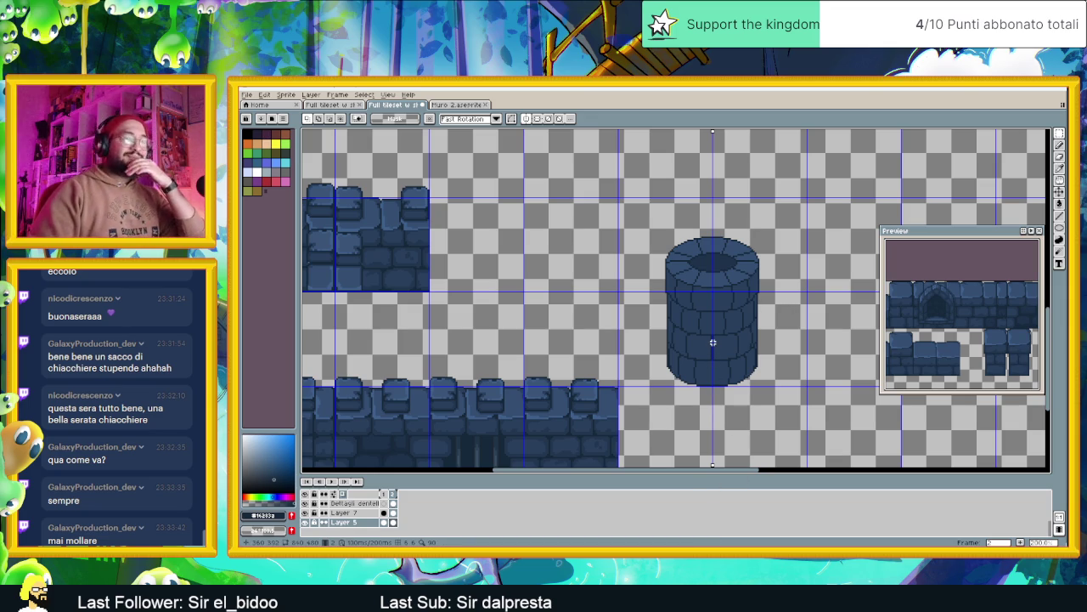
scroll(704, 337, up, 1)
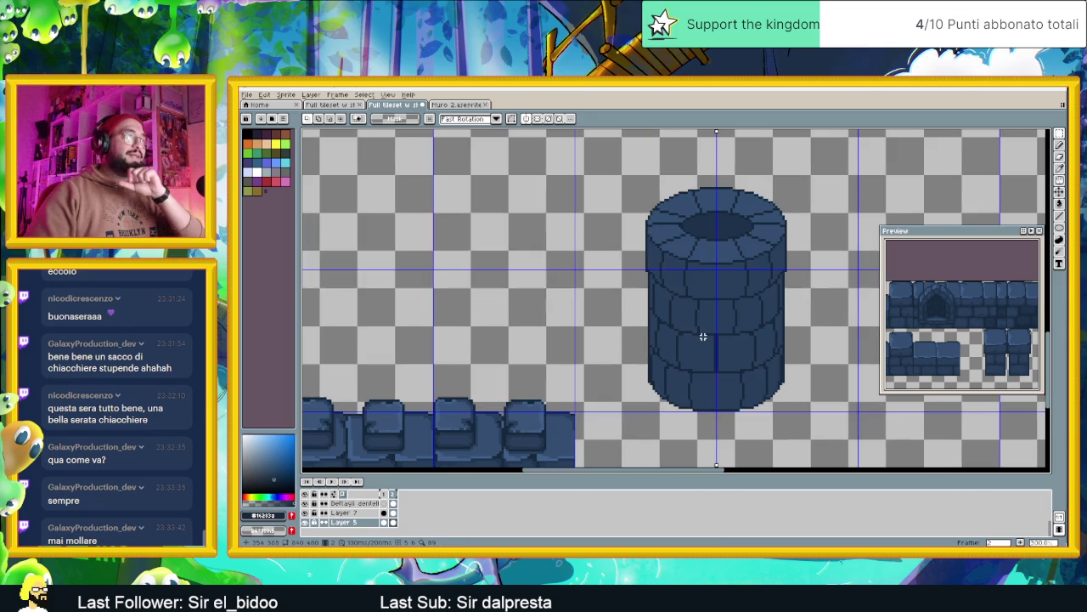
scroll(753, 357, up, 1)
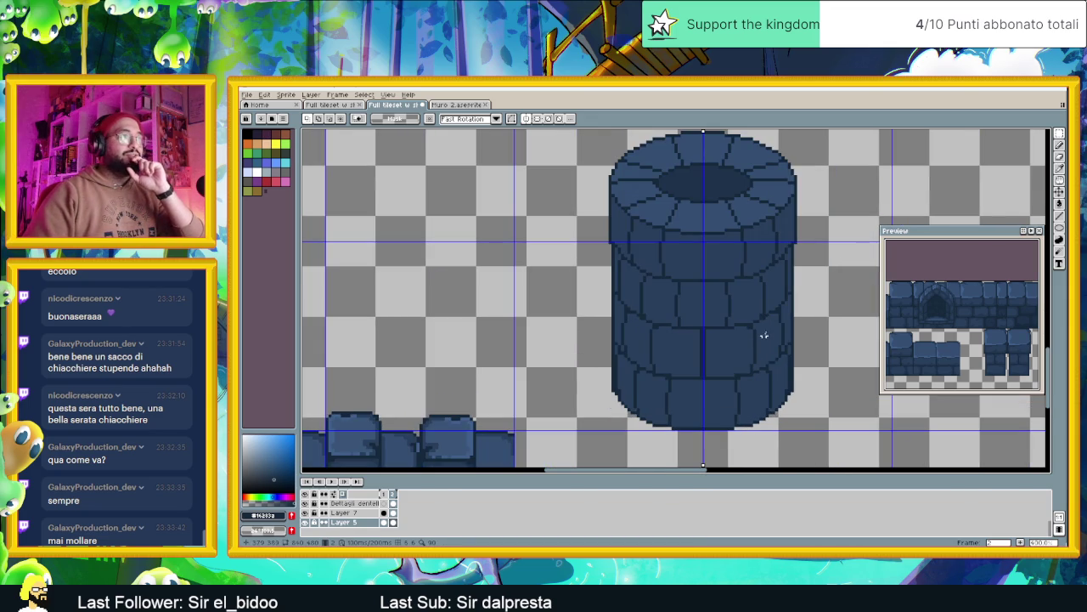
scroll(802, 244, up, 1)
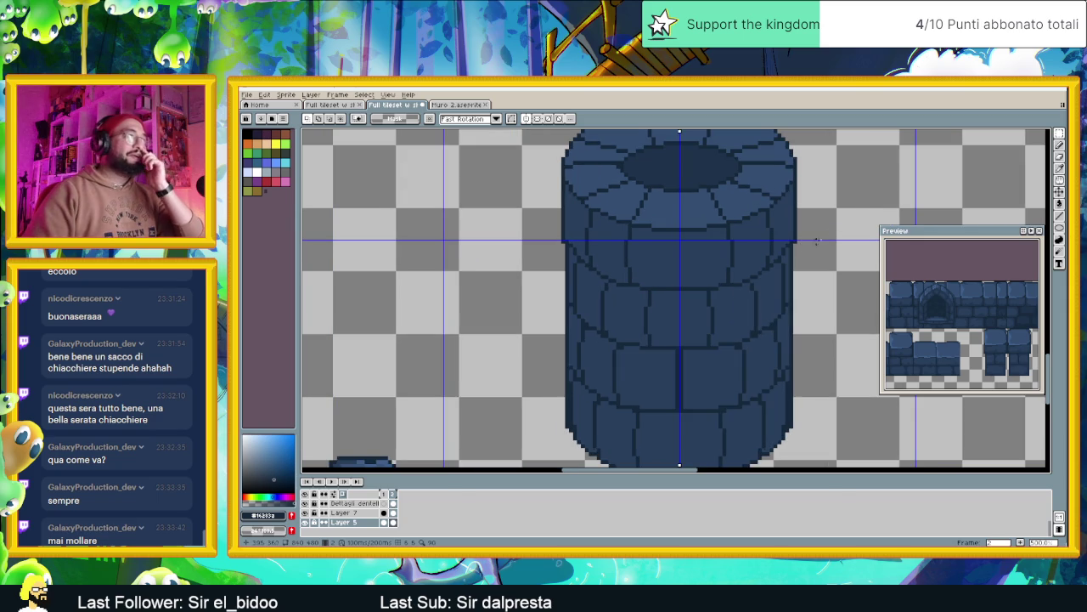
Select a thin strip down the pillar's right edge and delete it.
key(b)
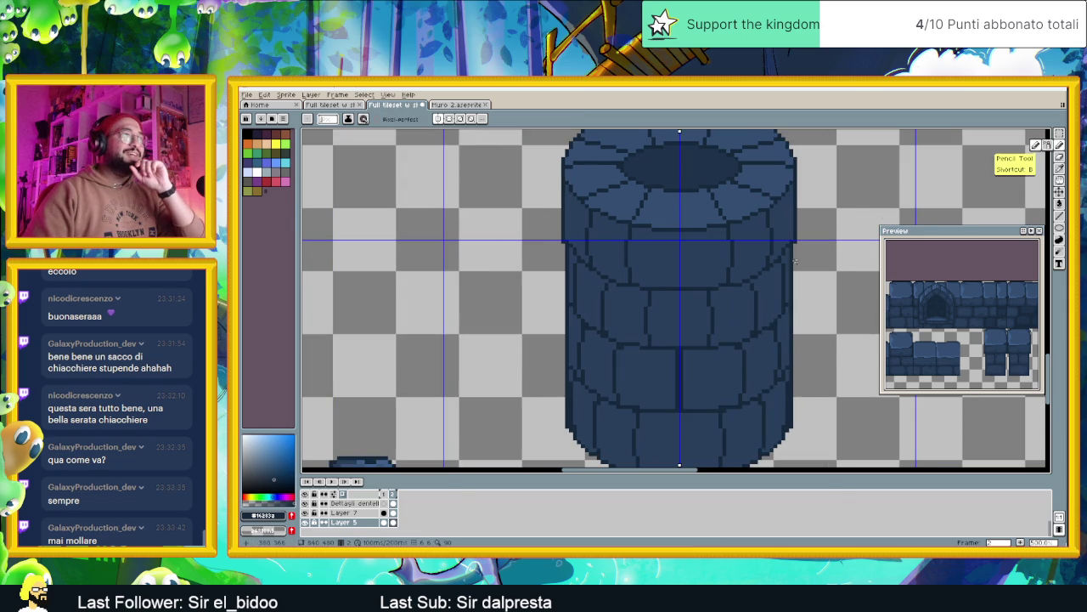
scroll(796, 244, up, 1)
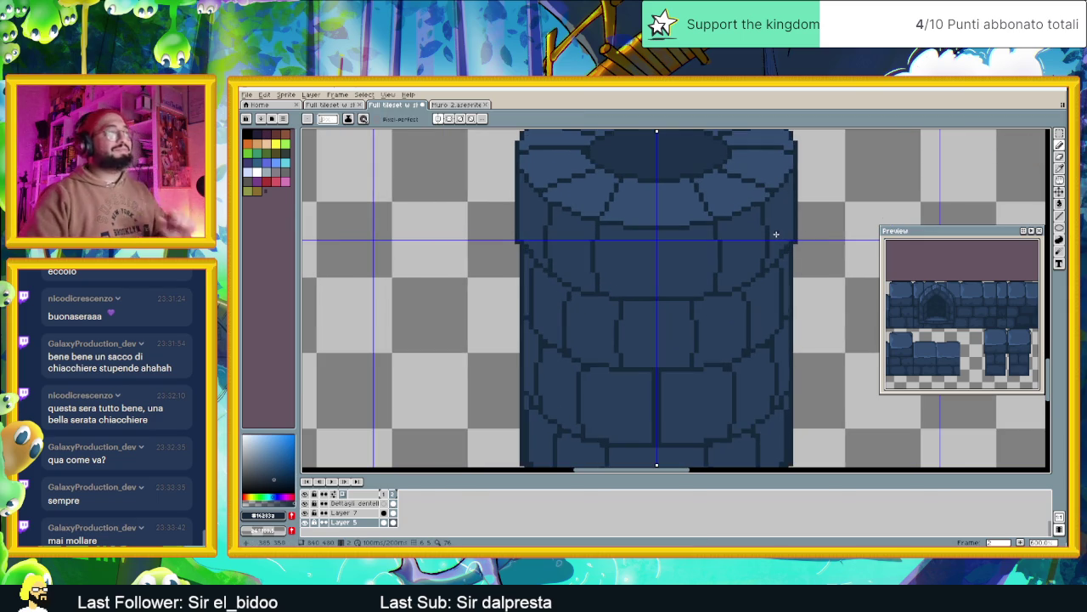
scroll(813, 260, down, 2)
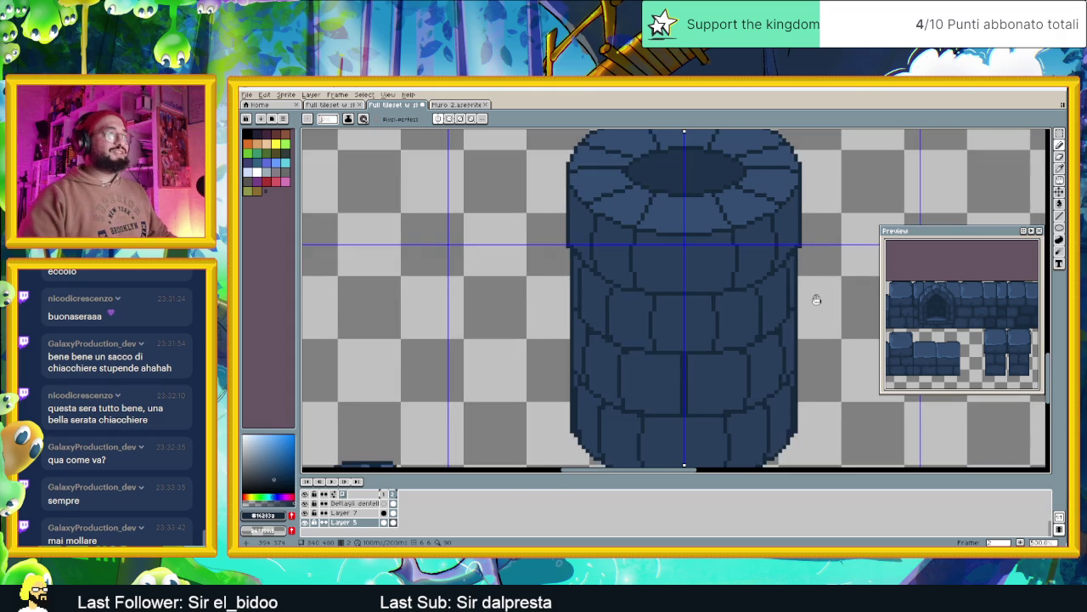
scroll(811, 280, up, 1)
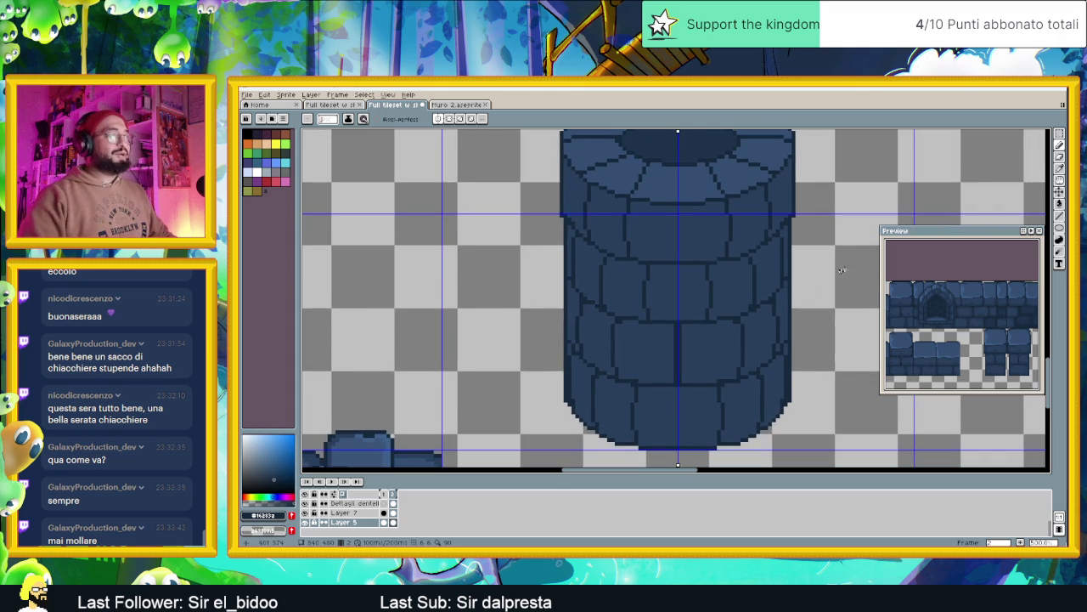
key(w)
scroll(804, 286, up, 2)
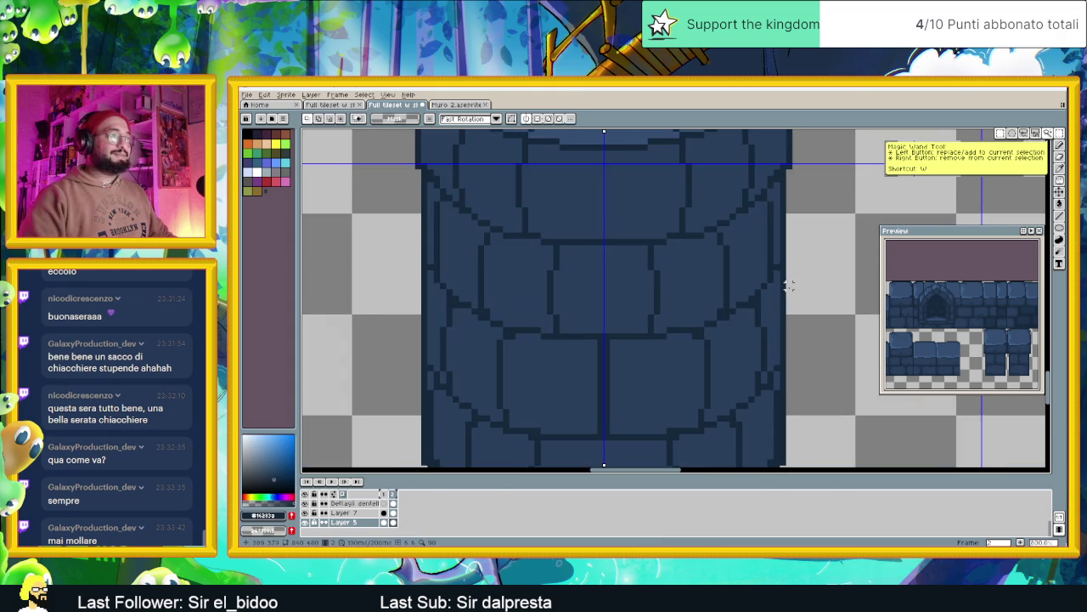
drag(781, 272, 782, 366)
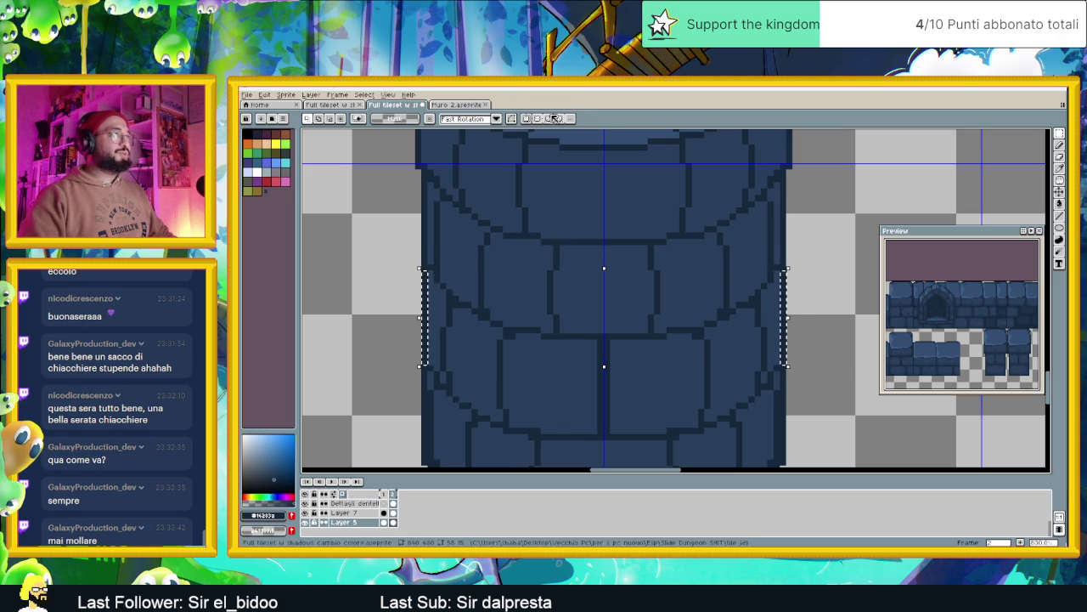
click(781, 266)
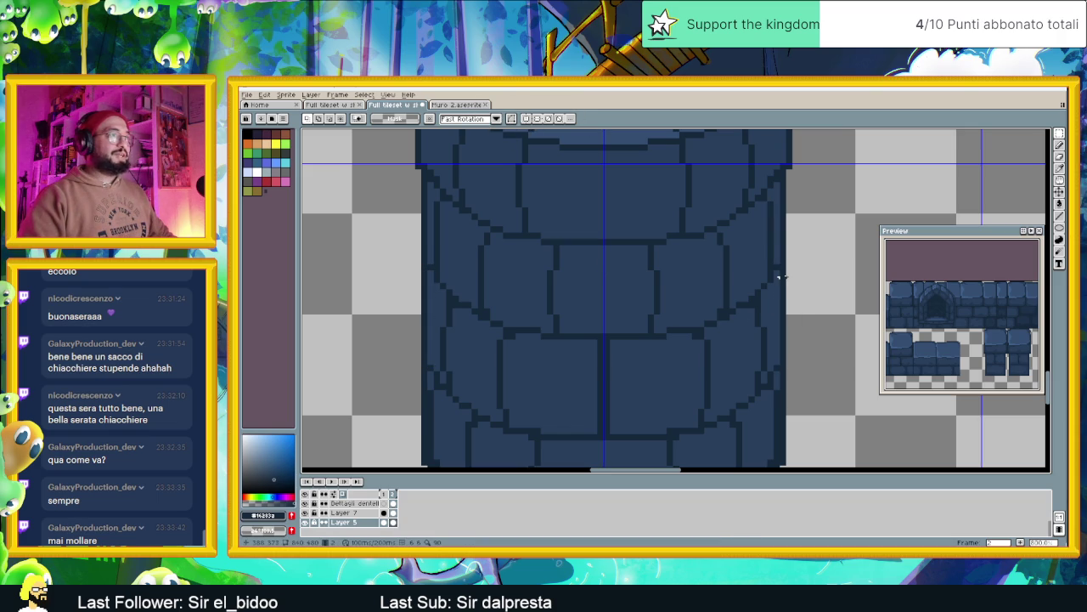
drag(781, 274, 782, 366)
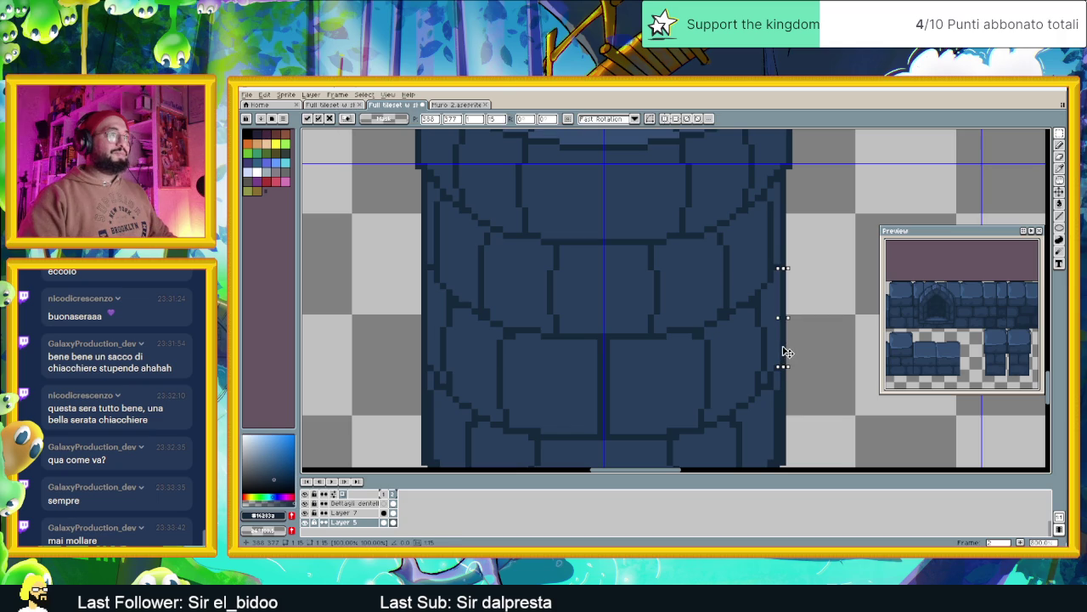
key(Delete)
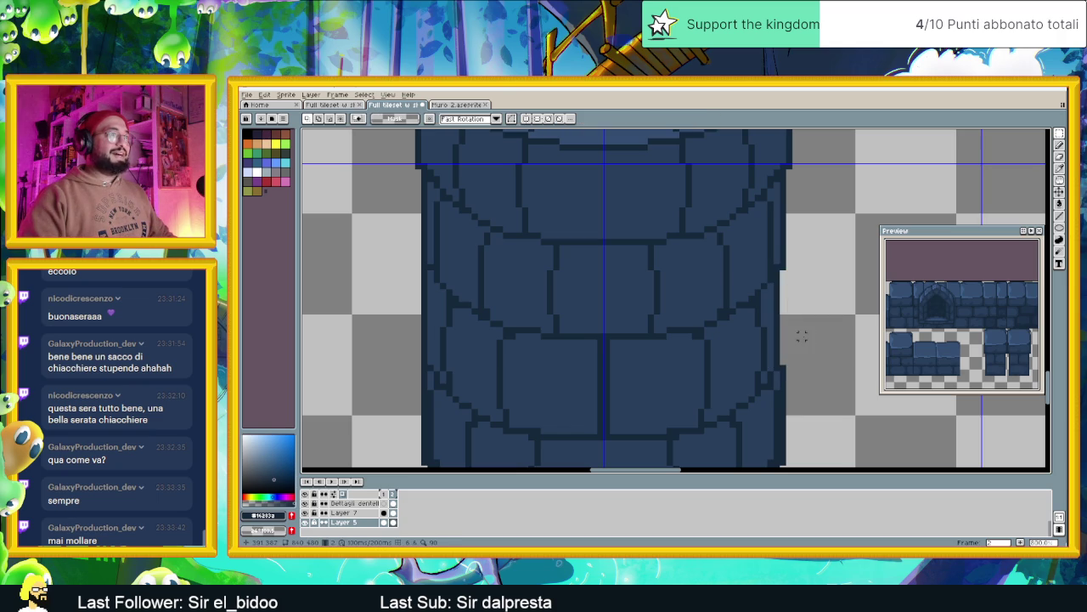
Select and adjust a thin strip along the pillar's left edge, then commit it.
drag(424, 271, 427, 367)
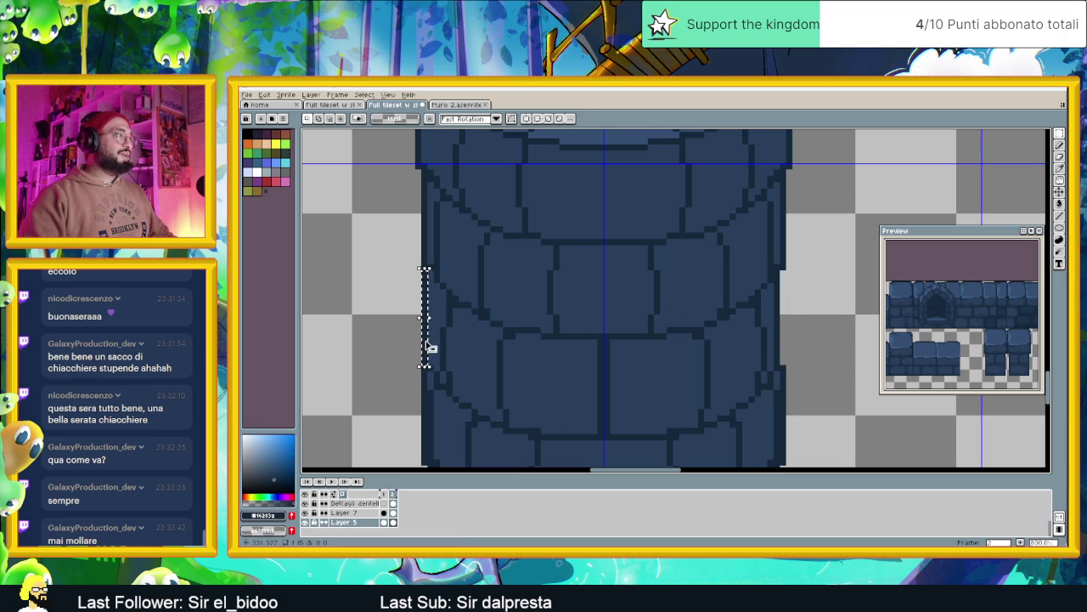
click(427, 285)
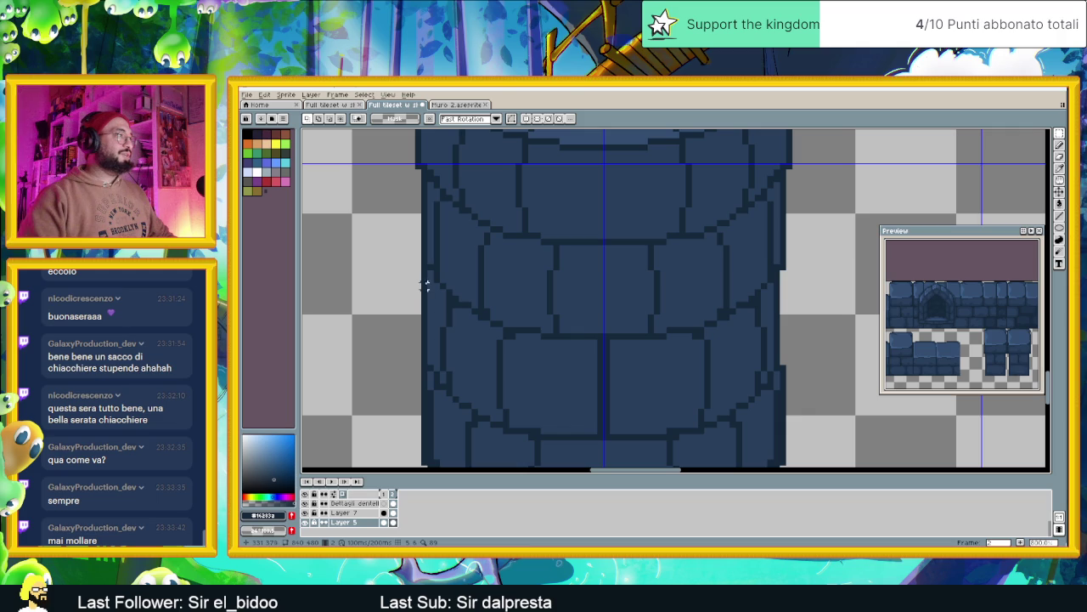
mouse_move(425, 271)
mouse_down()
mouse_move(427, 367)
mouse_move(433, 346)
mouse_up()
key(Return)
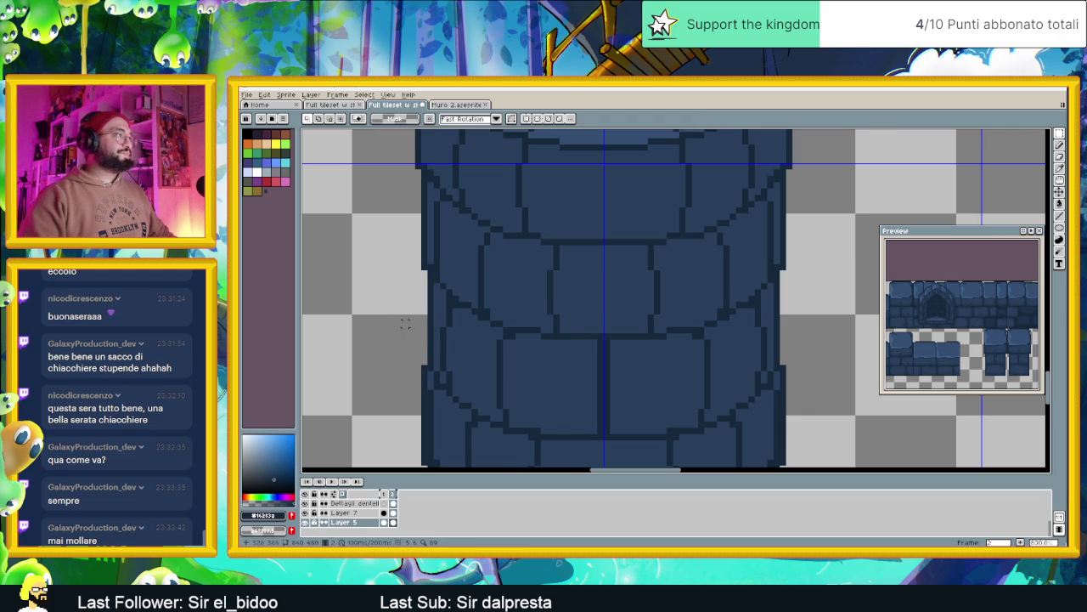
scroll(586, 291, down, 1)
scroll(623, 313, down, 1)
Zoom in on the tower and sample a stone blue from the pillar as the pencil colour.
scroll(625, 313, down, 1)
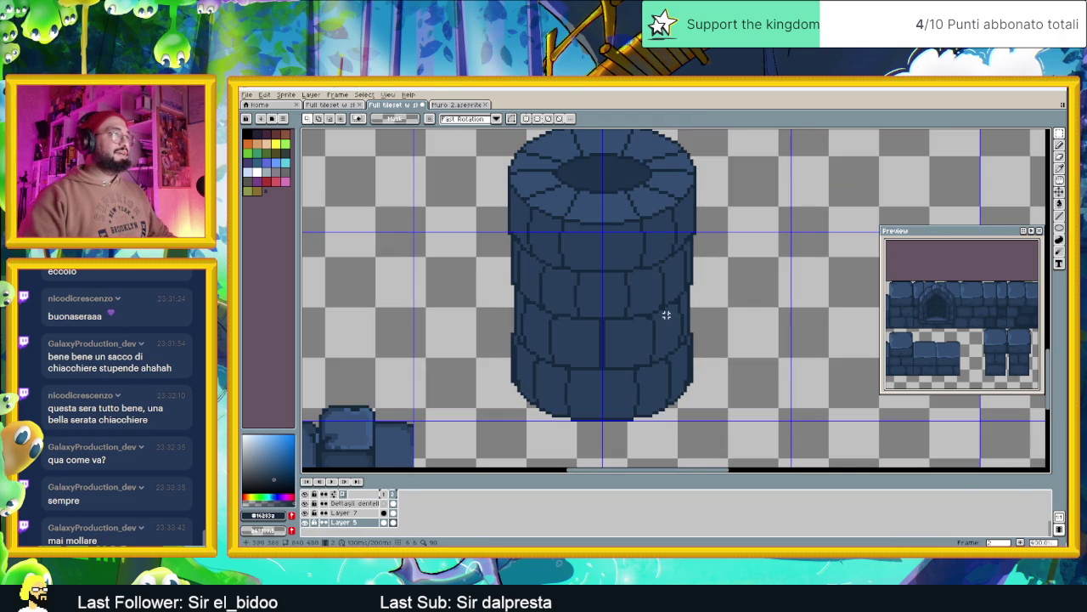
scroll(650, 287, down, 1)
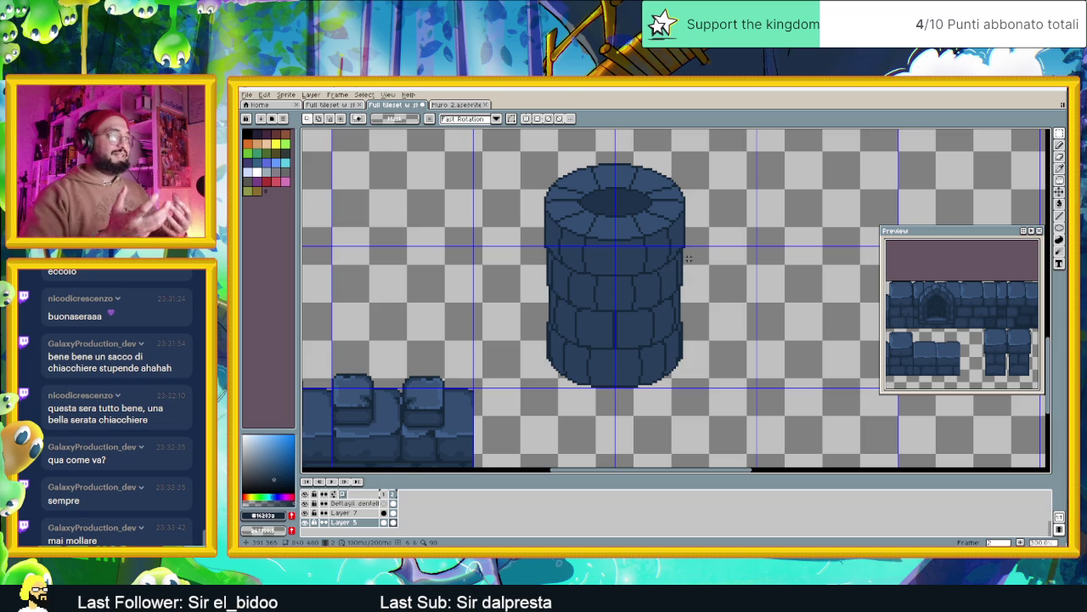
scroll(590, 332, up, 2)
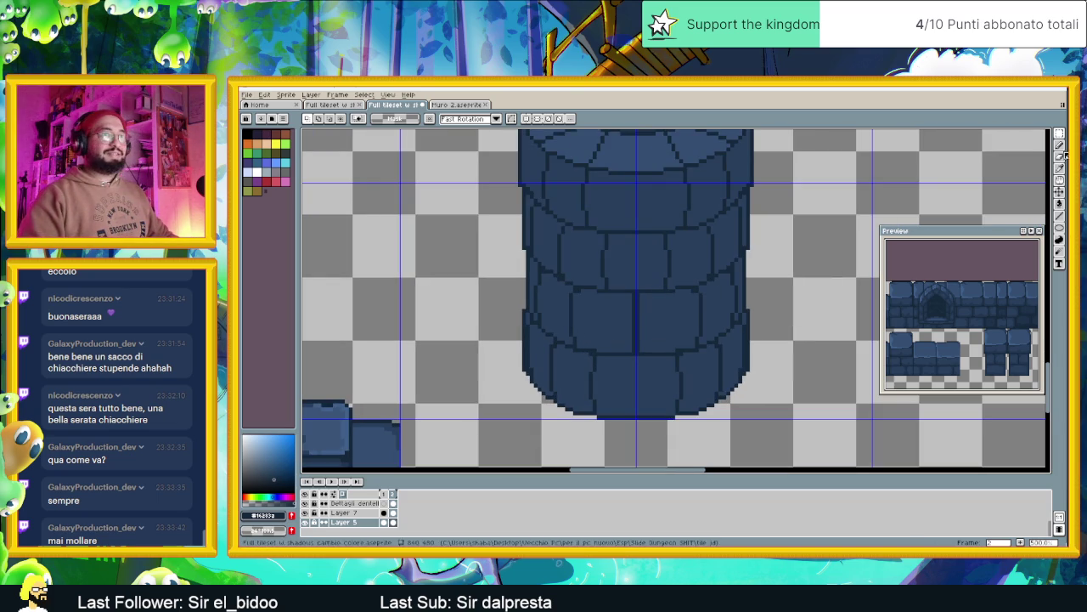
key(b)
scroll(726, 260, up, 1)
scroll(764, 254, up, 1)
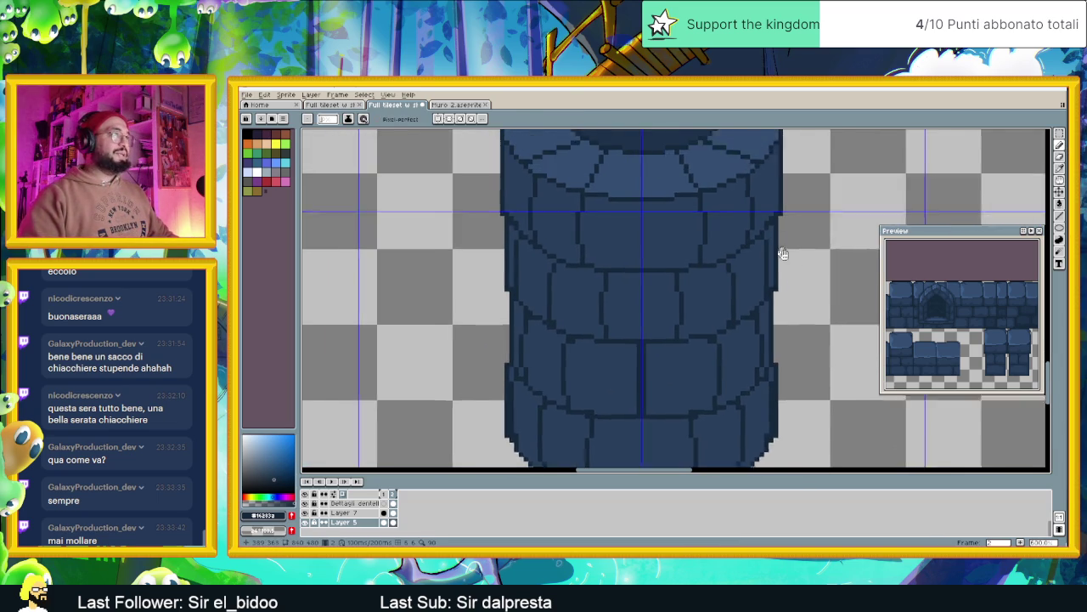
scroll(566, 252, up, 1)
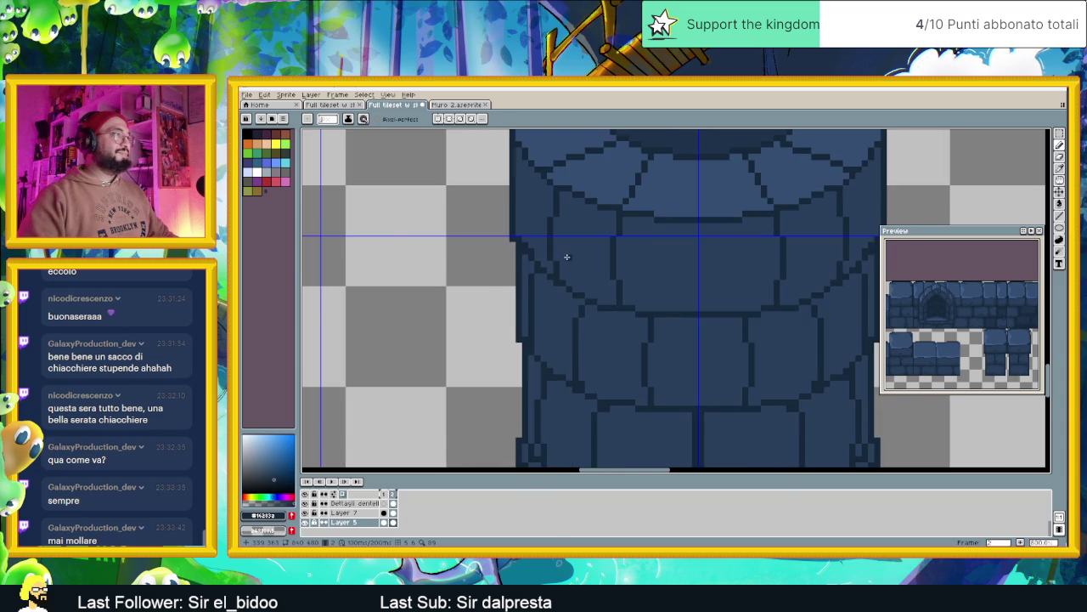
scroll(645, 283, down, 1)
scroll(709, 296, down, 1)
scroll(692, 318, up, 1)
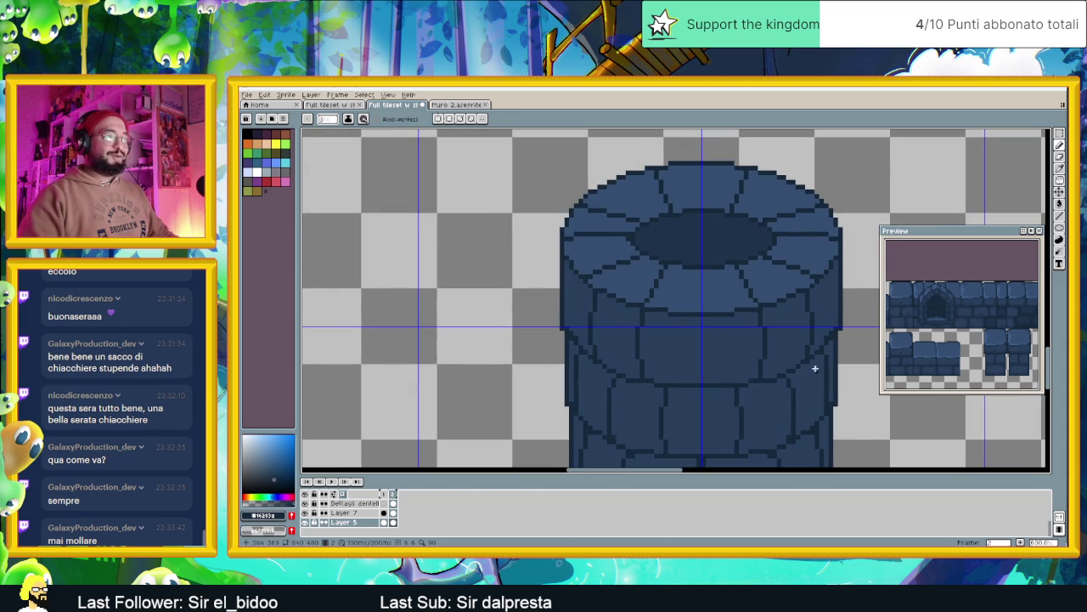
scroll(706, 320, up, 1)
scroll(706, 247, down, 1)
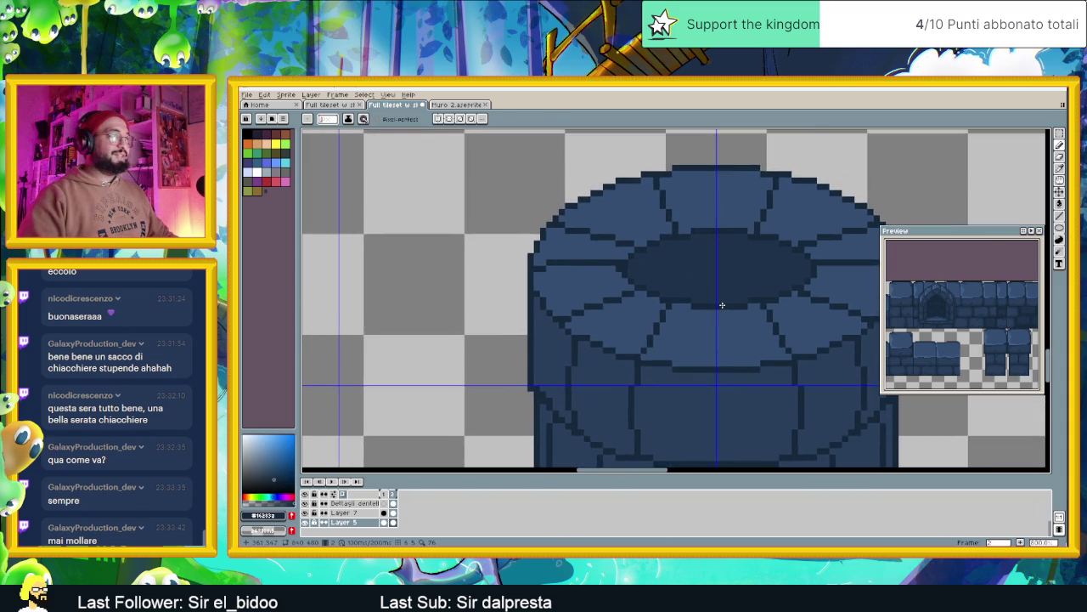
scroll(712, 263, down, 1)
scroll(717, 280, down, 1)
scroll(720, 298, down, 1)
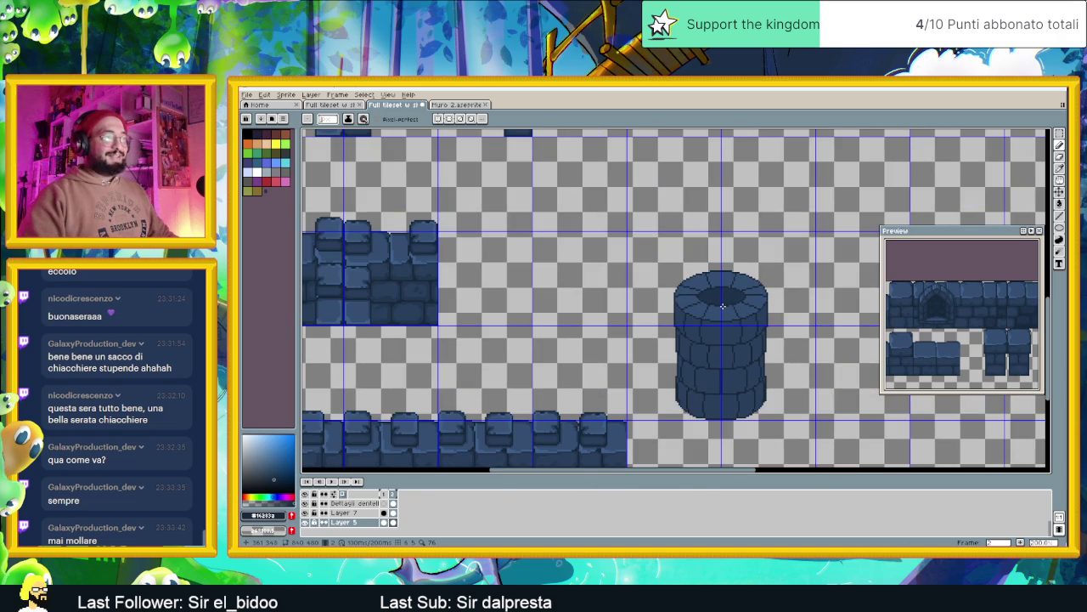
scroll(735, 350, up, 2)
scroll(736, 352, up, 1)
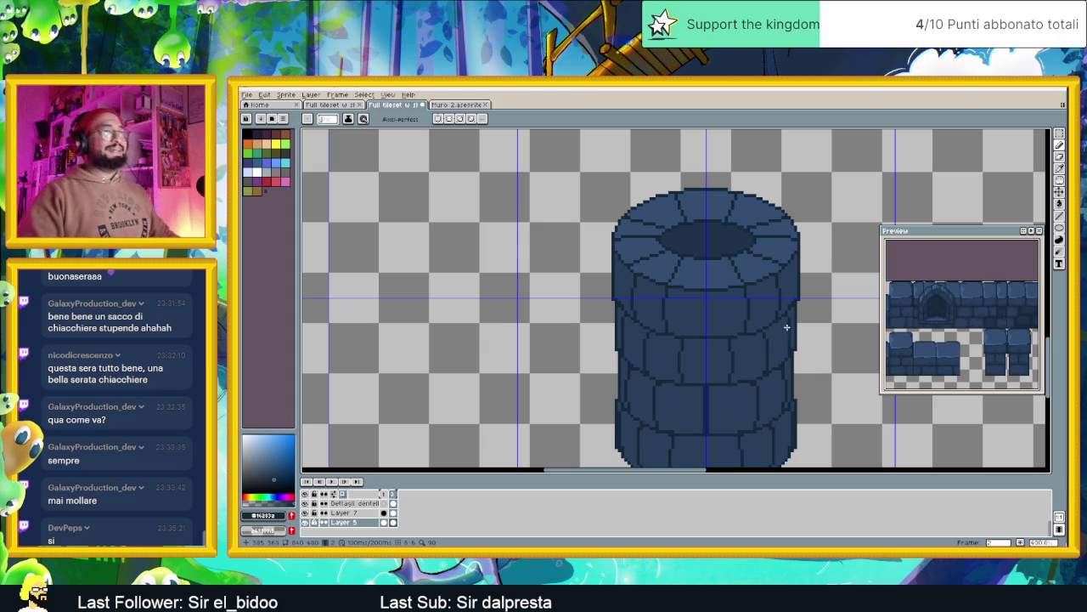
scroll(733, 295, down, 3)
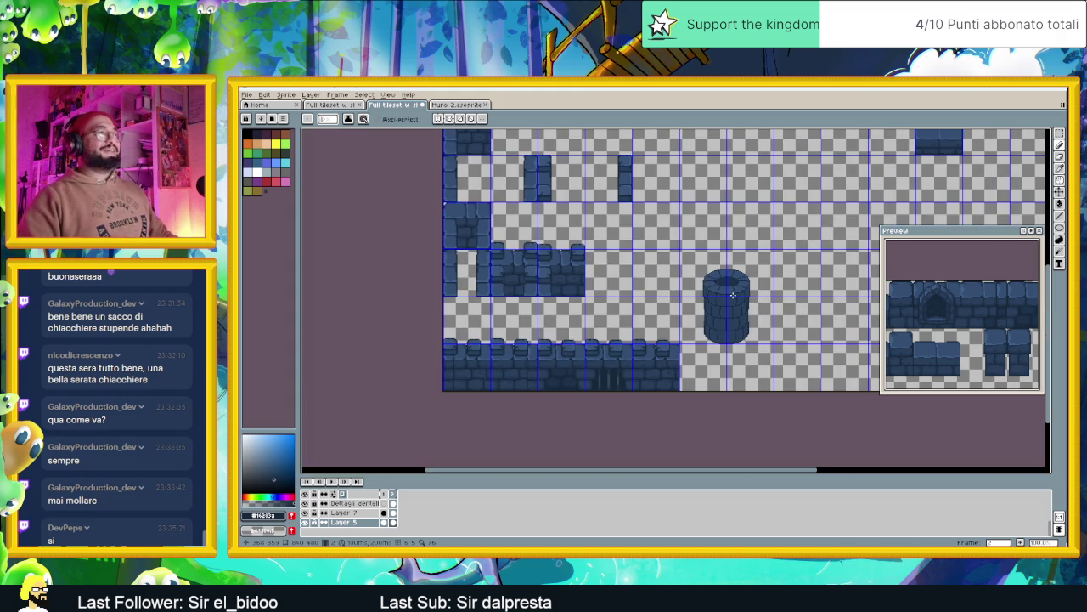
scroll(726, 286, up, 2)
scroll(727, 286, up, 2)
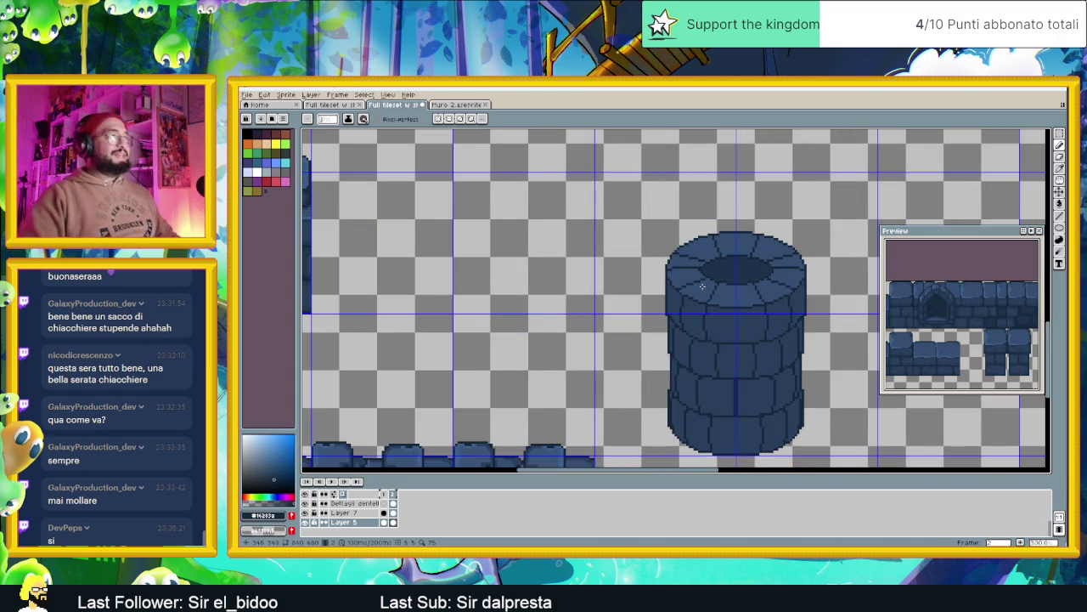
scroll(693, 290, up, 1)
scroll(678, 301, up, 1)
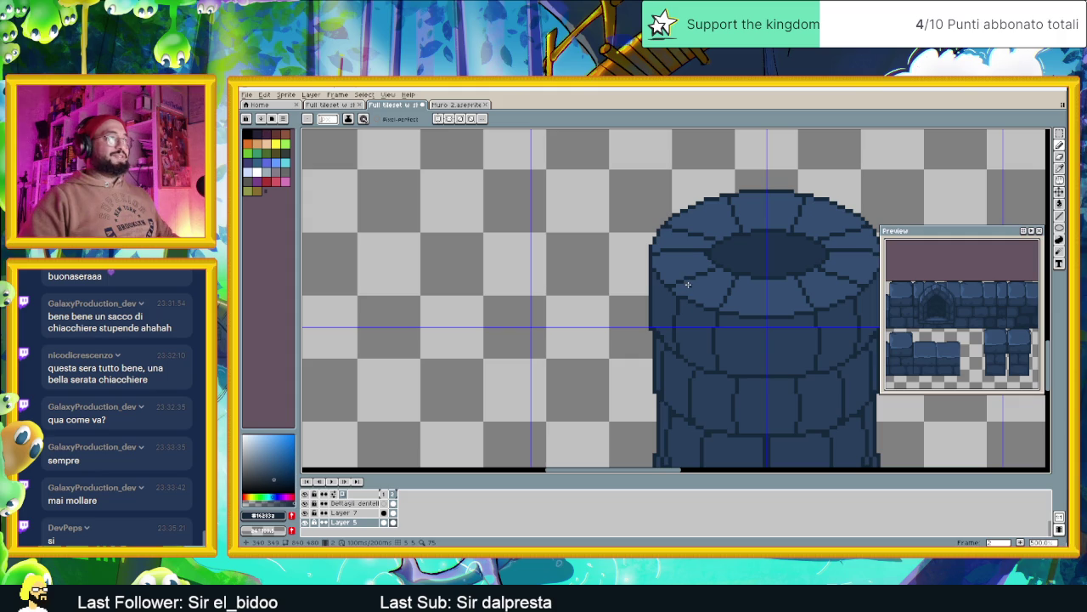
drag(755, 296, 722, 299)
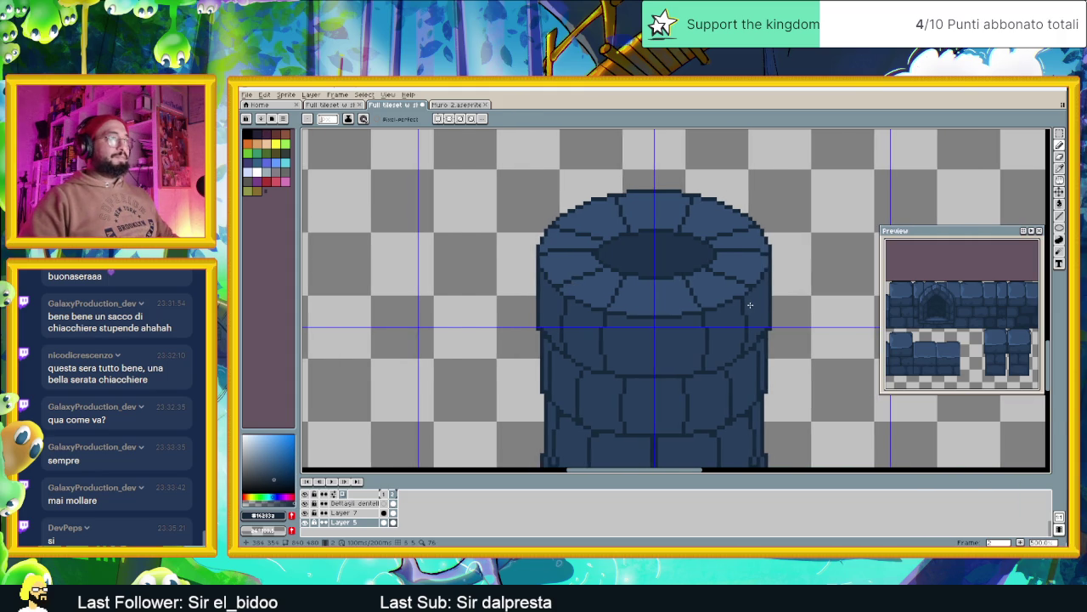
scroll(751, 304, up, 1)
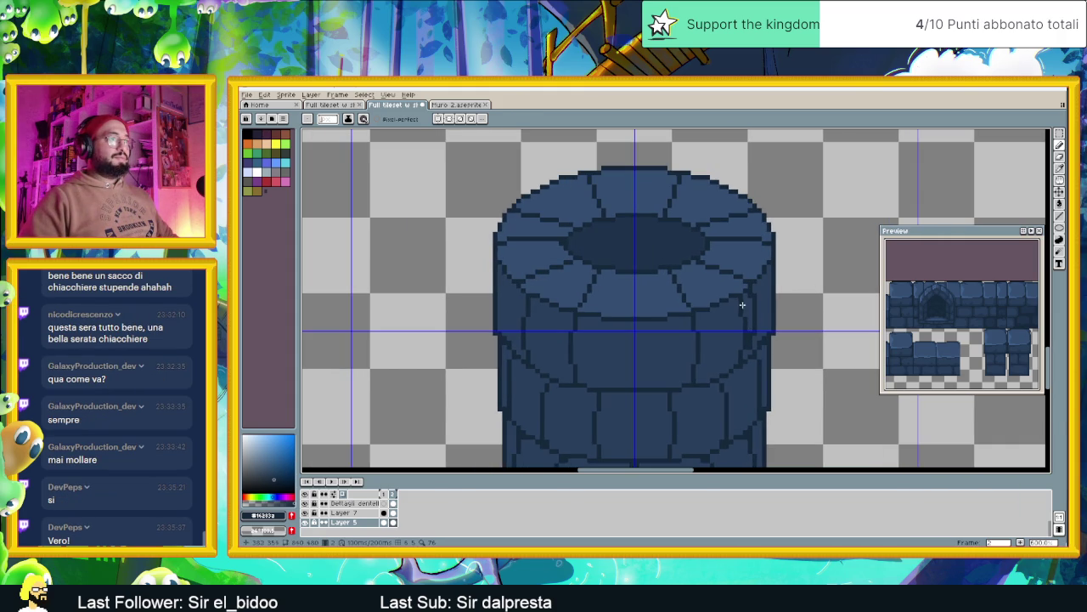
alt+click(739, 358)
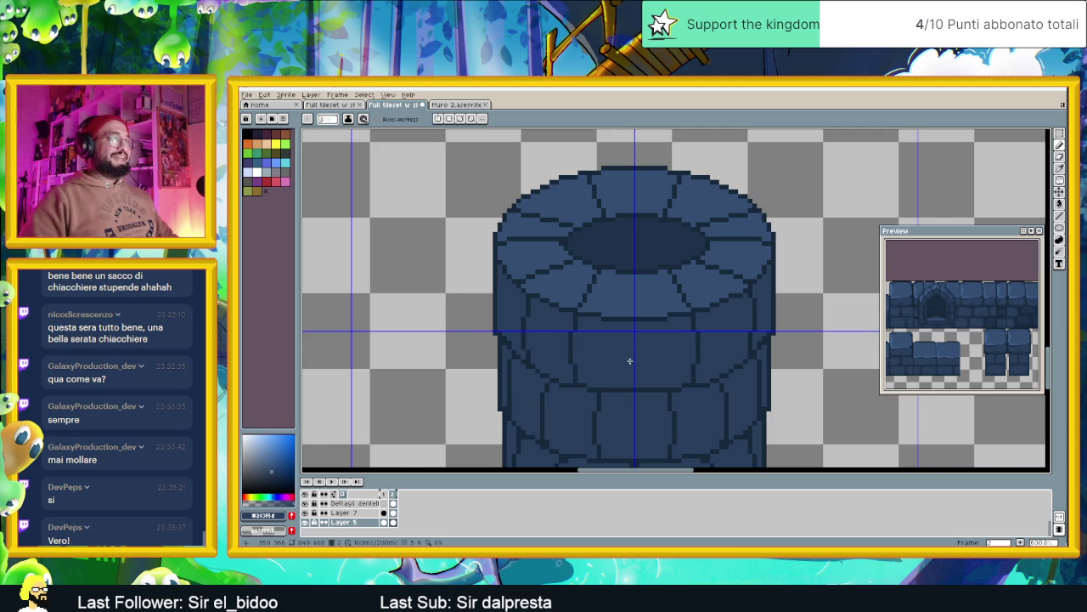
Sample the pillar's blue and draw a short vertical line on its left edge below the rim.
drag(629, 361, 670, 351)
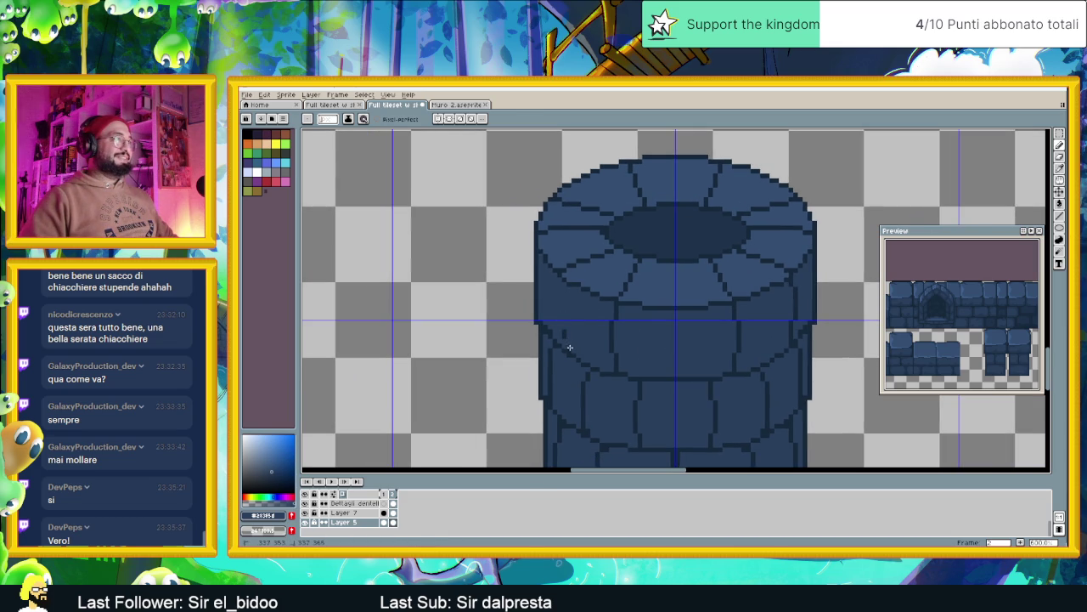
key(i)
click(553, 268)
key(b)
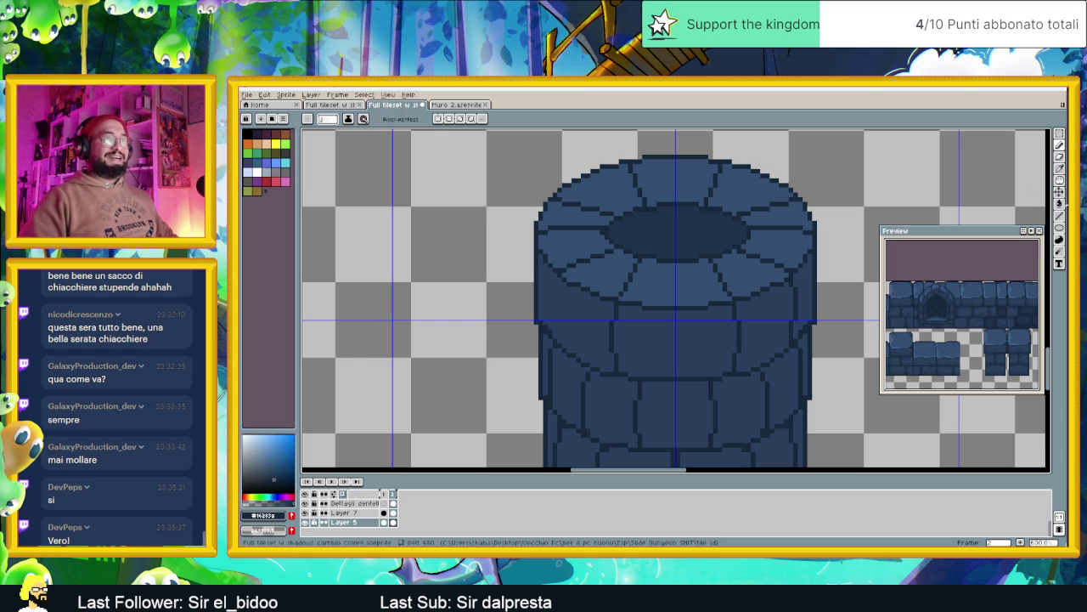
key(l)
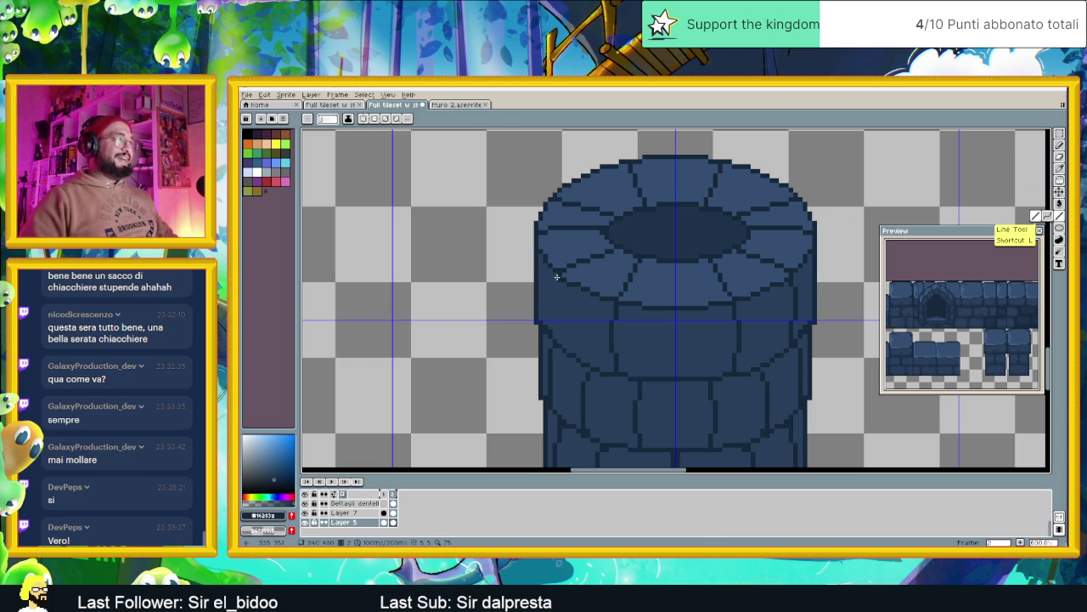
drag(551, 279, 551, 321)
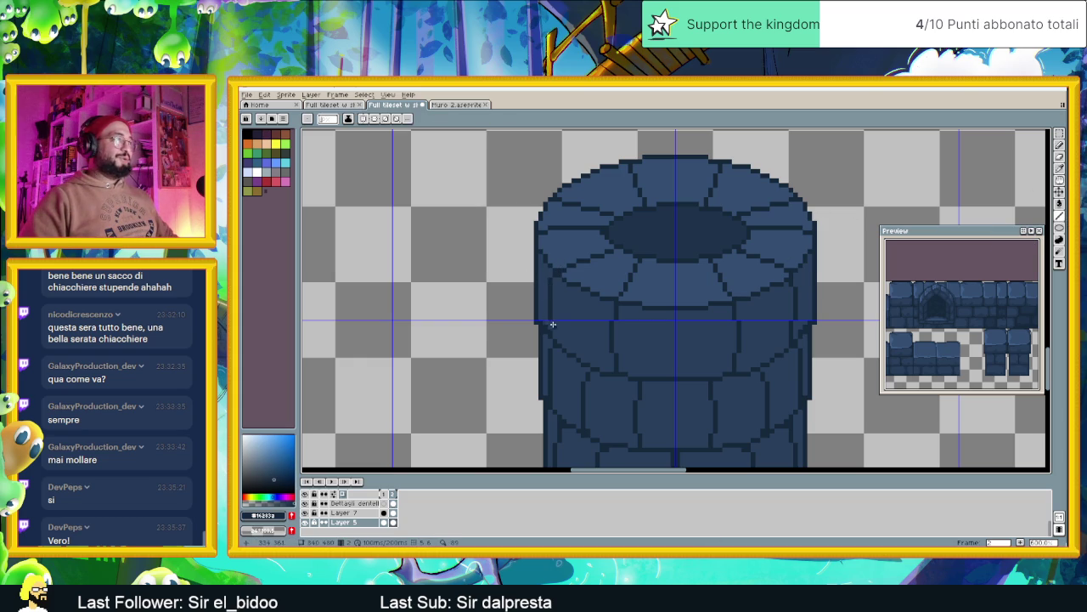
scroll(634, 333, down, 1)
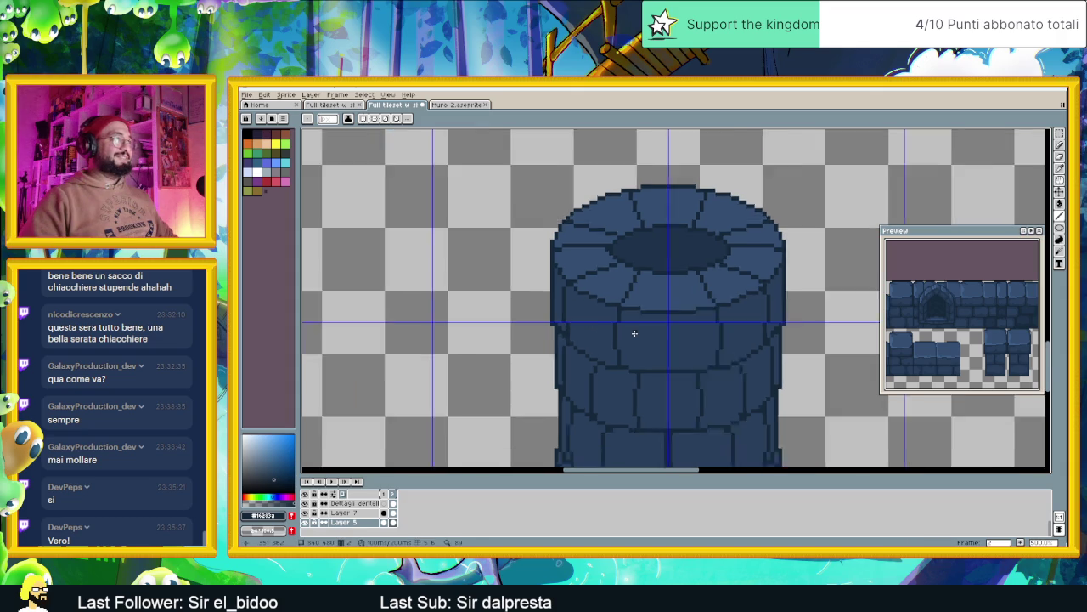
scroll(633, 333, down, 1)
scroll(633, 333, up, 1)
drag(698, 319, 740, 285)
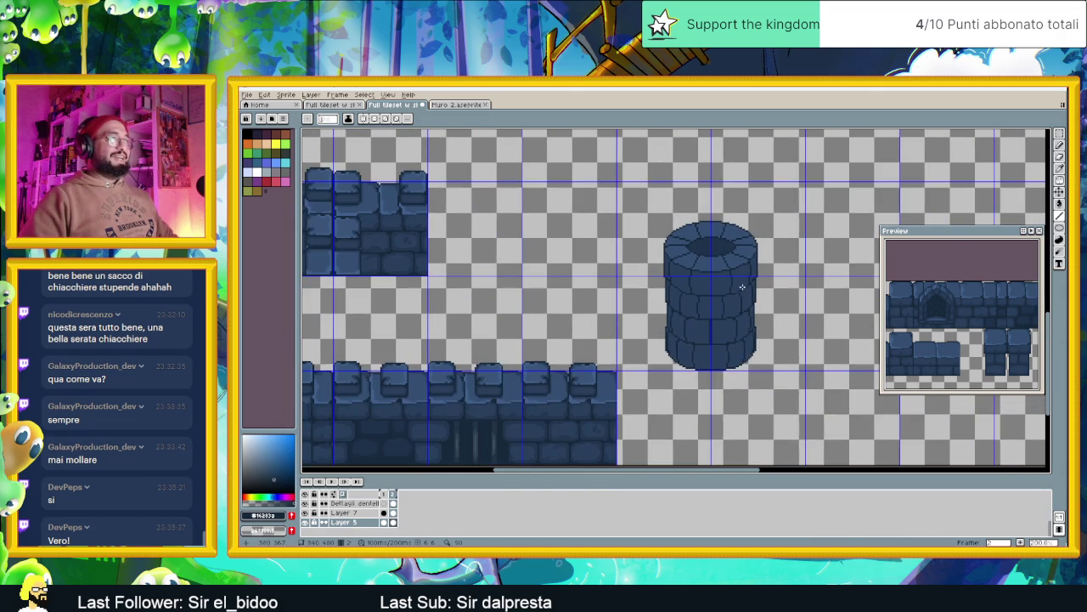
scroll(742, 287, up, 1)
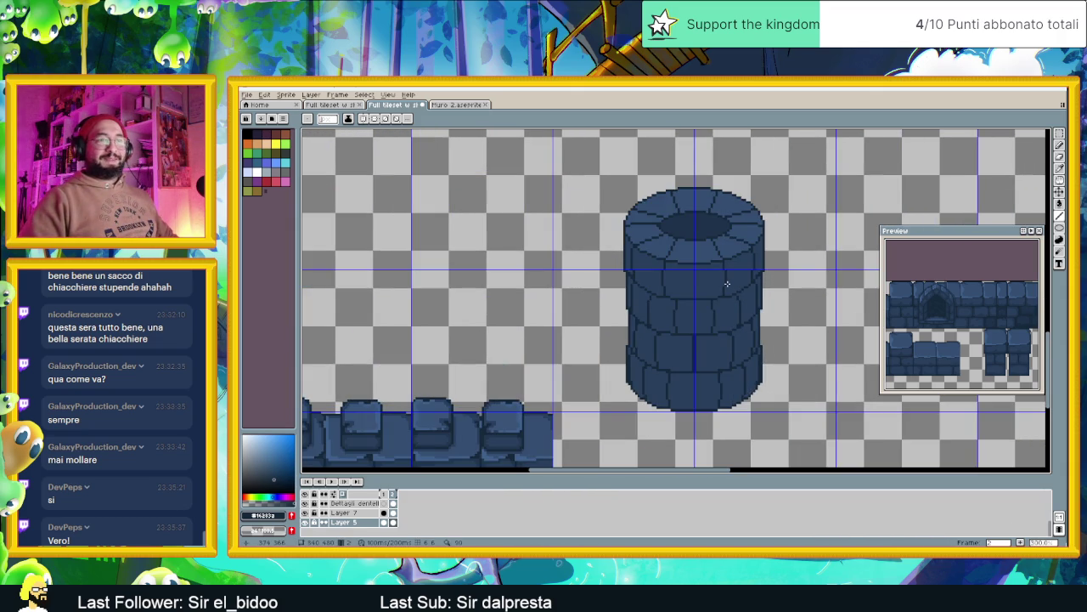
scroll(694, 259, up, 1)
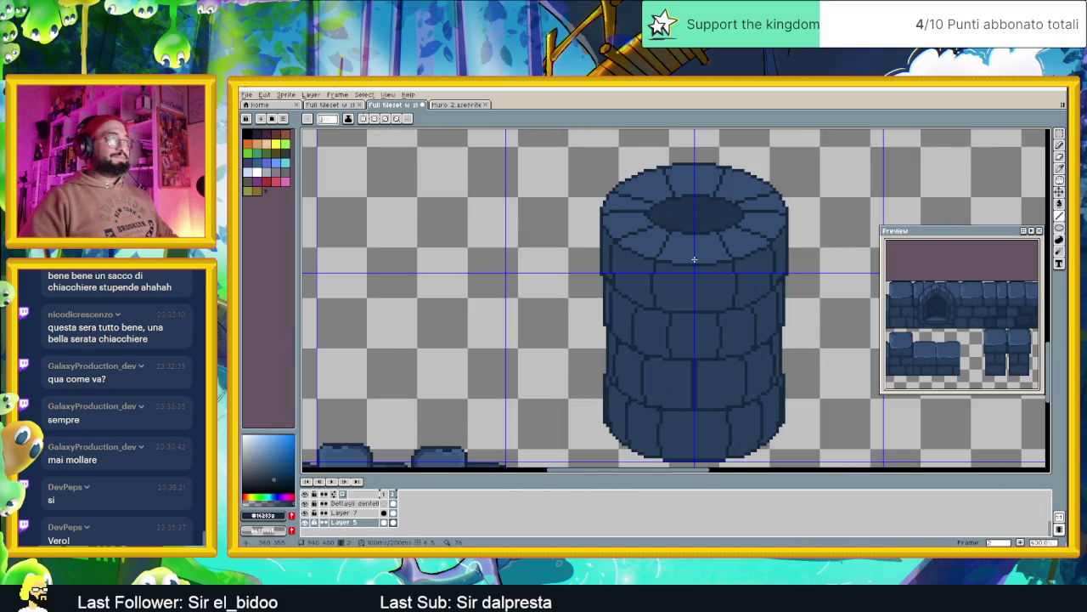
scroll(694, 259, down, 1)
scroll(695, 282, down, 1)
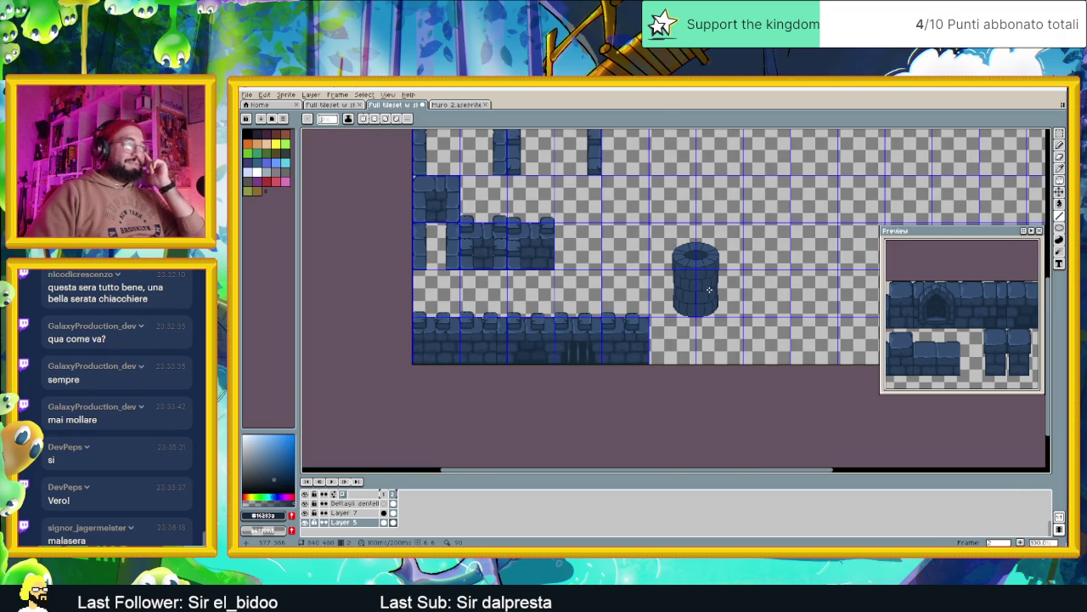
scroll(729, 297, up, 1)
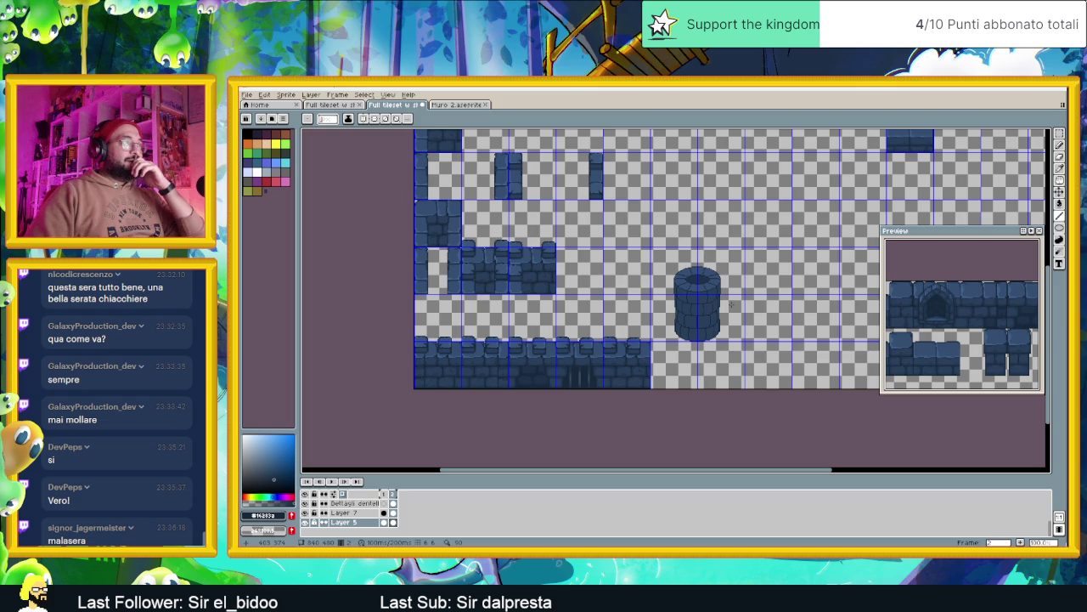
Outline the pillar with the Polygonal Lasso and drag it left beside the middle wall strip.
key(shift+q)
click(751, 231)
click(751, 352)
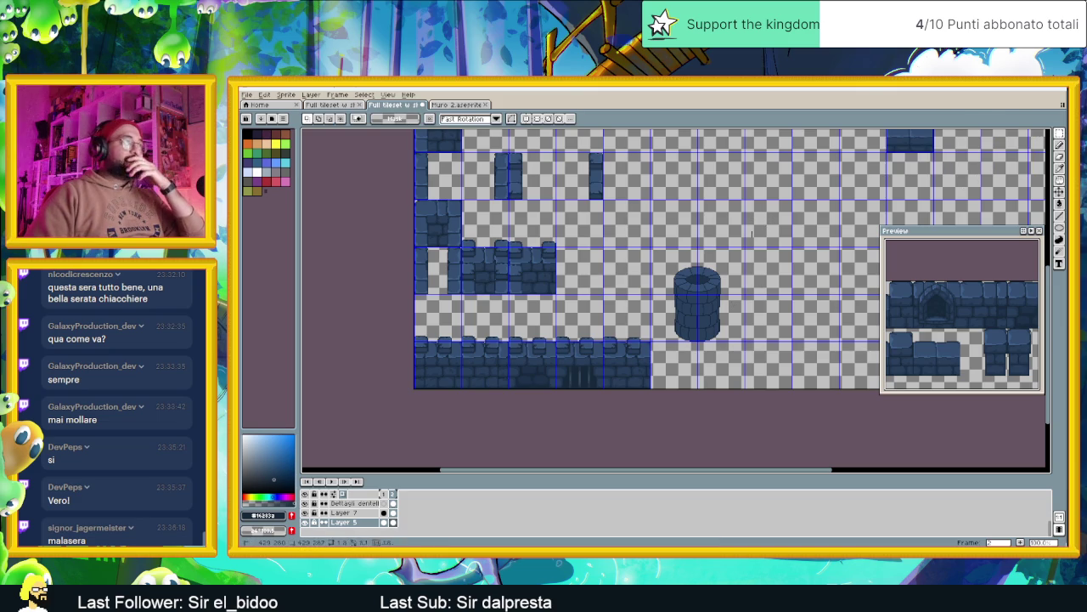
click(665, 355)
click(665, 231)
click(751, 231)
drag(695, 330, 575, 281)
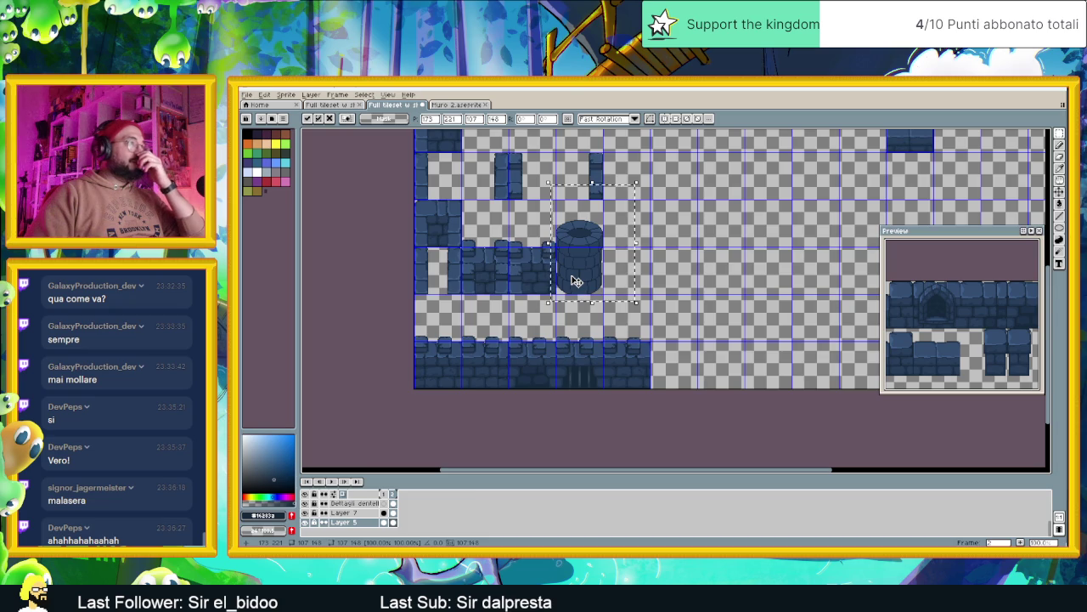
Nudge the pillar up one pixel, lower it about 11 pixels, and commit the position.
scroll(571, 279, up, 2)
scroll(572, 274, up, 1)
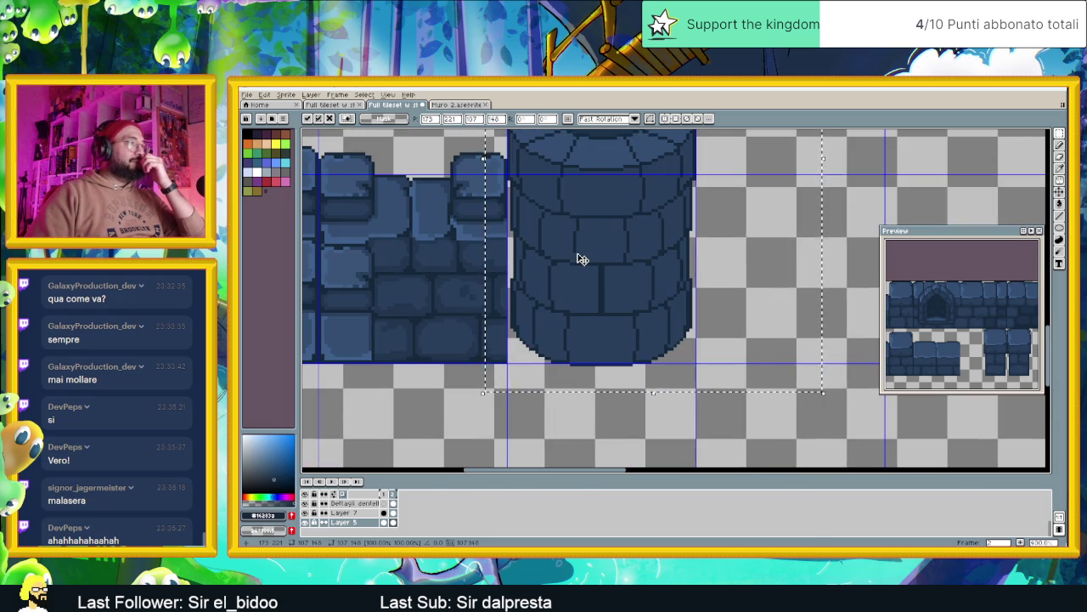
key(Up)
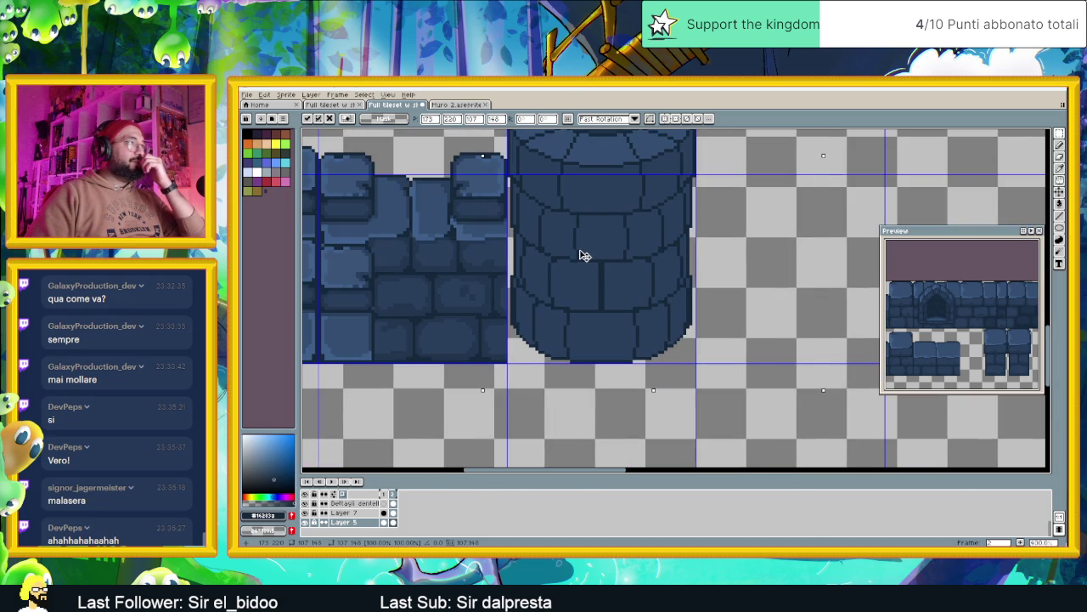
drag(585, 256, 586, 293)
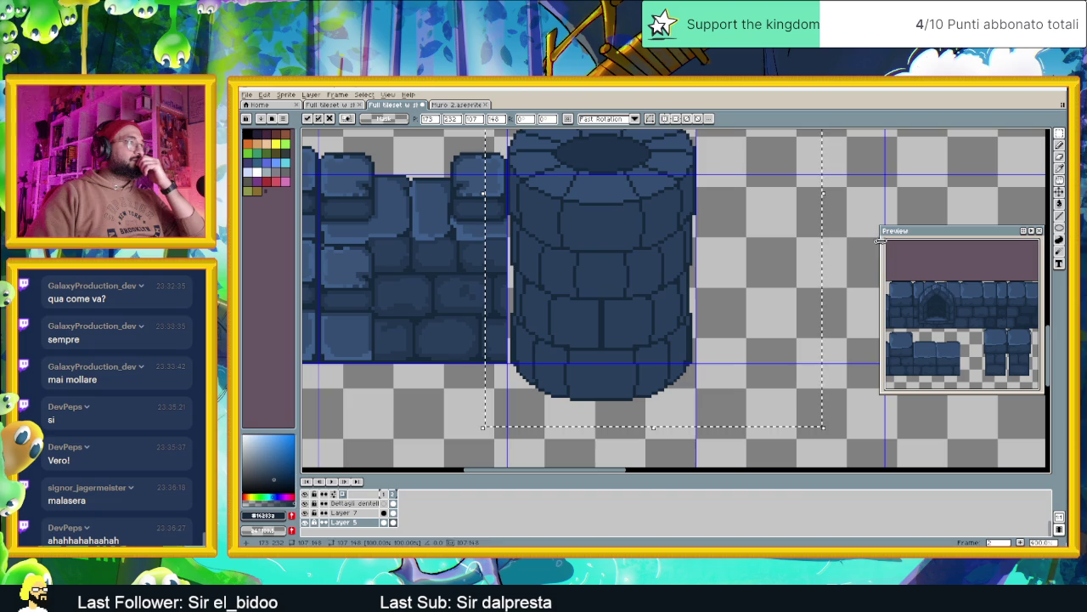
key(Return)
scroll(849, 212, down, 2)
scroll(836, 217, down, 1)
scroll(834, 219, up, 1)
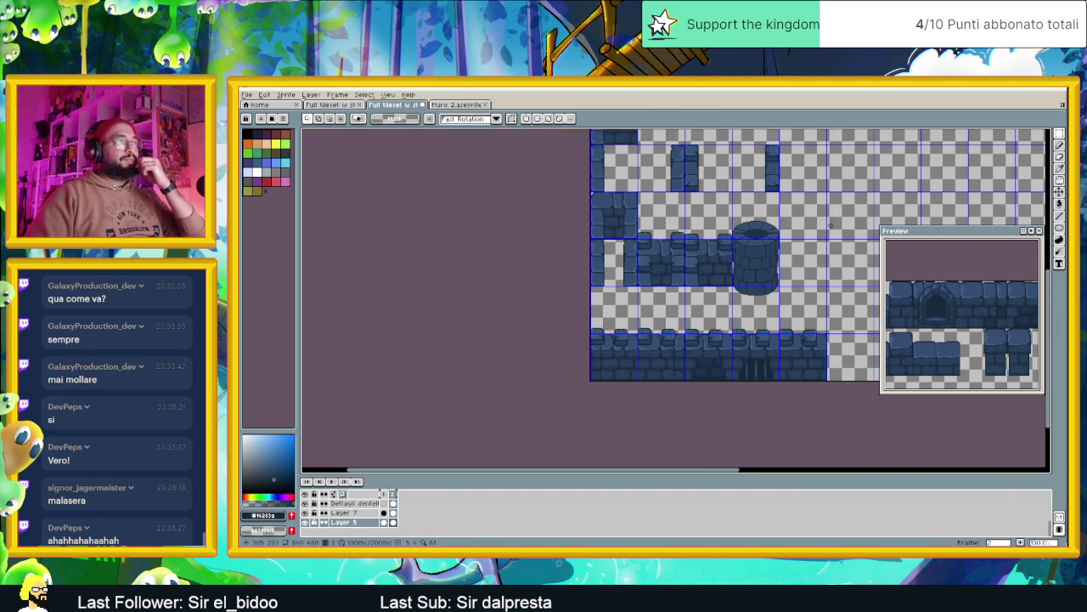
scroll(751, 276, up, 2)
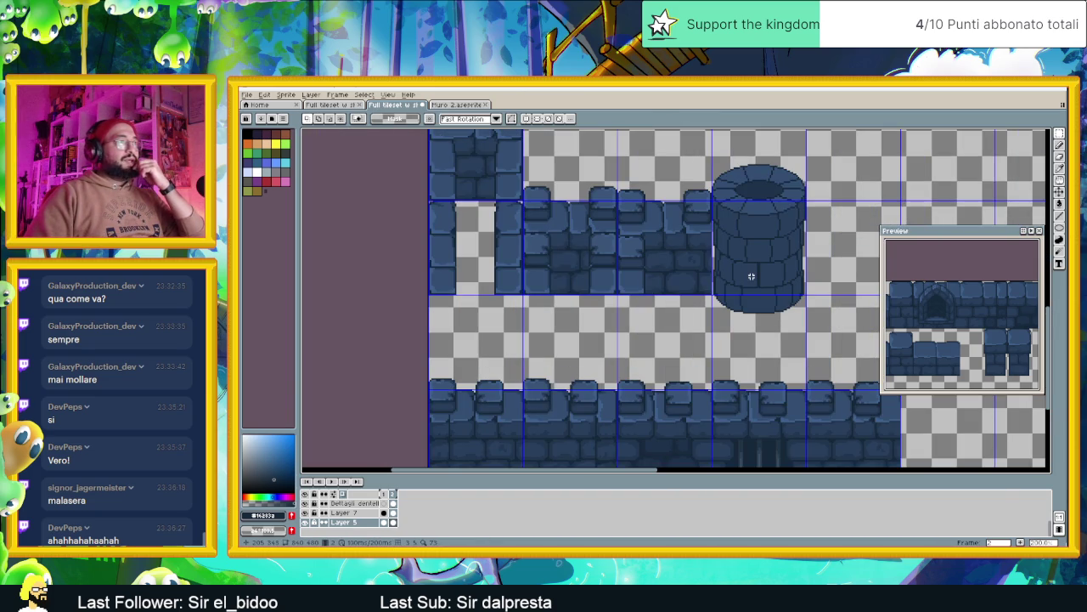
scroll(716, 249, right, 2)
scroll(751, 242, up, 1)
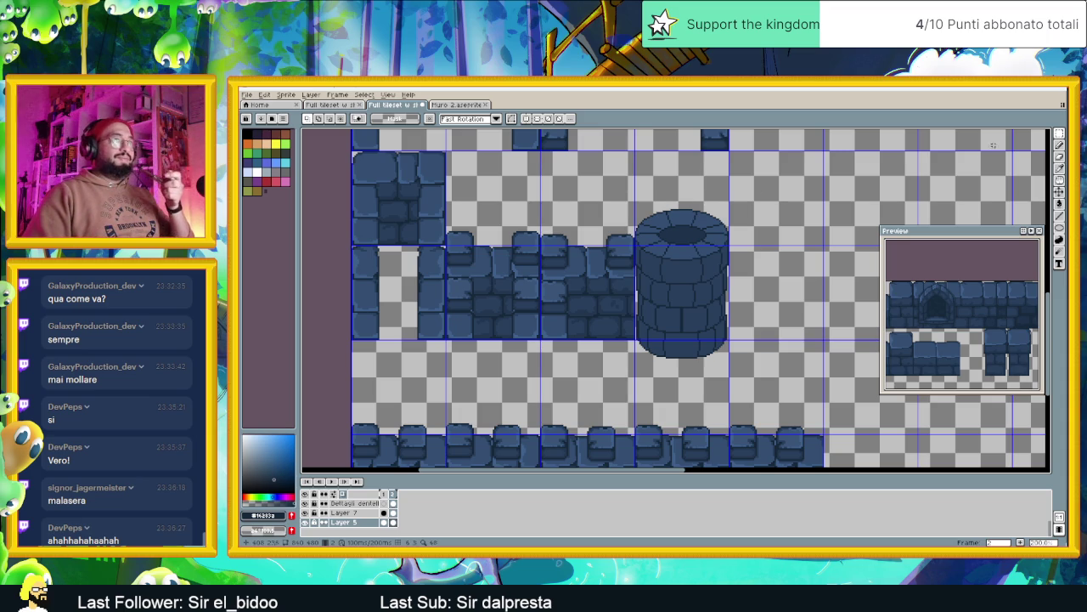
Marquee the pillar tile and move it right into empty space away from the wall.
drag(764, 198, 634, 362)
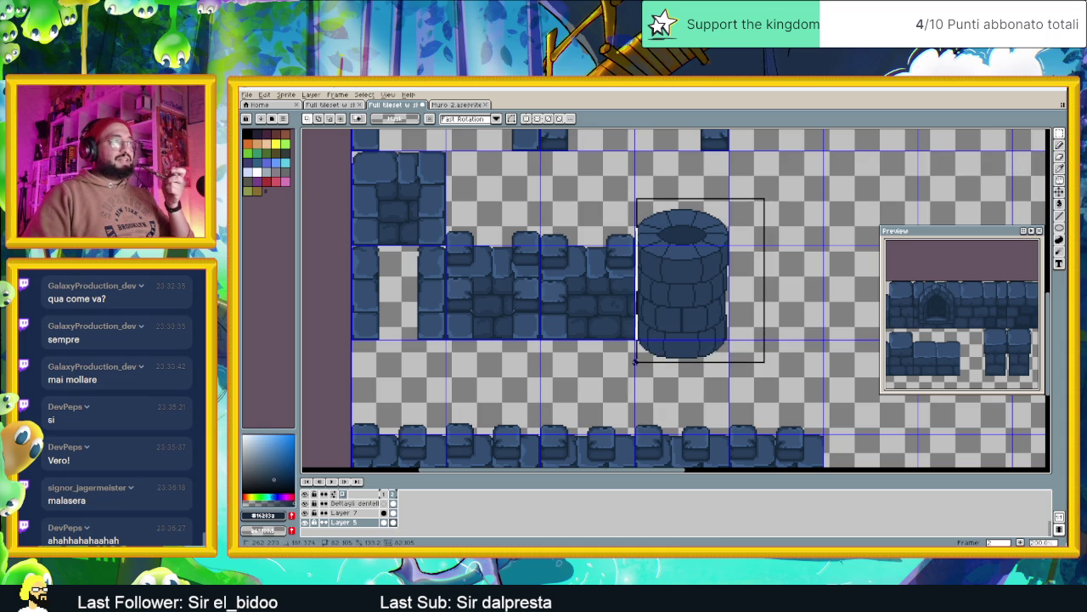
drag(680, 289, 815, 273)
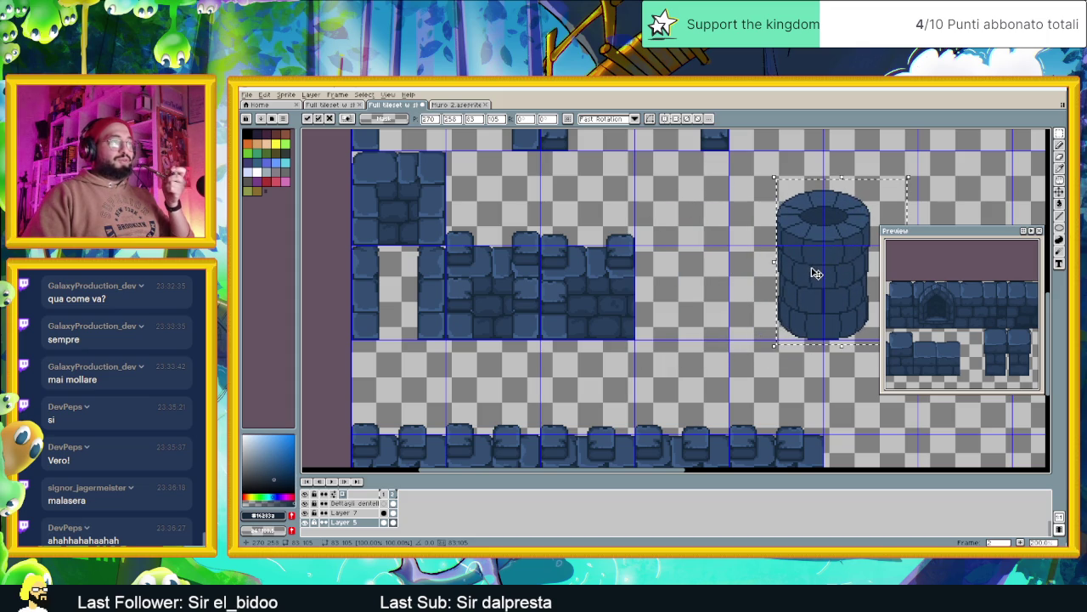
drag(818, 335, 758, 360)
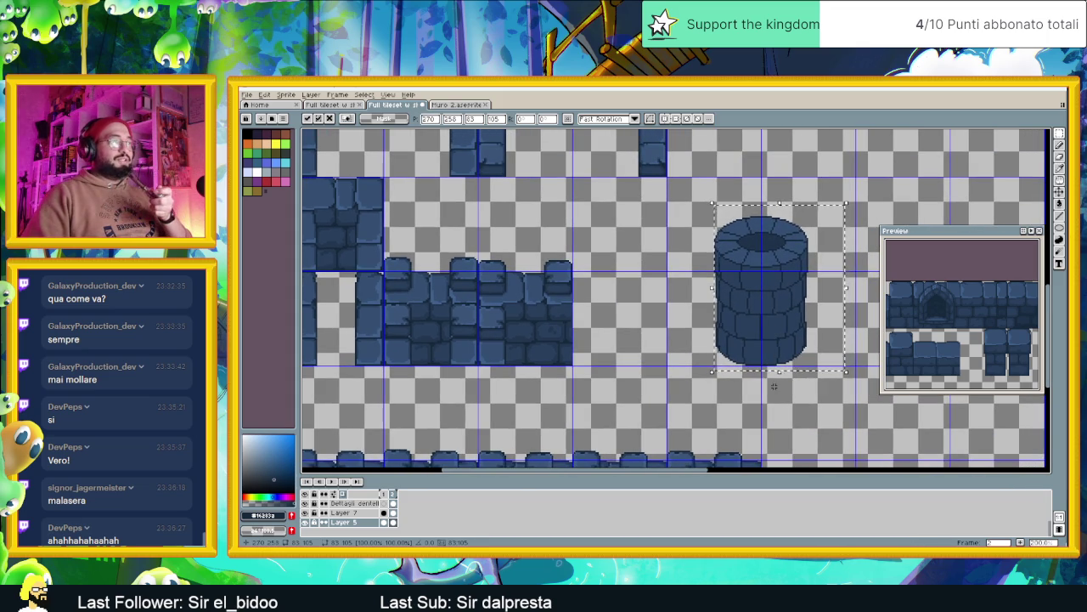
click(774, 387)
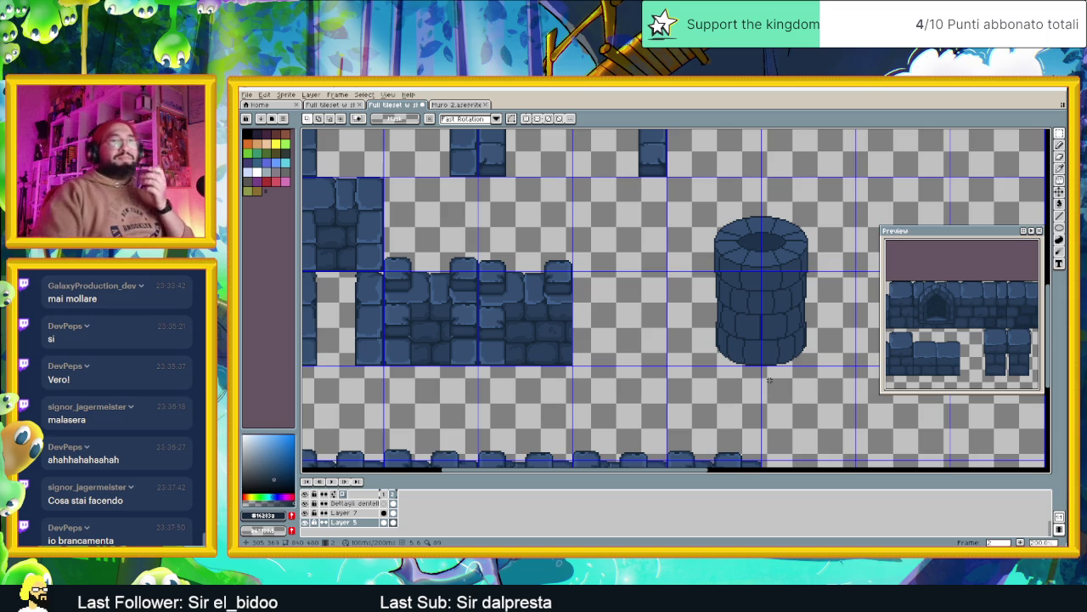
scroll(767, 278, up, 2)
Repaint the dark vertical mortar seam beside the centre guide with the Line tool.
scroll(784, 304, up, 1)
scroll(778, 318, up, 1)
scroll(781, 320, up, 1)
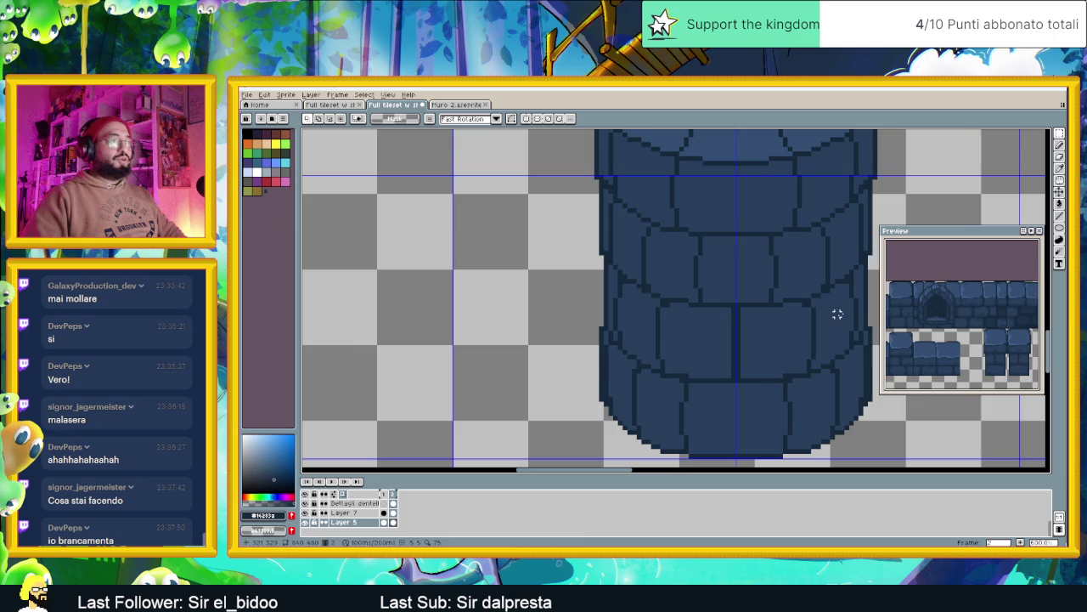
scroll(748, 326, up, 2)
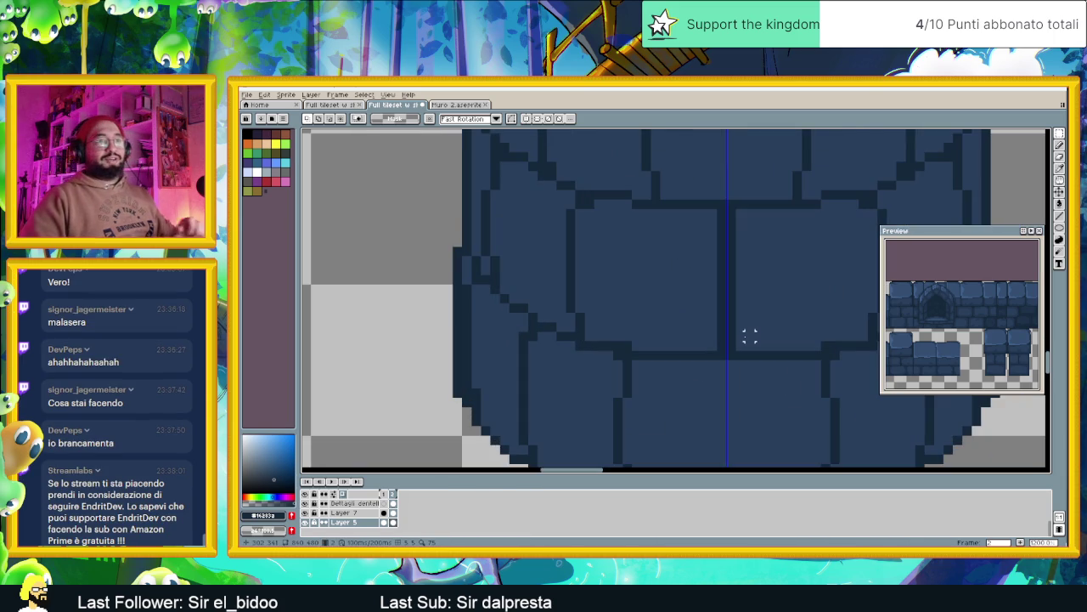
click(1059, 148)
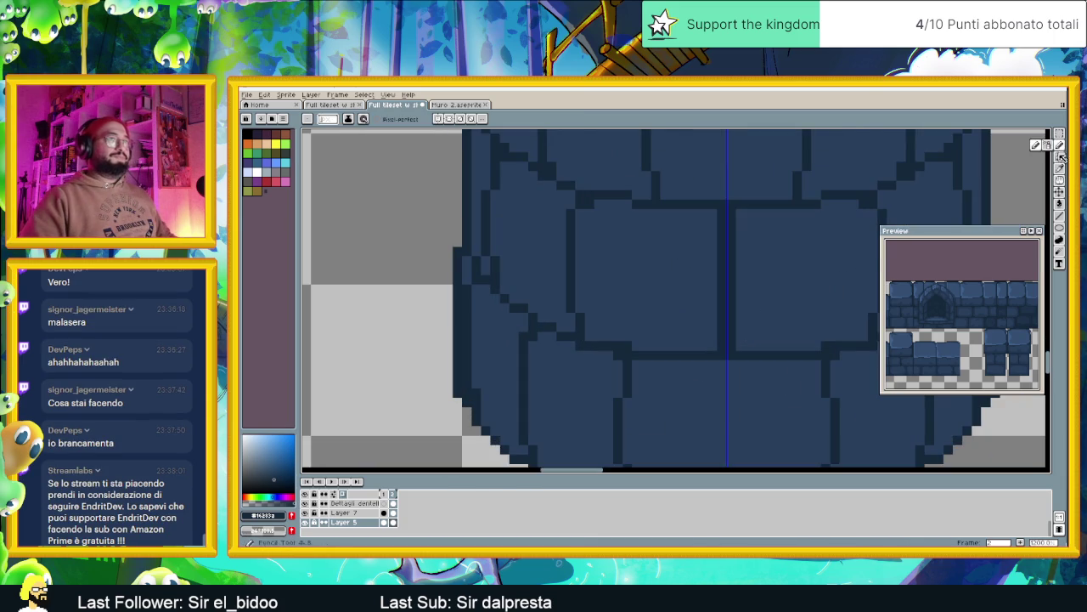
click(1064, 219)
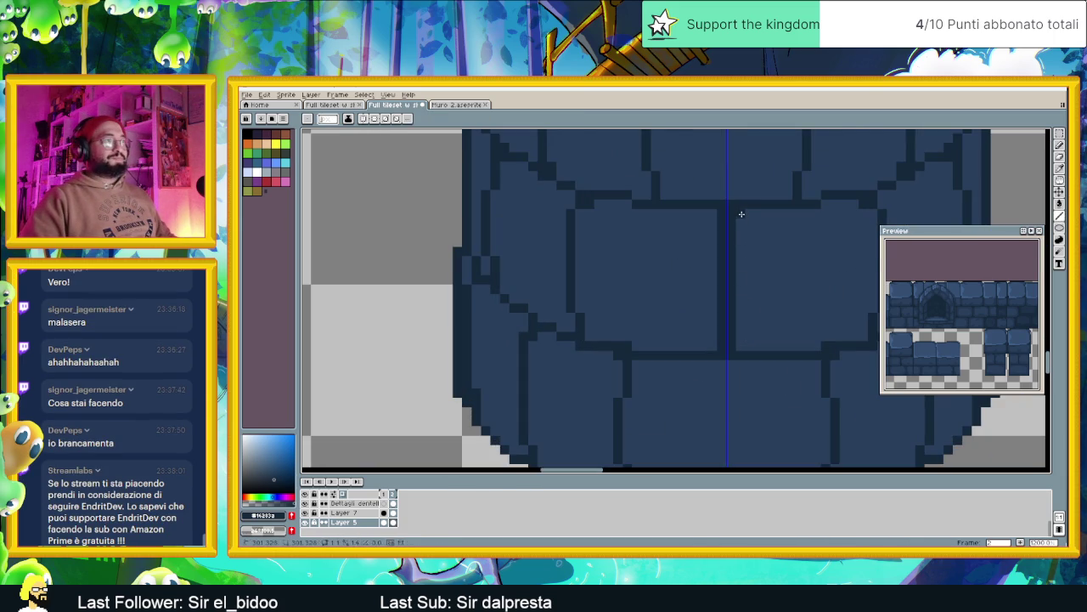
key(ctrl+z)
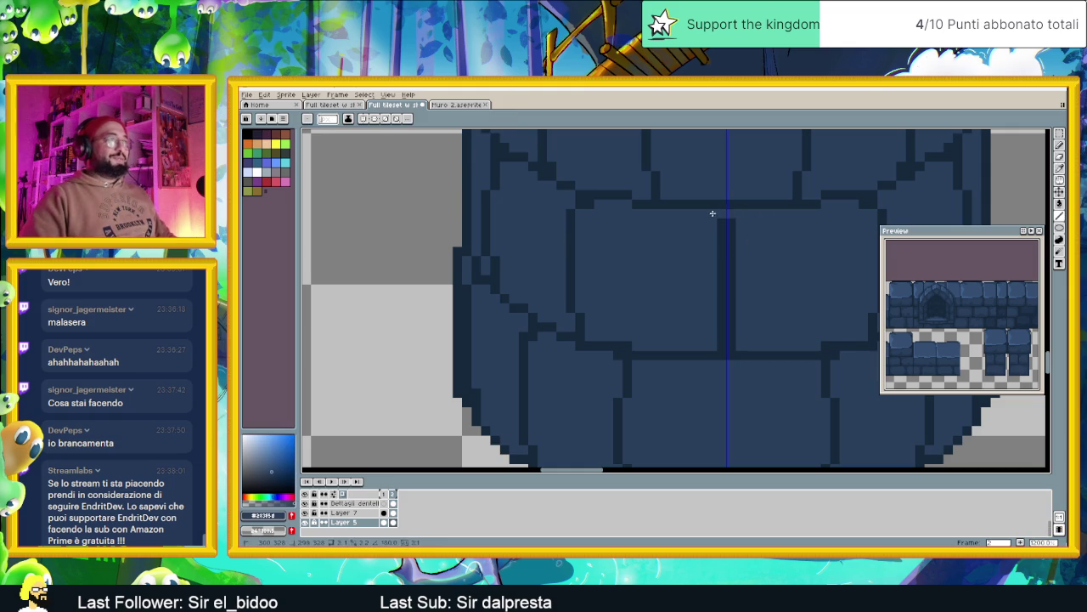
mouse_move(719, 217)
mouse_down()
mouse_move(724, 344)
mouse_move(721, 229)
mouse_move(727, 316)
mouse_up()
alt+click(739, 201)
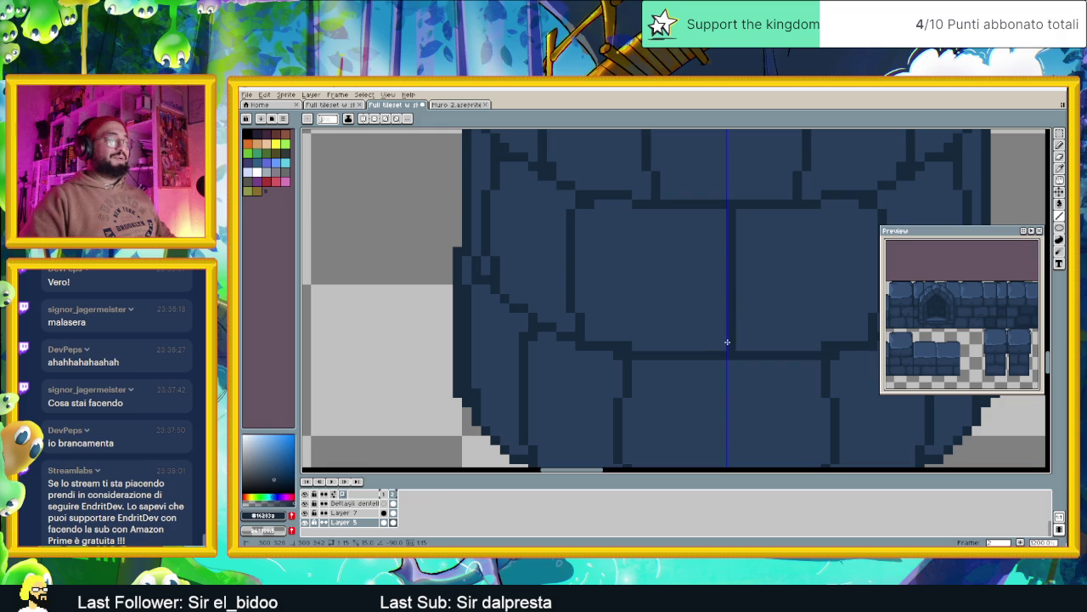
key(ctrl+z)
key(ctrl+y)
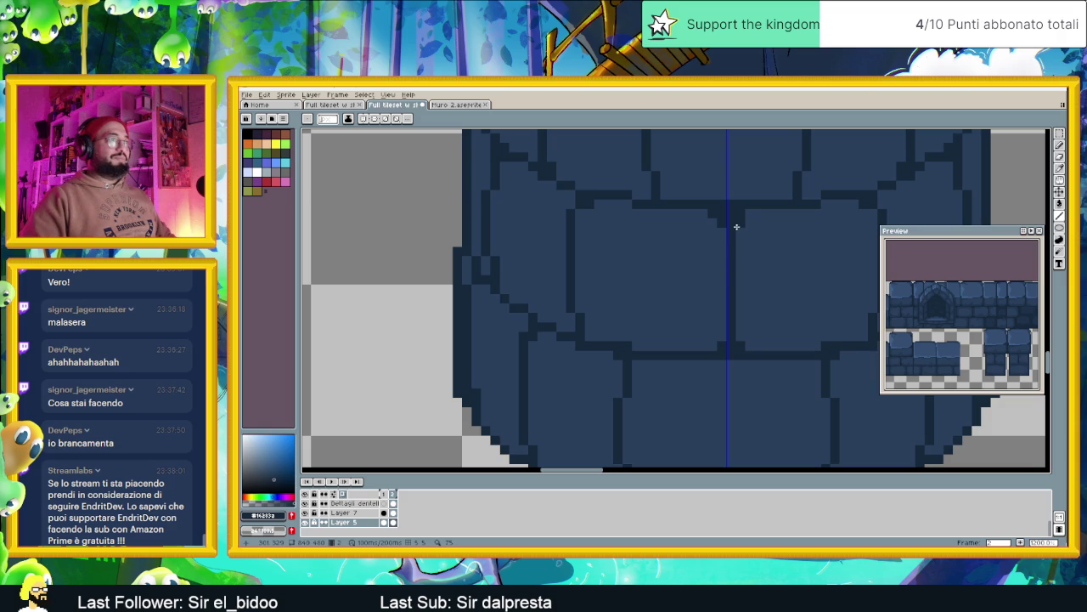
scroll(740, 250, down, 3)
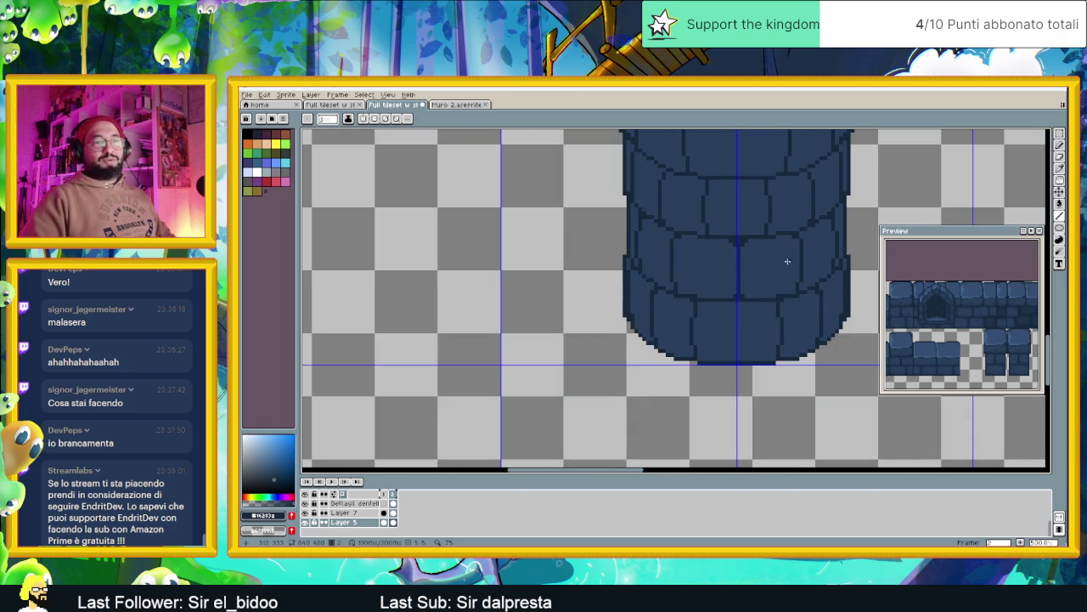
Zoom out to the pillar and draw a short stroke along the rim's top edge.
scroll(784, 260, down, 1)
scroll(711, 291, down, 1)
scroll(714, 272, up, 1)
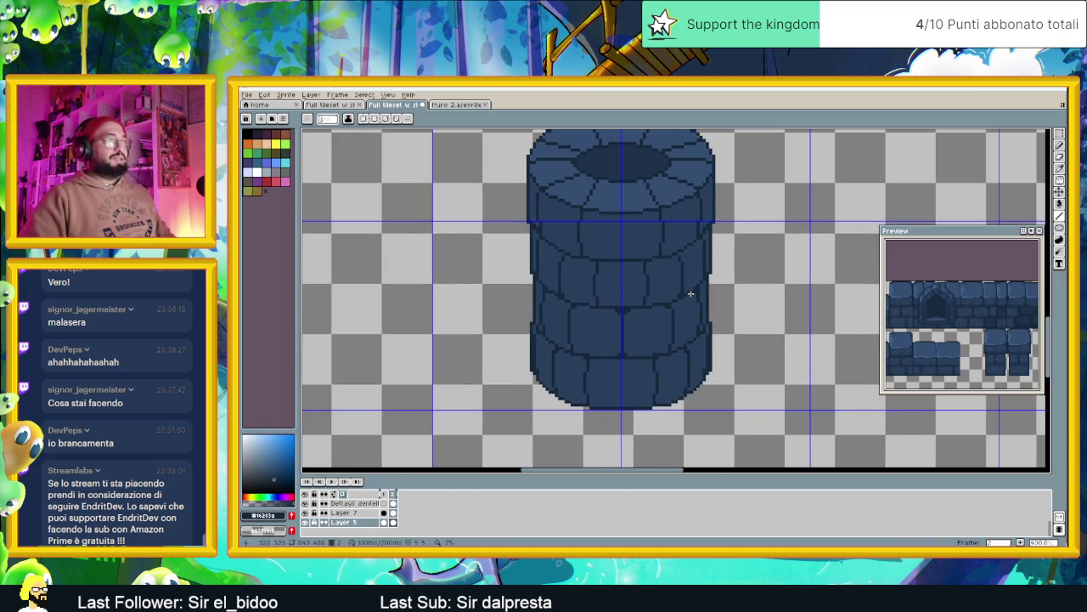
scroll(632, 310, up, 1)
scroll(654, 315, up, 1)
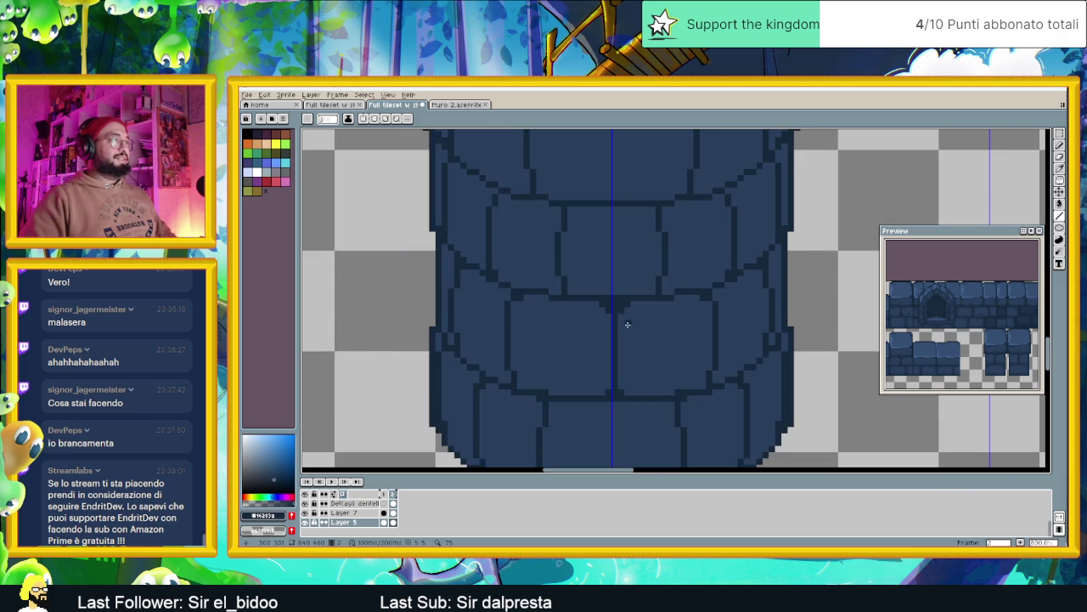
scroll(599, 318, down, 2)
scroll(589, 274, up, 1)
scroll(658, 283, down, 1)
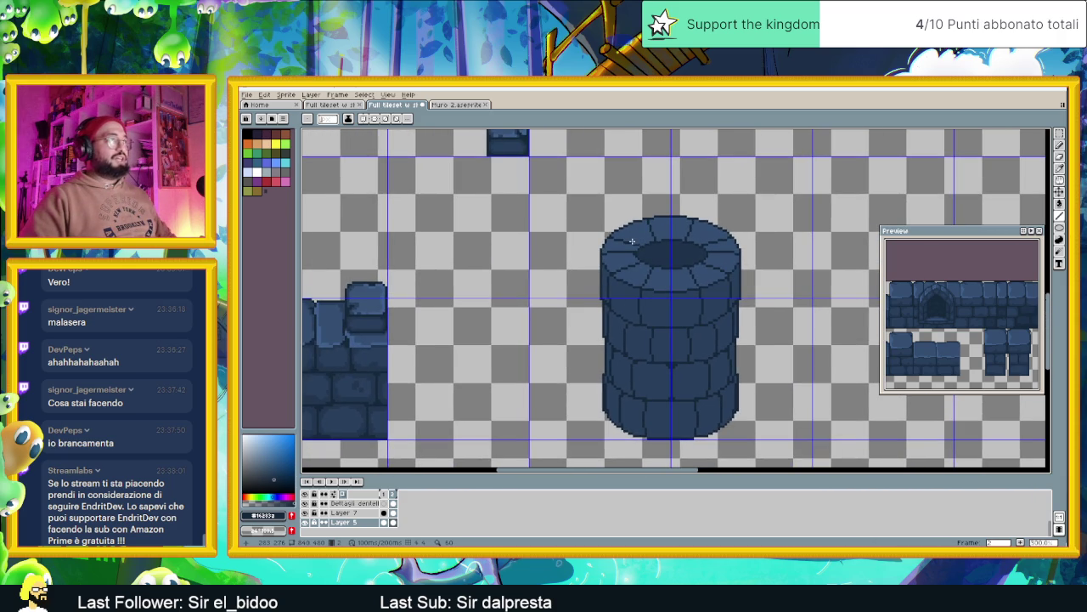
scroll(632, 241, up, 1)
scroll(633, 240, up, 1)
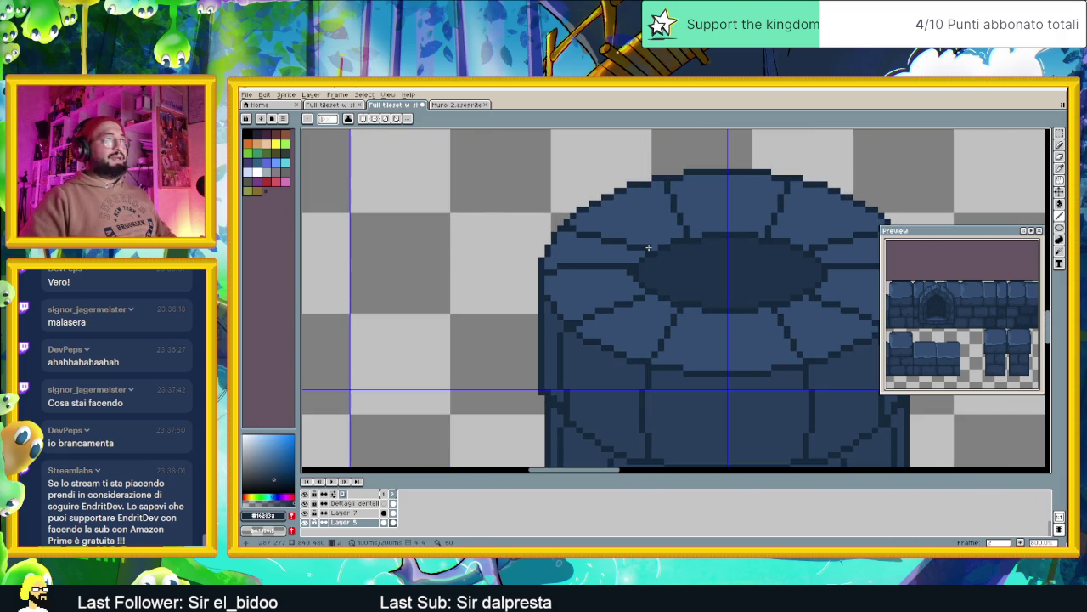
scroll(678, 259, down, 1)
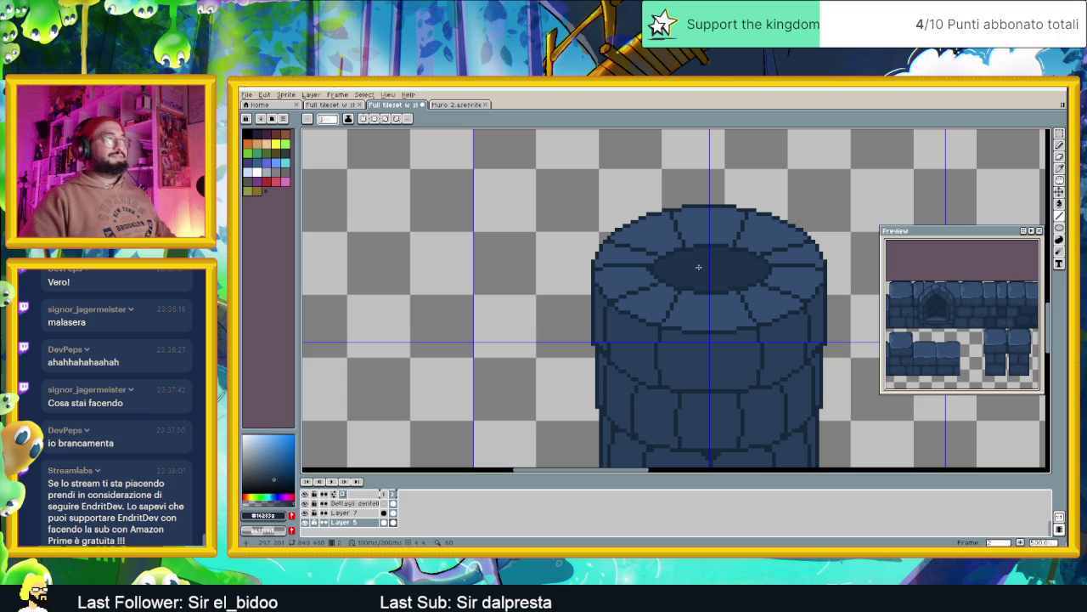
scroll(668, 257, up, 1)
scroll(659, 253, up, 1)
drag(661, 252, 583, 232)
Bucket-fill the grey stroke with the column blue, then redraw a short line on the rim's upper edge.
alt+click(643, 218)
click(1060, 204)
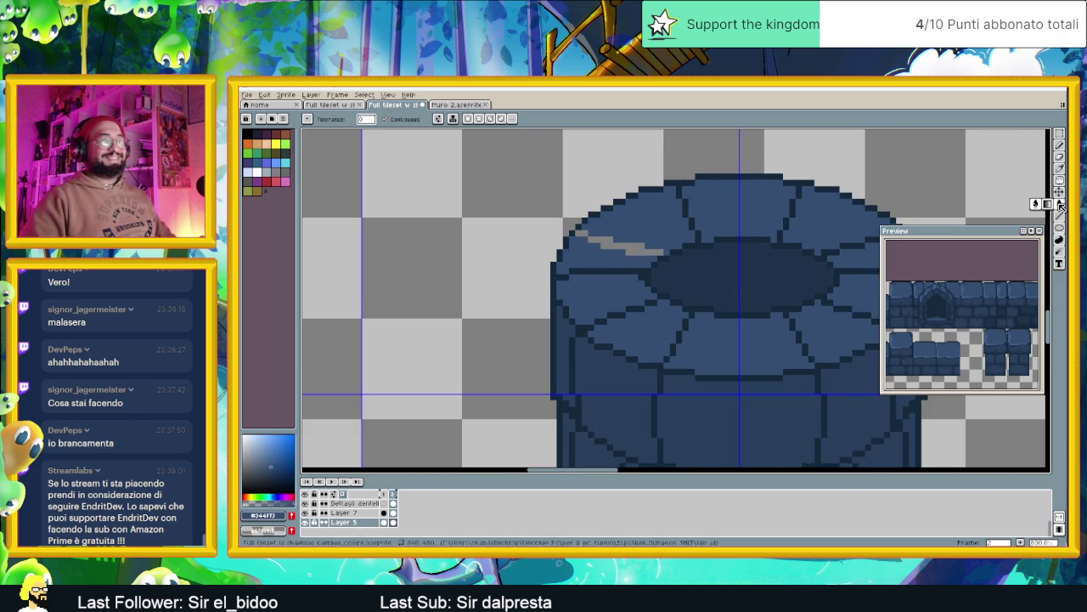
click(635, 246)
alt+click(625, 264)
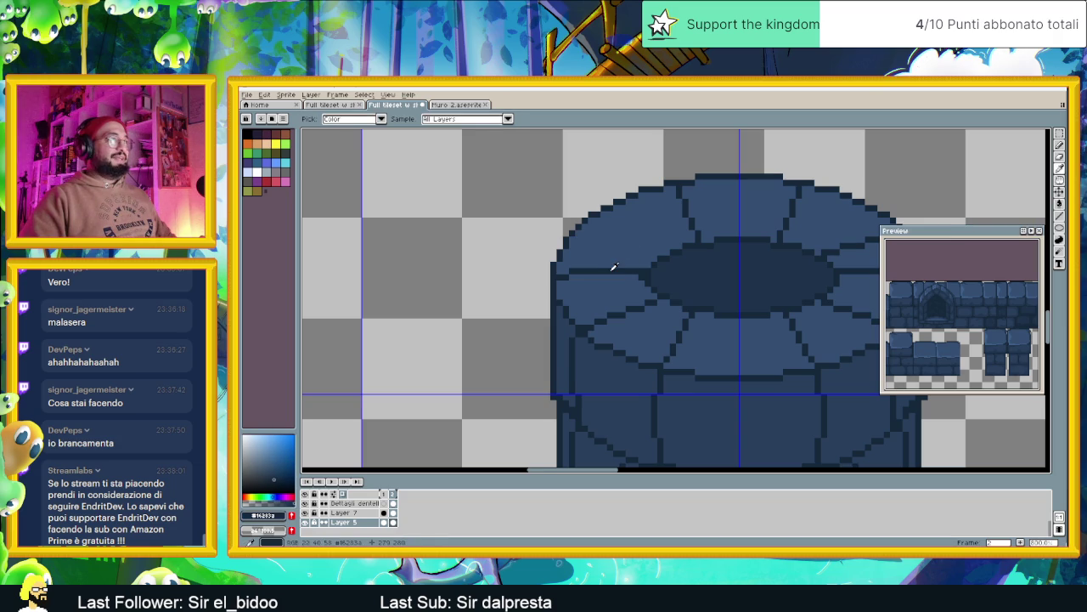
click(658, 254)
key(ctrl+z)
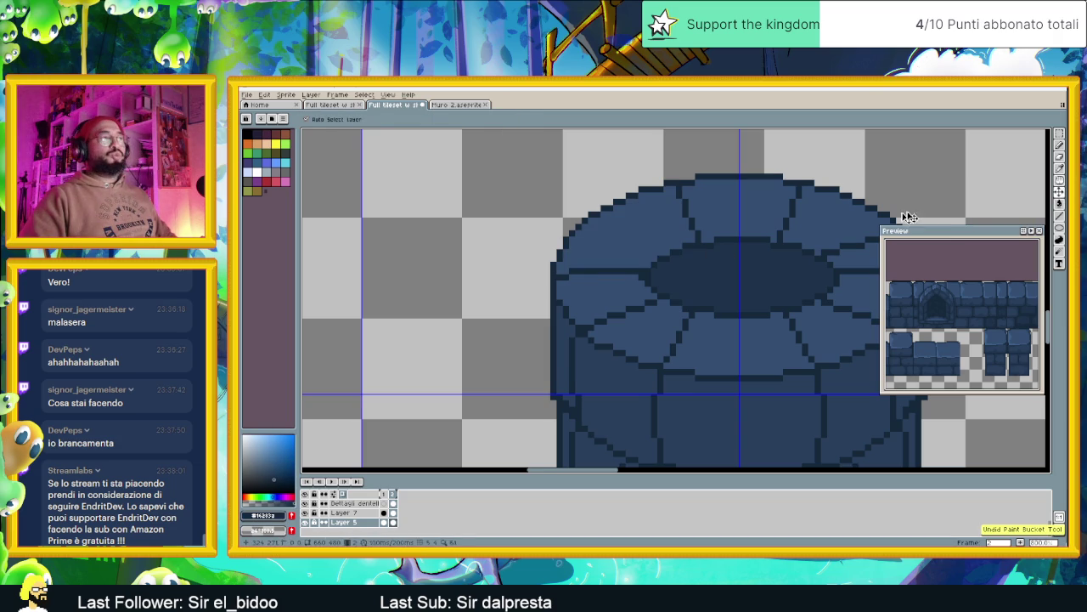
click(1060, 219)
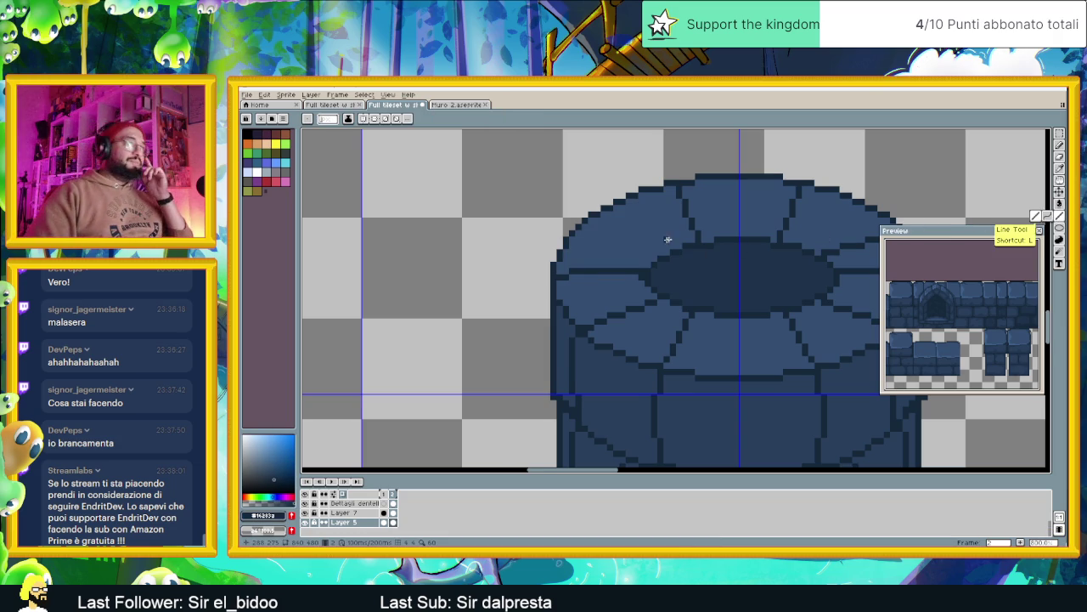
drag(664, 252, 605, 216)
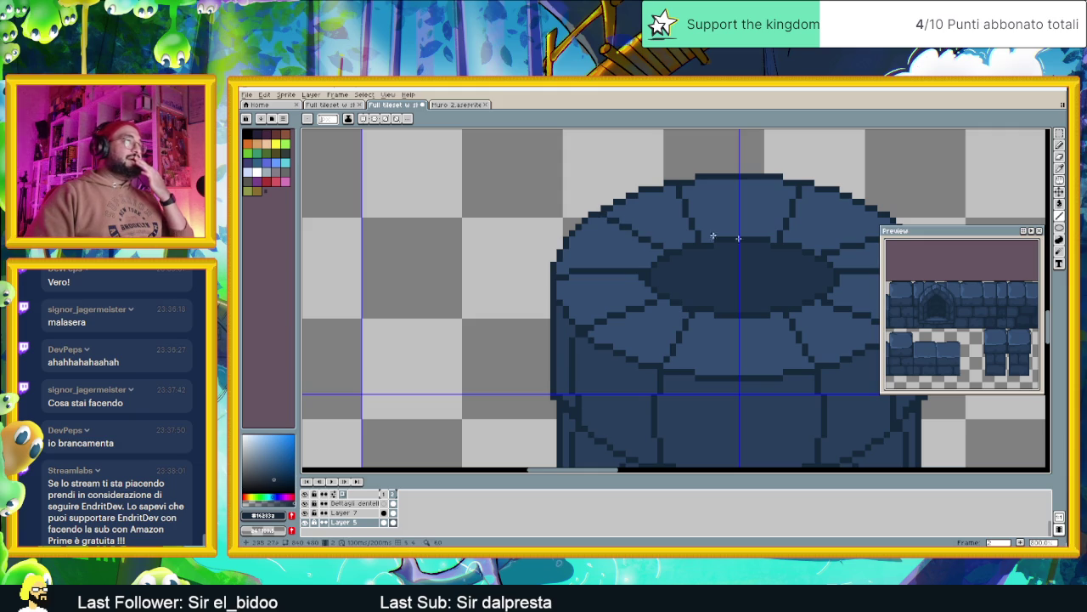
Zoom in and trial a straight grey line along the rim outline, then undo it.
scroll(753, 250, up, 1)
scroll(740, 255, up, 1)
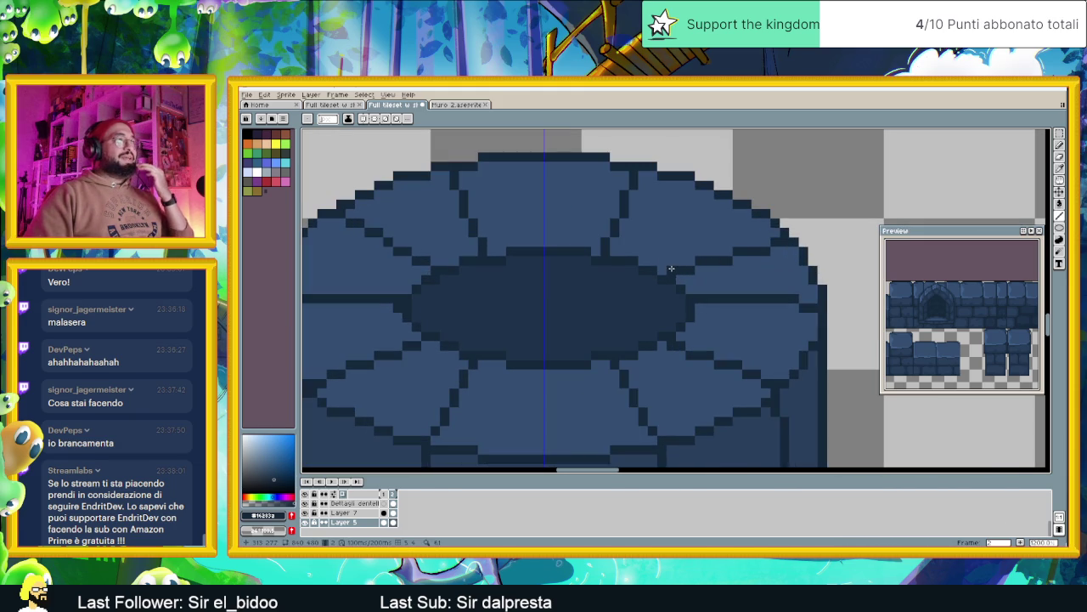
key(i)
drag(668, 271, 781, 245)
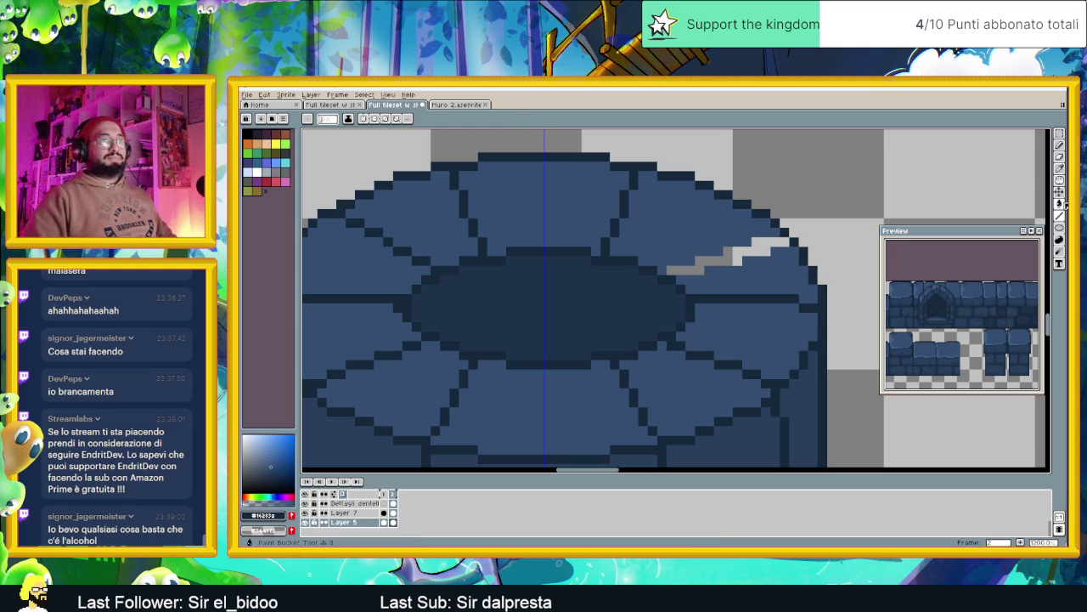
key(ctrl+z)
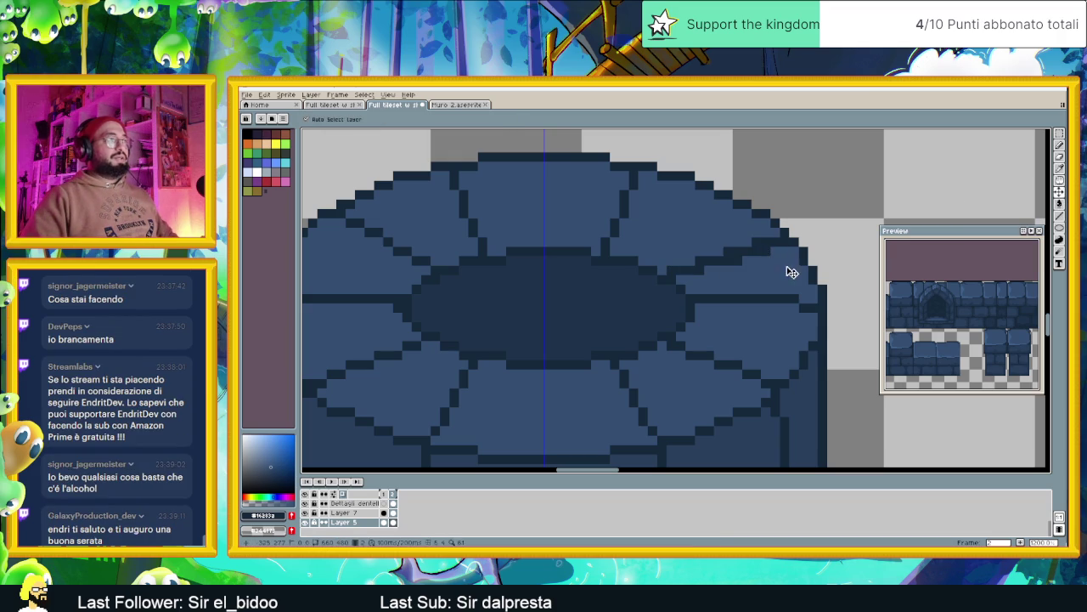
key(ctrl+y)
key(w)
key(ctrl+z)
Pick the dark outline colour and test-fill the upper-right stone, then undo the fill.
mouse_move(745, 255)
mouse_down()
mouse_move(823, 278)
mouse_move(801, 283)
mouse_up()
alt+click(512, 278)
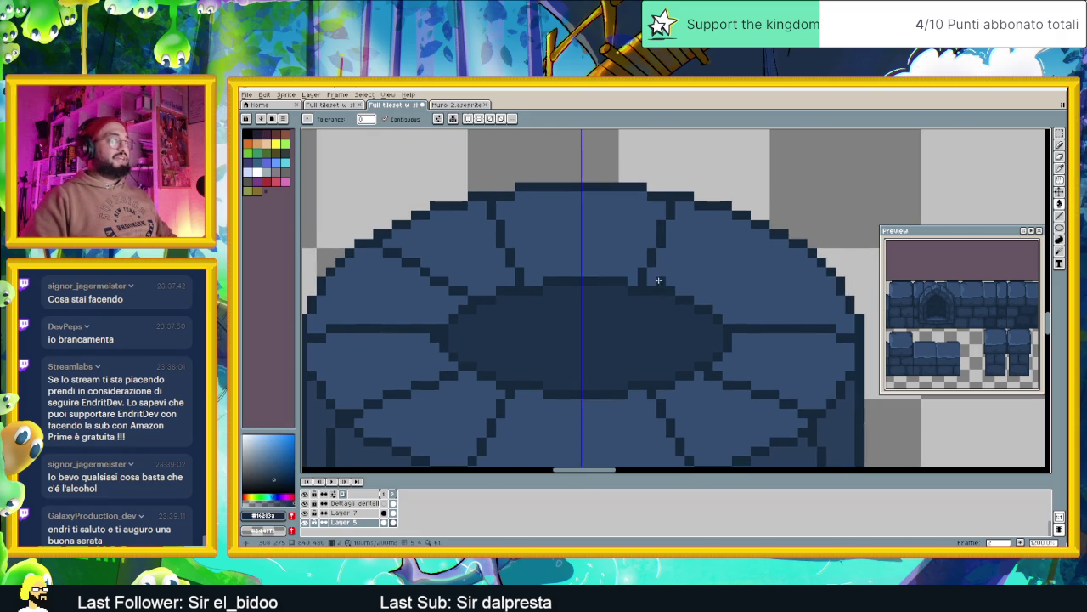
click(700, 292)
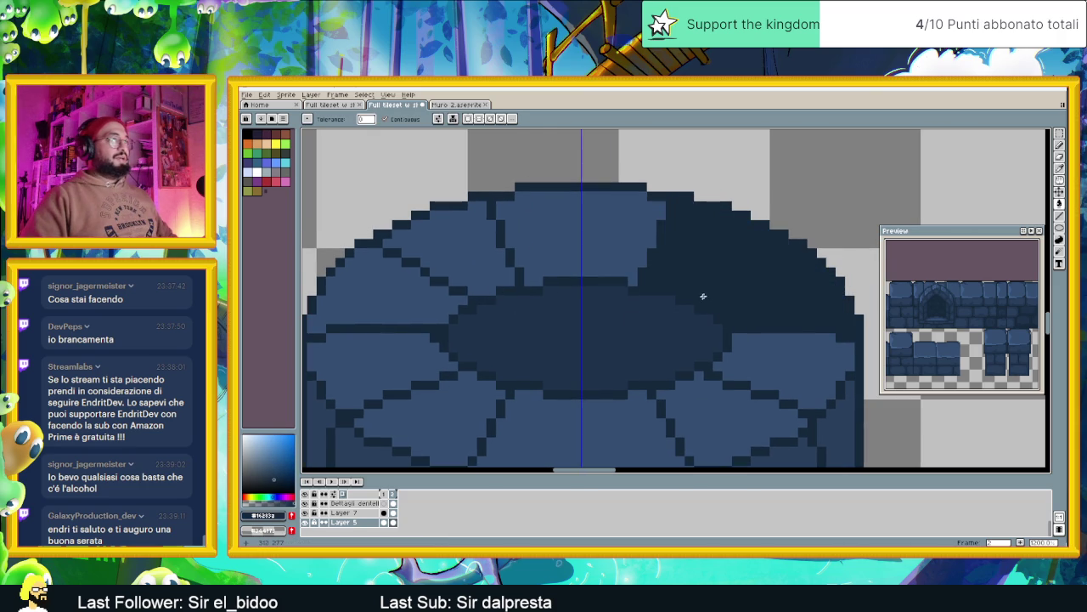
key(ctrl+z)
Redraw the dark outline pixels along the upper-right stone's edge with the Pencil.
click(1062, 217)
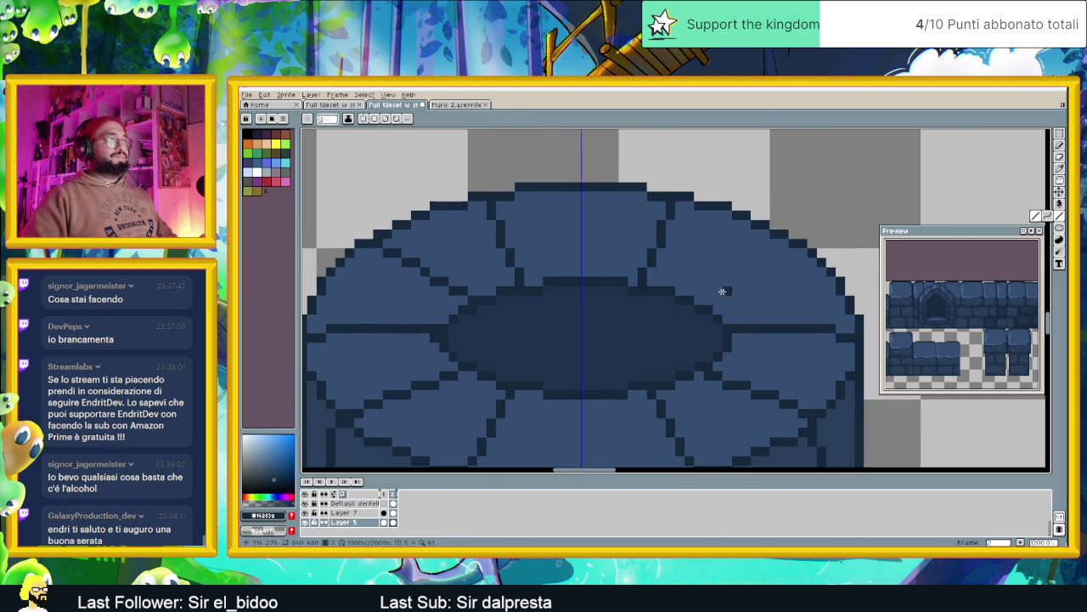
click(784, 246)
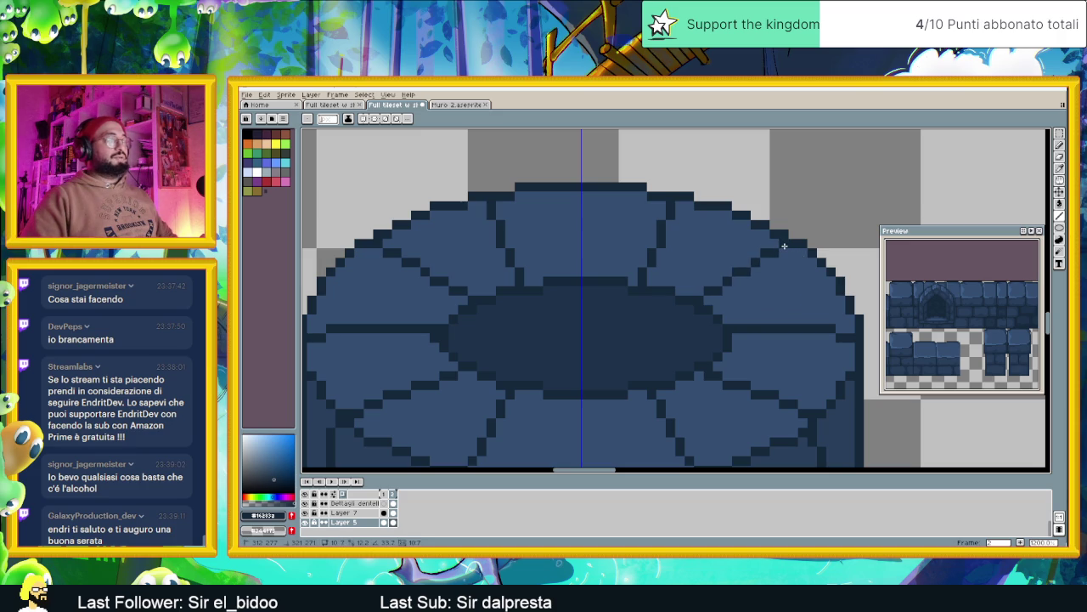
scroll(765, 272, down, 2)
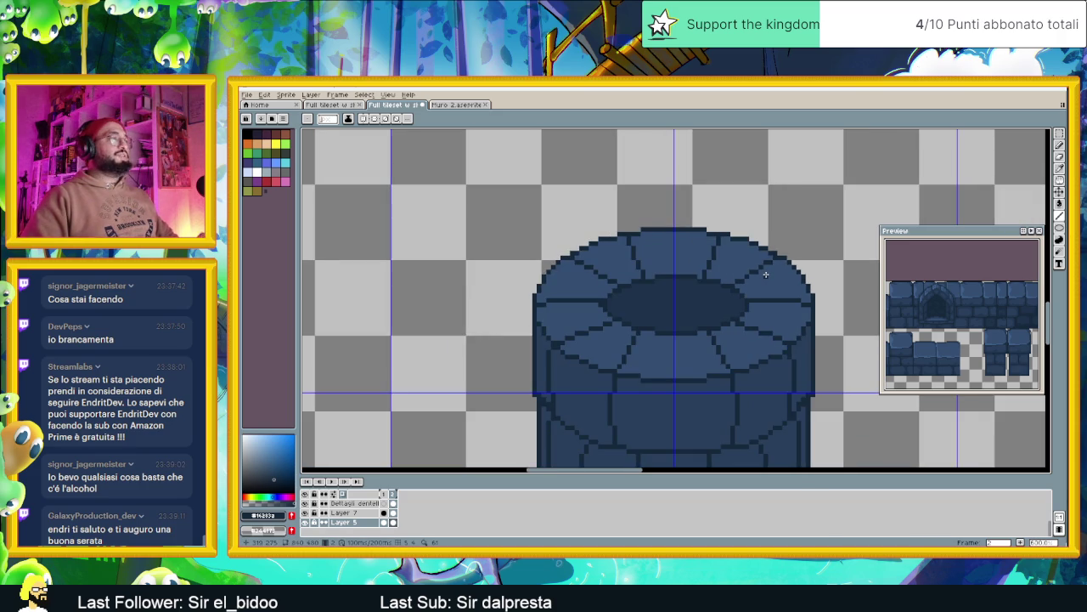
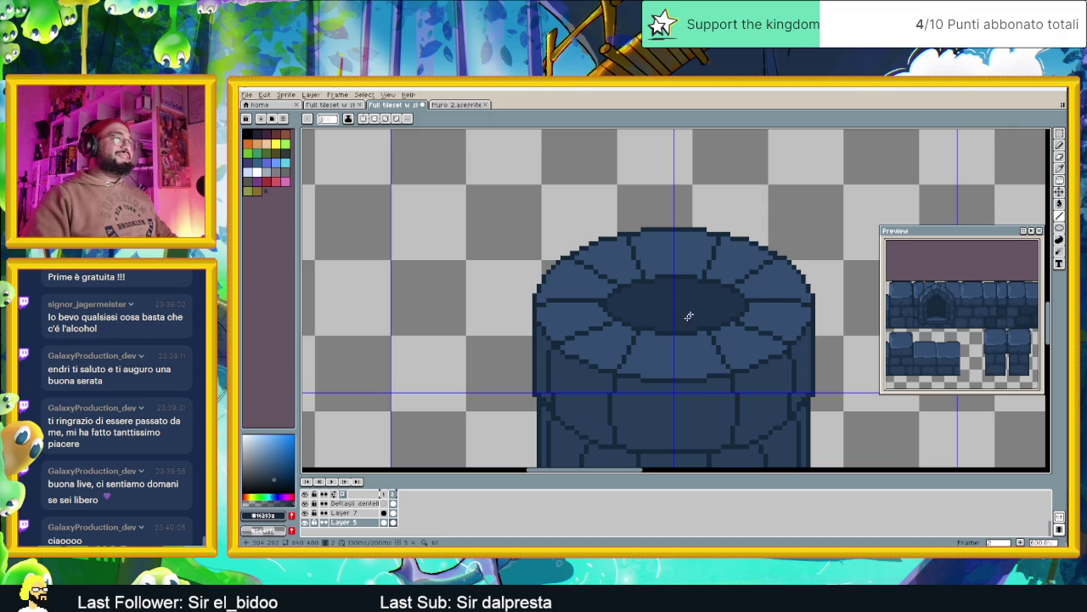
Zoom and pan the canvas to bring the cylinder's front bricks under the rim into view.
scroll(670, 329, down, 1)
drag(679, 331, 717, 243)
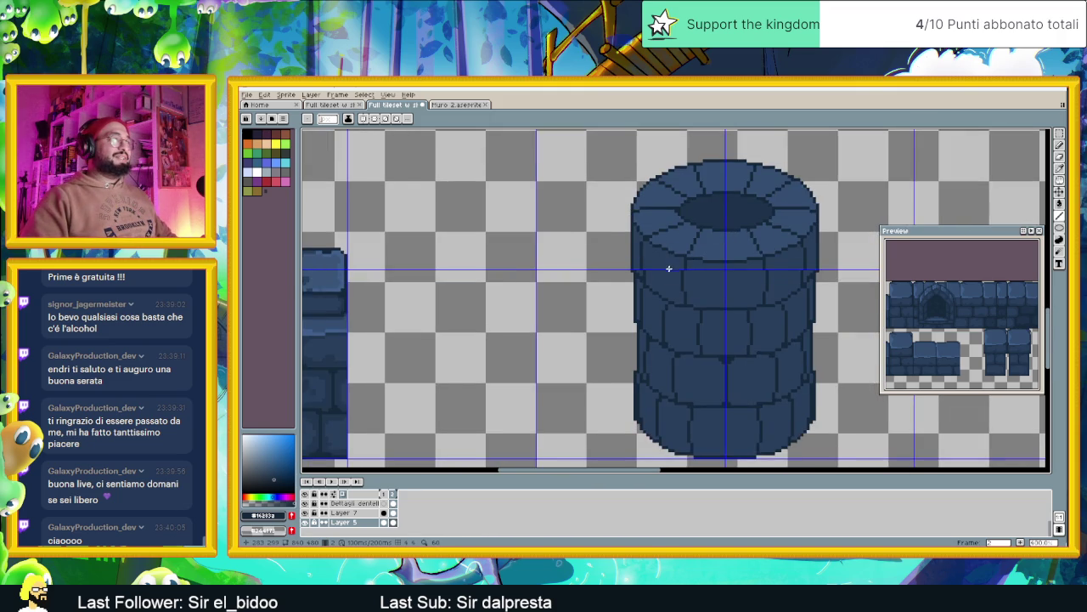
scroll(671, 268, up, 1)
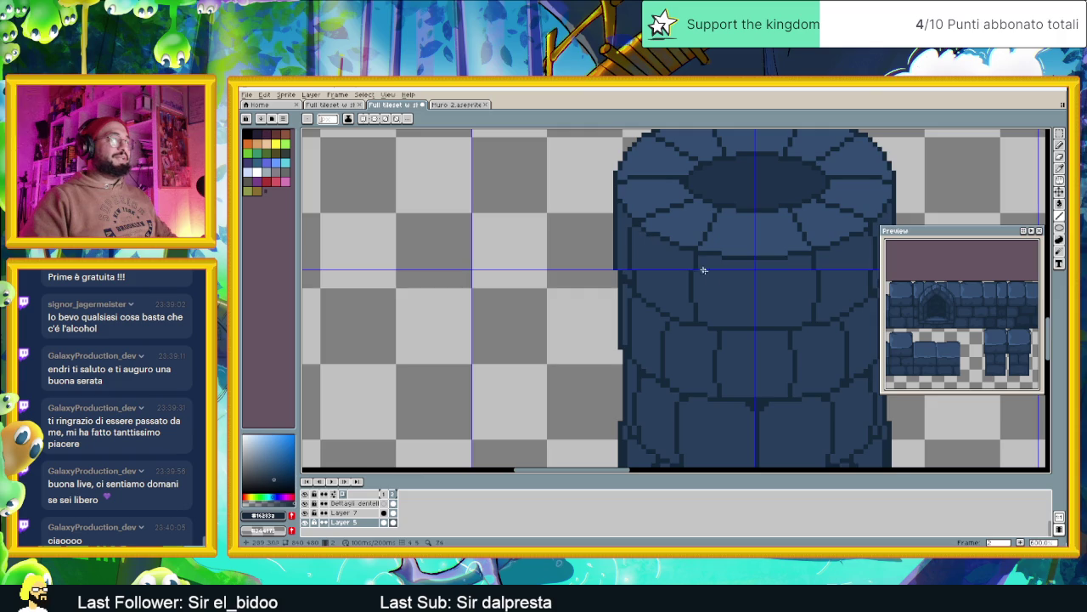
drag(696, 263, 647, 230)
scroll(848, 232, up, 1)
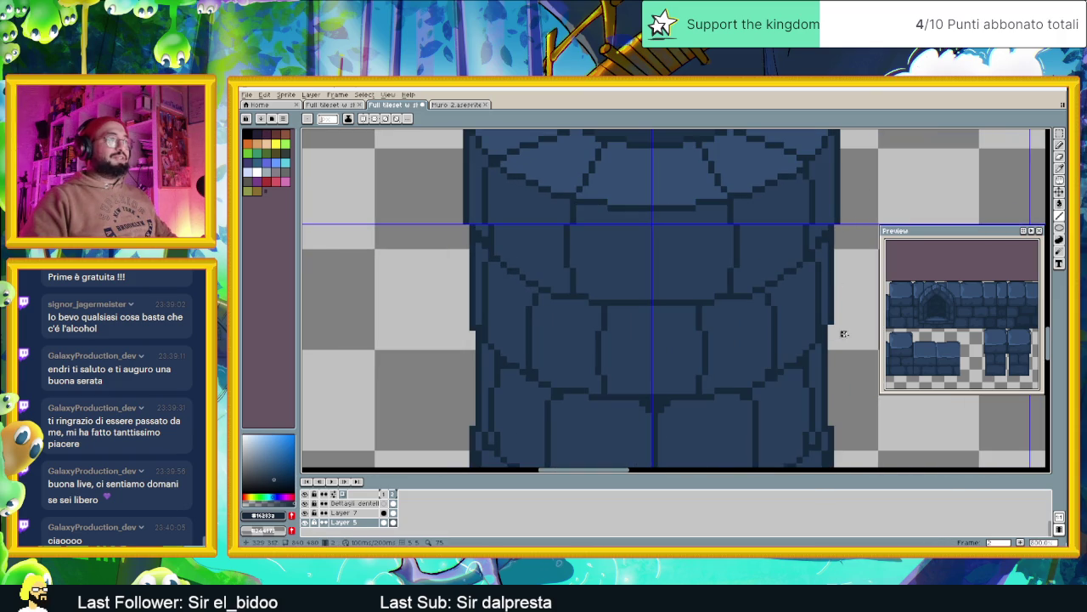
scroll(628, 364, down, 1)
scroll(509, 291, up, 1)
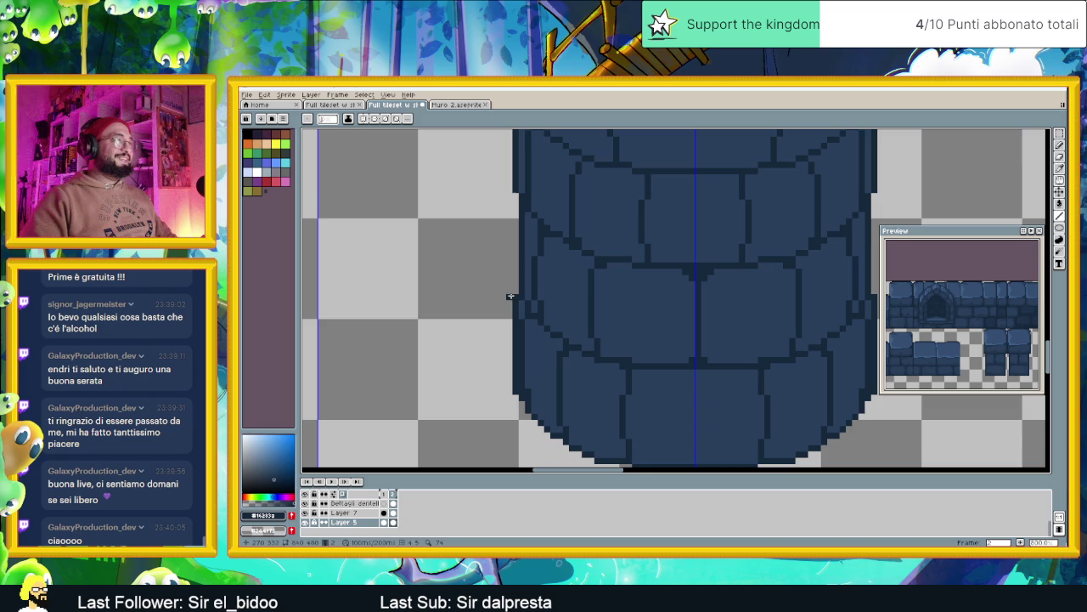
scroll(577, 315, right, 2)
scroll(634, 328, right, 1)
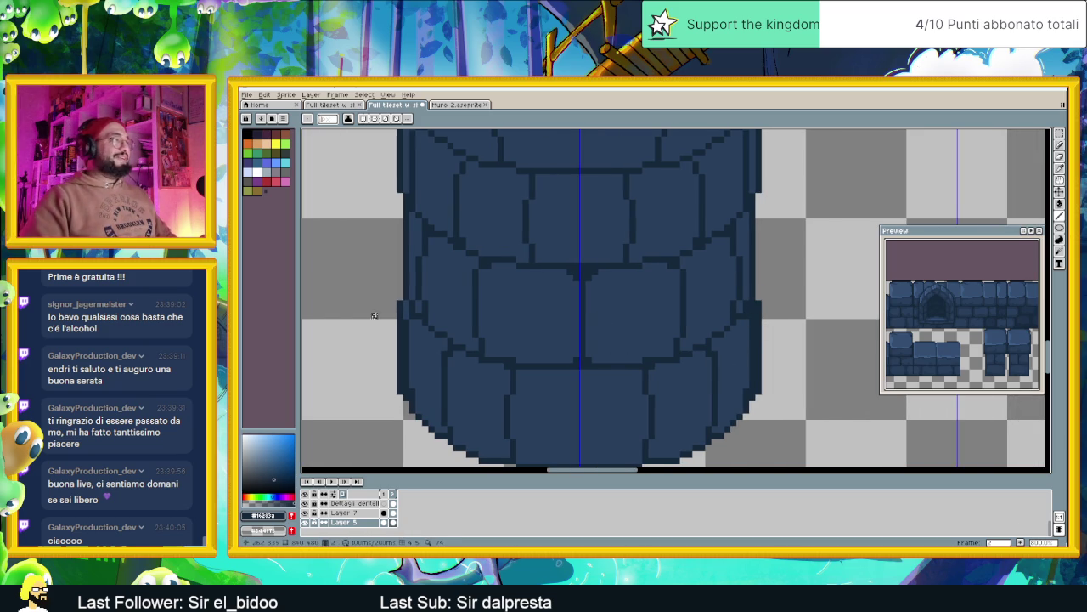
scroll(562, 340, down, 1)
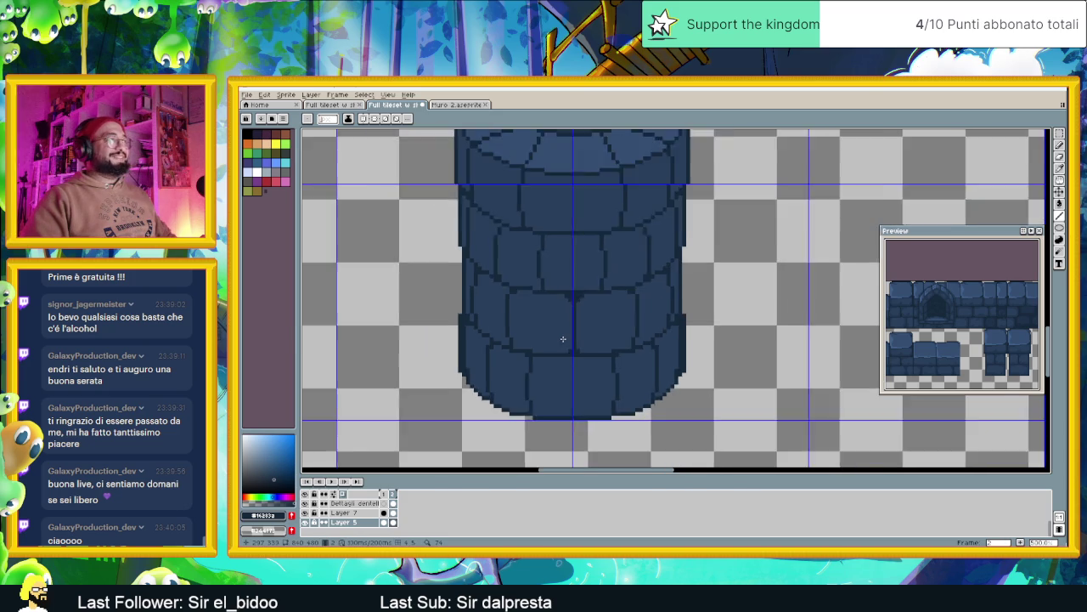
scroll(563, 340, down, 1)
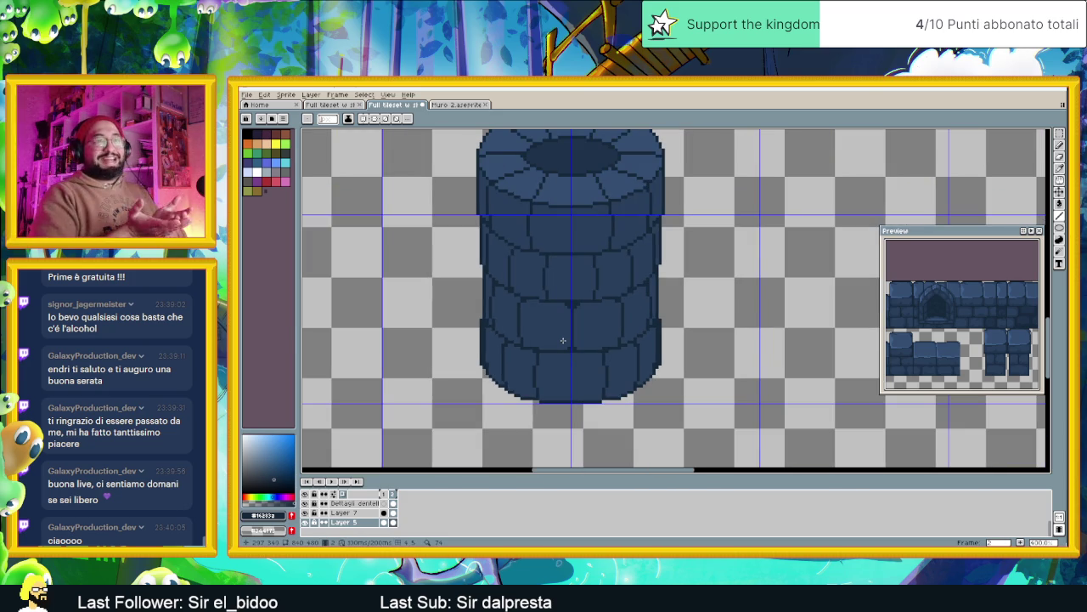
drag(582, 290, 679, 277)
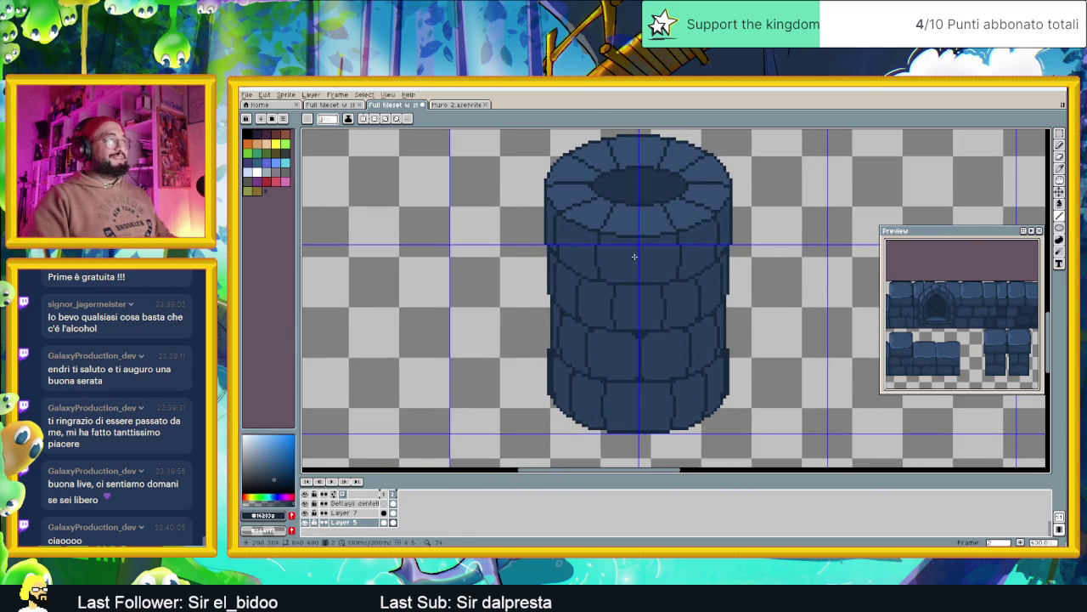
scroll(643, 292, down, 1)
scroll(636, 315, down, 1)
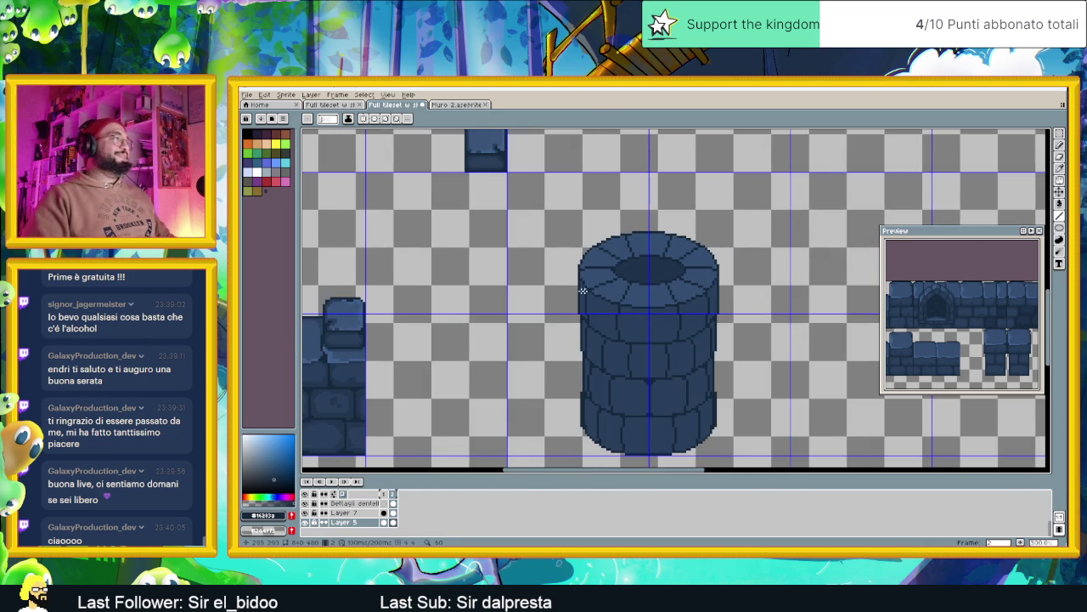
scroll(438, 294, up, 1)
drag(371, 294, 495, 323)
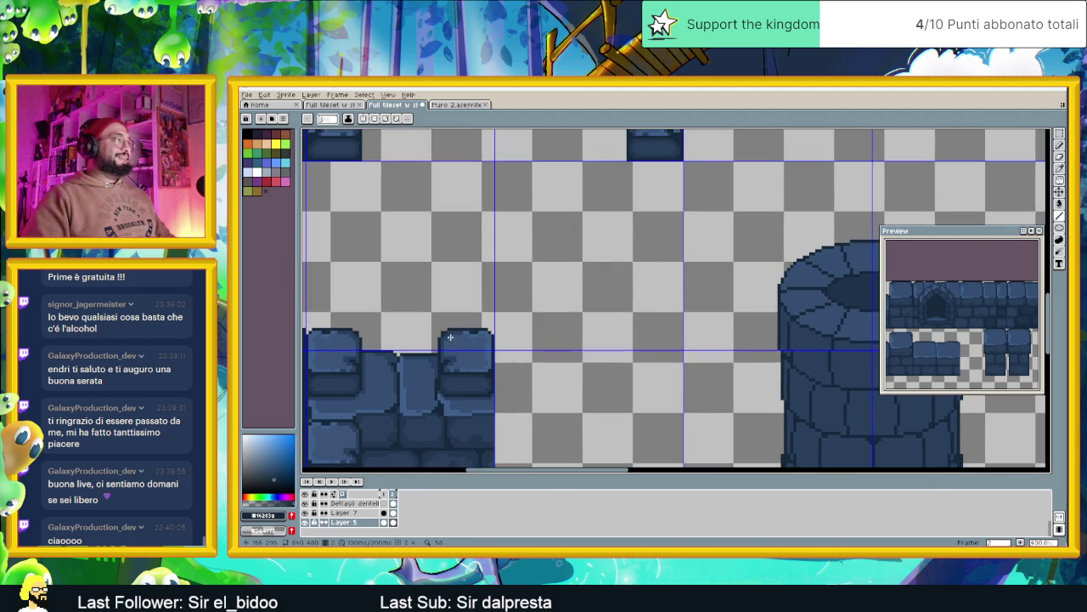
scroll(832, 269, up, 1)
mouse_move(833, 269)
mouse_down()
mouse_move(764, 315)
mouse_move(742, 212)
mouse_up()
scroll(761, 333, down, 1)
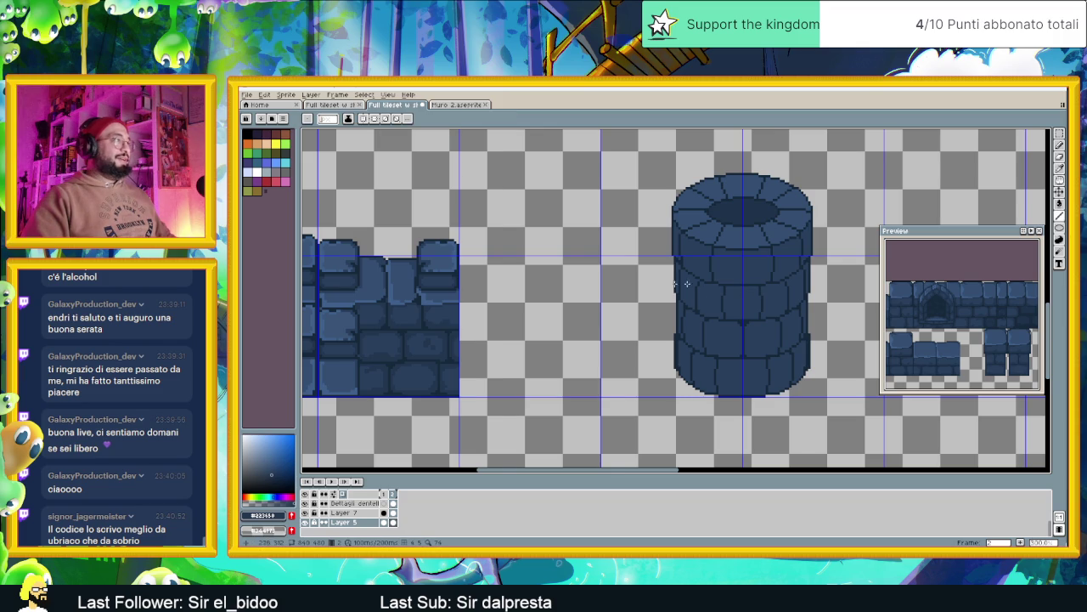
scroll(722, 284, left, 2)
scroll(788, 260, up, 1)
scroll(713, 316, up, 1)
scroll(649, 307, up, 1)
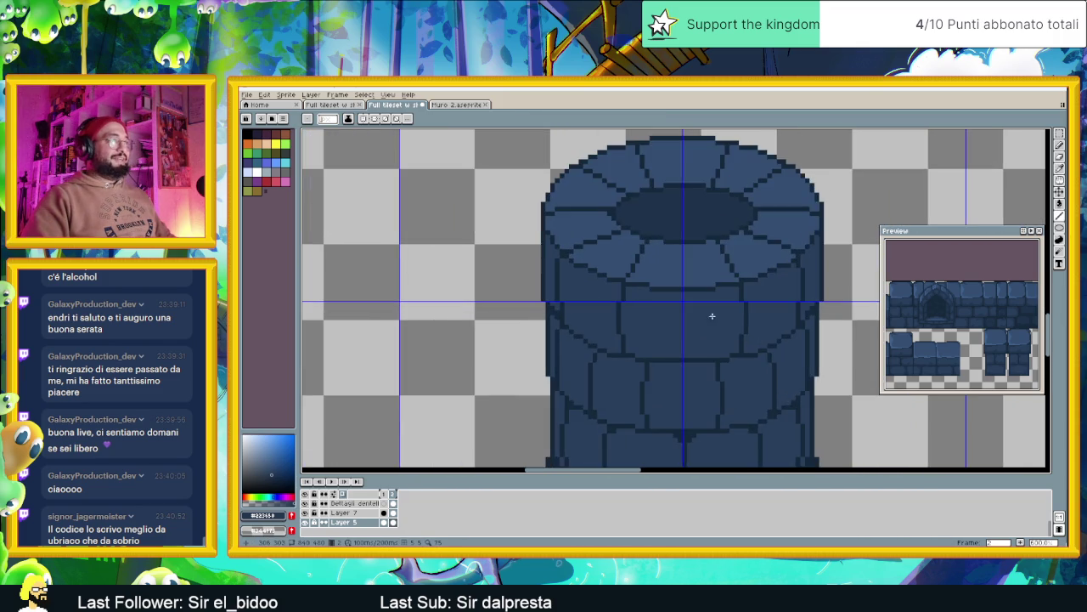
scroll(640, 300, up, 1)
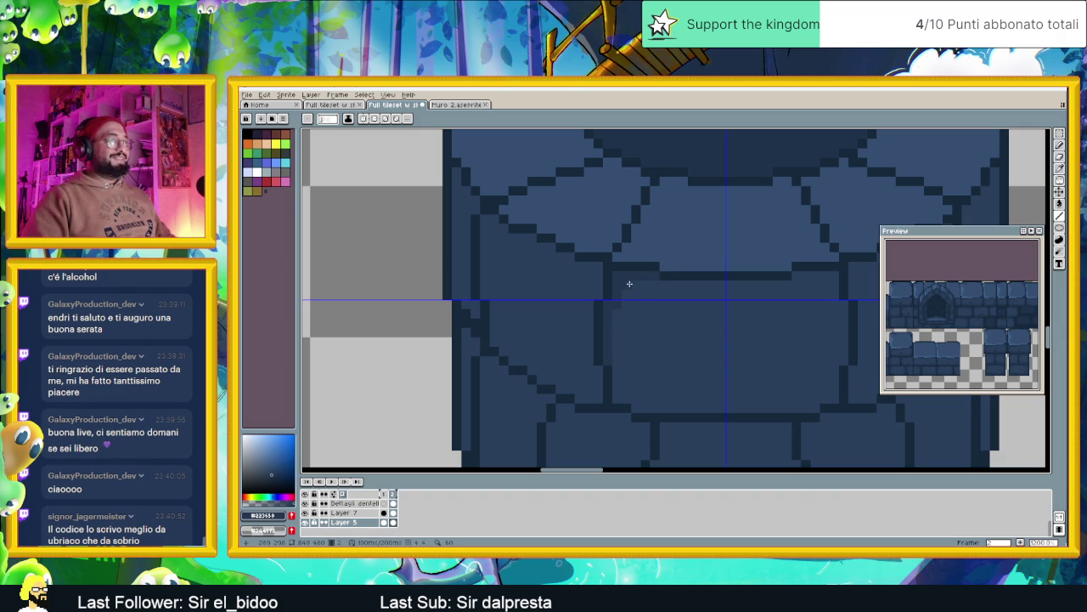
Paint lighter highlight lines along the top and side edges of the rim bricks.
drag(657, 284, 802, 284)
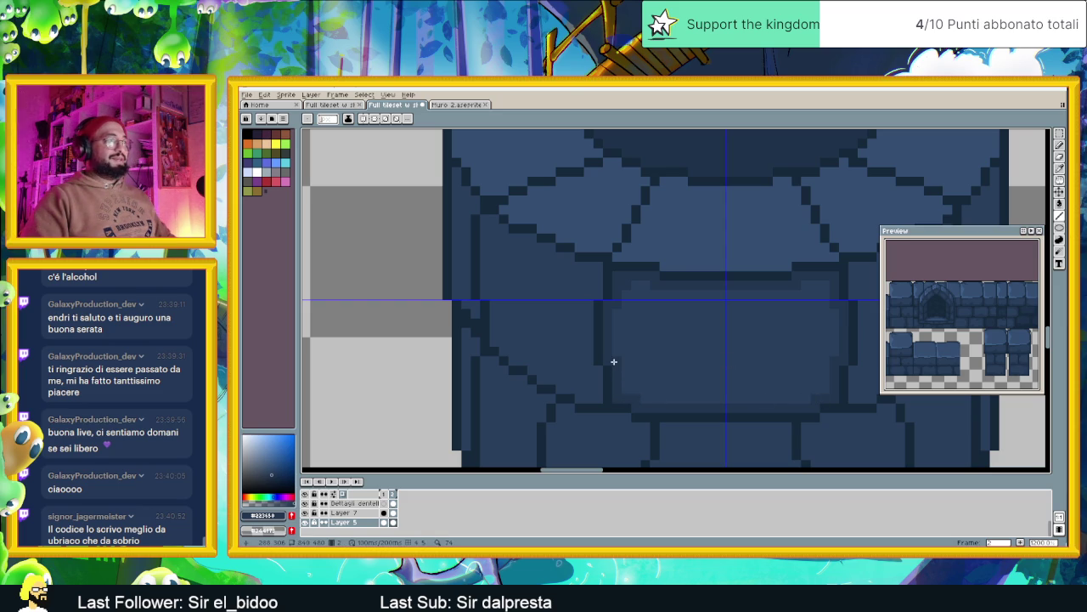
scroll(831, 311, down, 2)
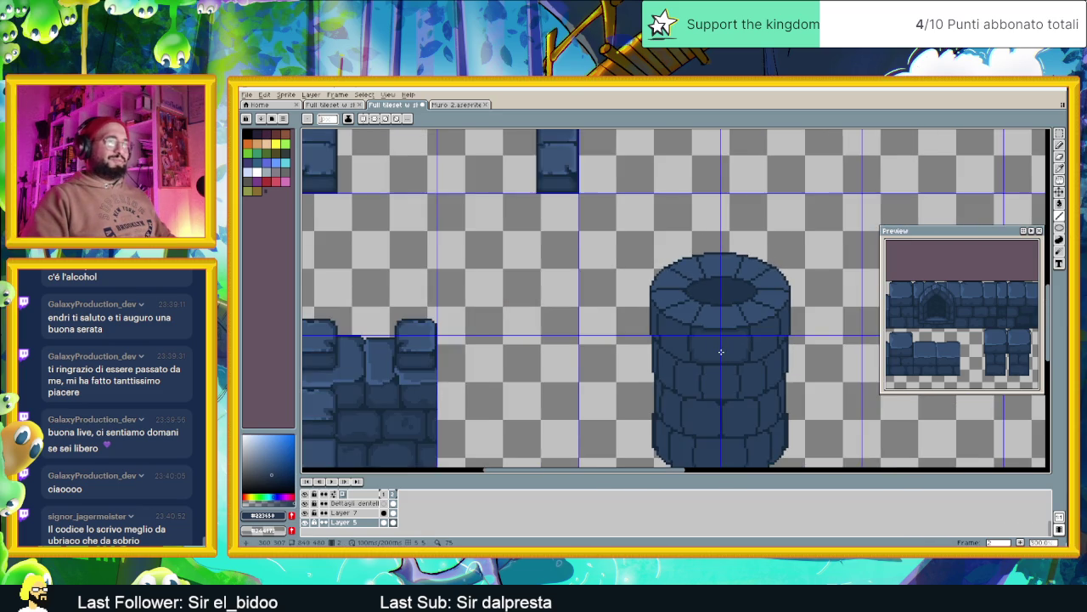
scroll(751, 339, down, 1)
scroll(731, 352, down, 1)
scroll(730, 352, up, 2)
scroll(713, 340, up, 1)
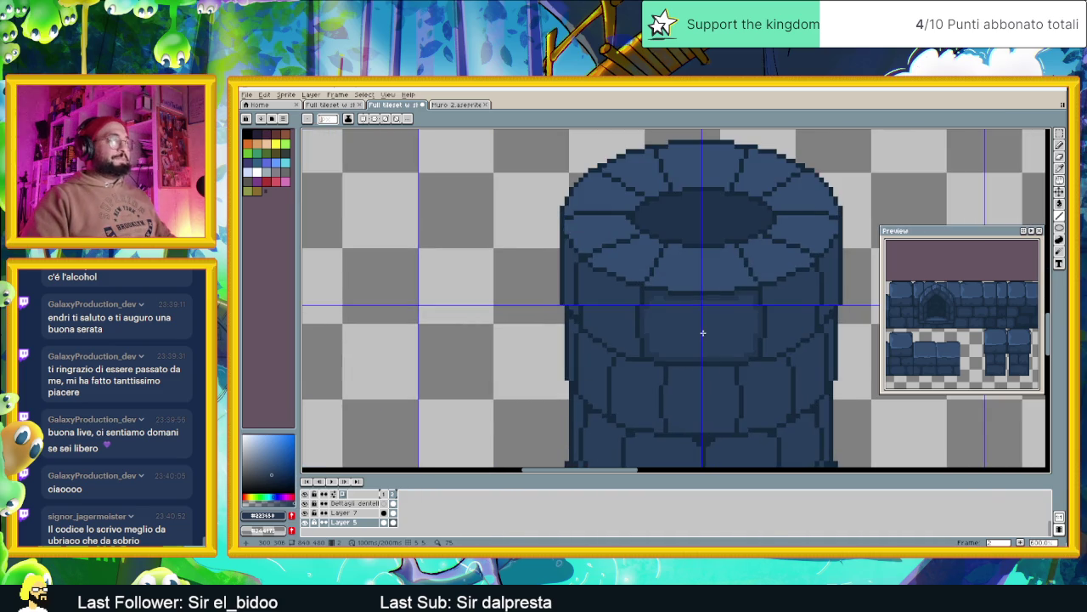
scroll(663, 321, up, 2)
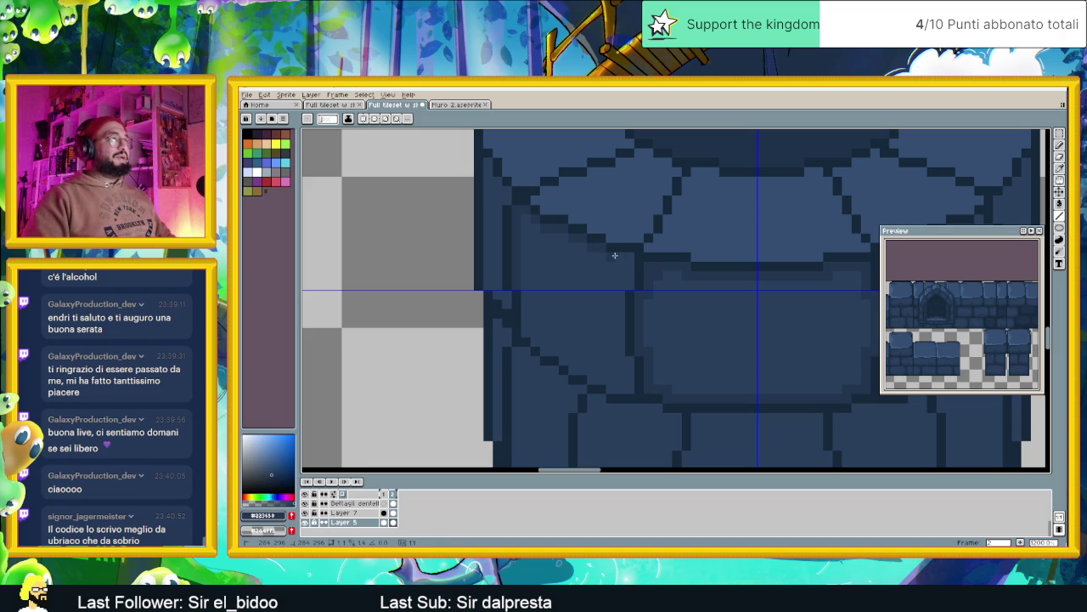
mouse_move(626, 284)
mouse_down()
mouse_move(628, 375)
mouse_move(589, 379)
mouse_up()
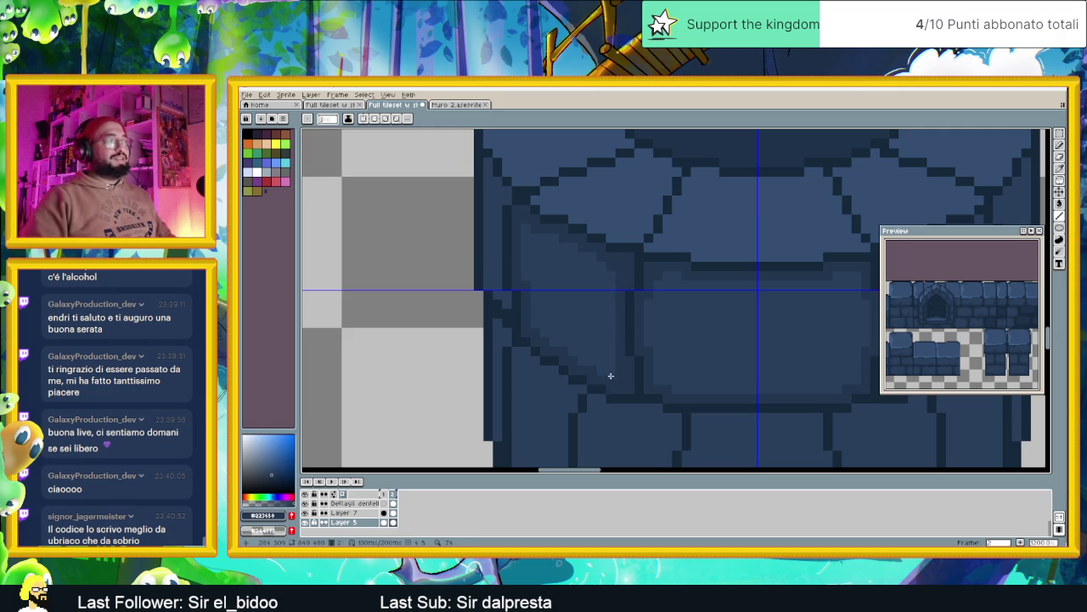
scroll(643, 382, down, 1)
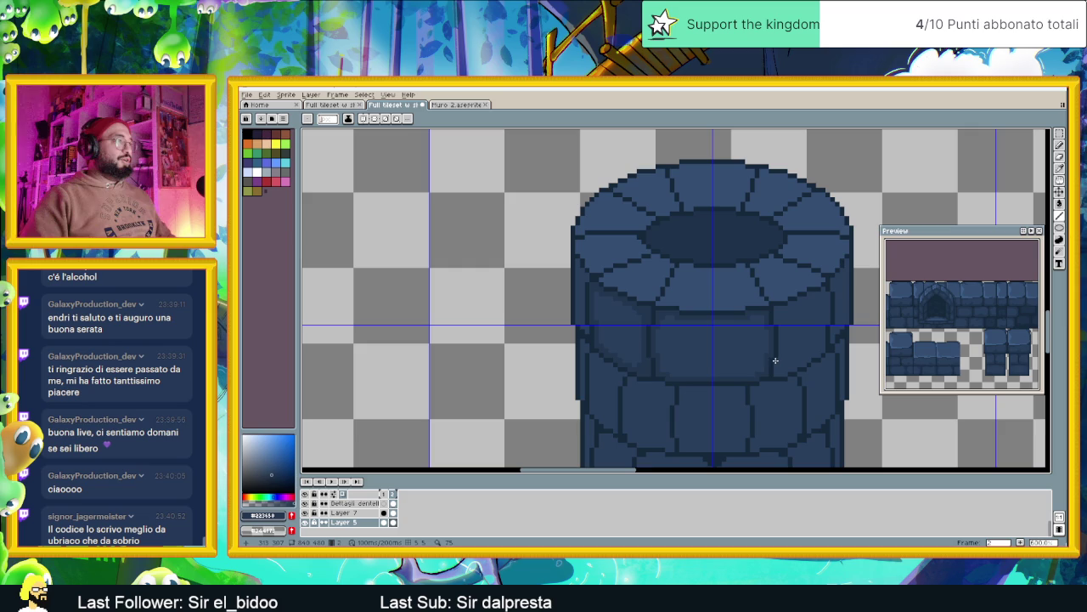
scroll(621, 343, up, 2)
drag(542, 181, 544, 348)
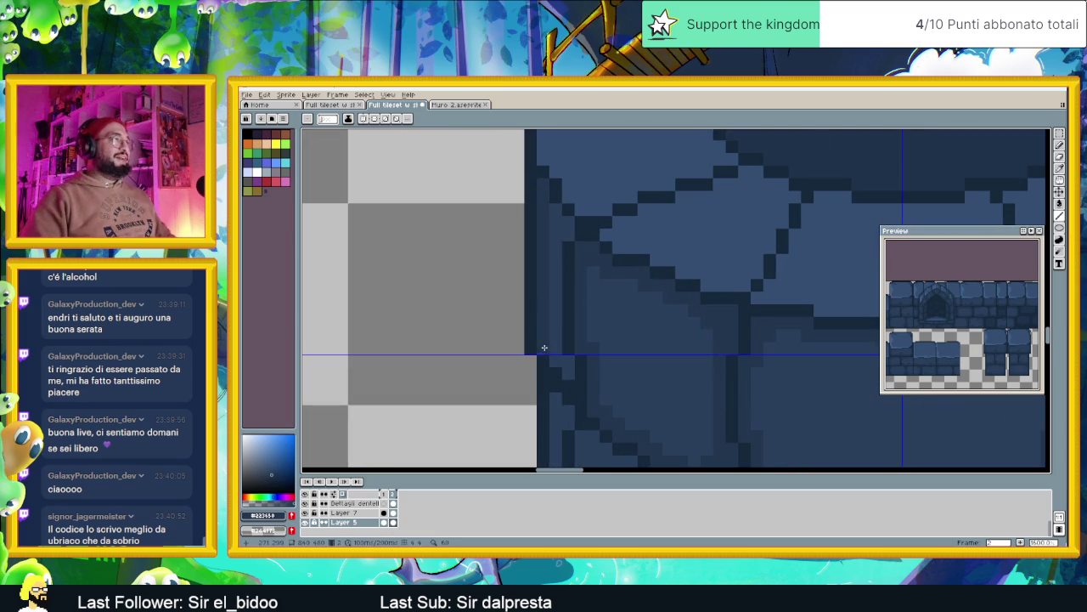
drag(562, 350, 564, 232)
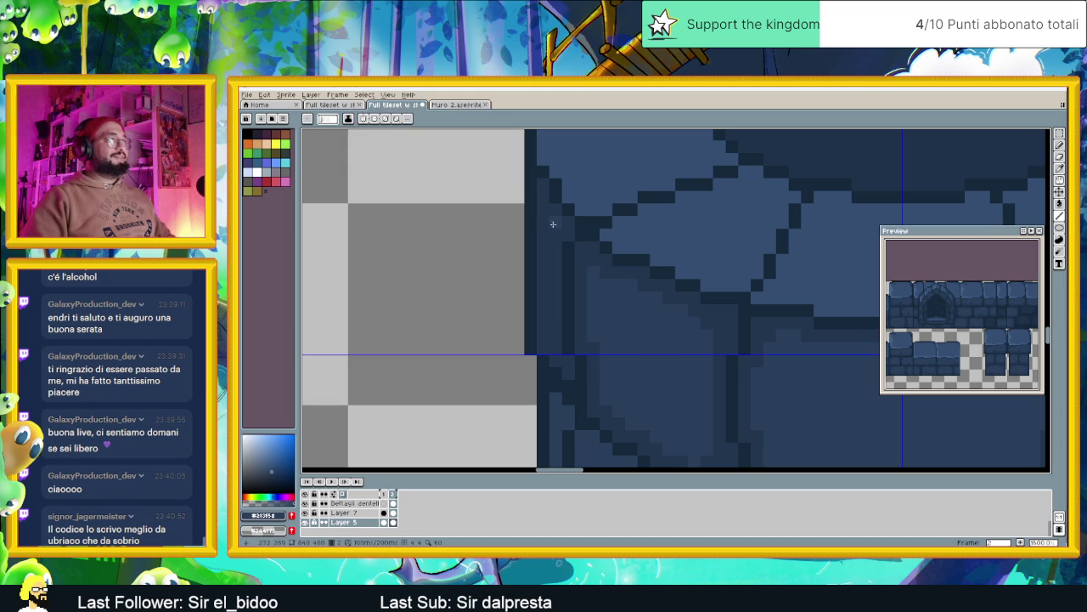
drag(549, 225, 550, 246)
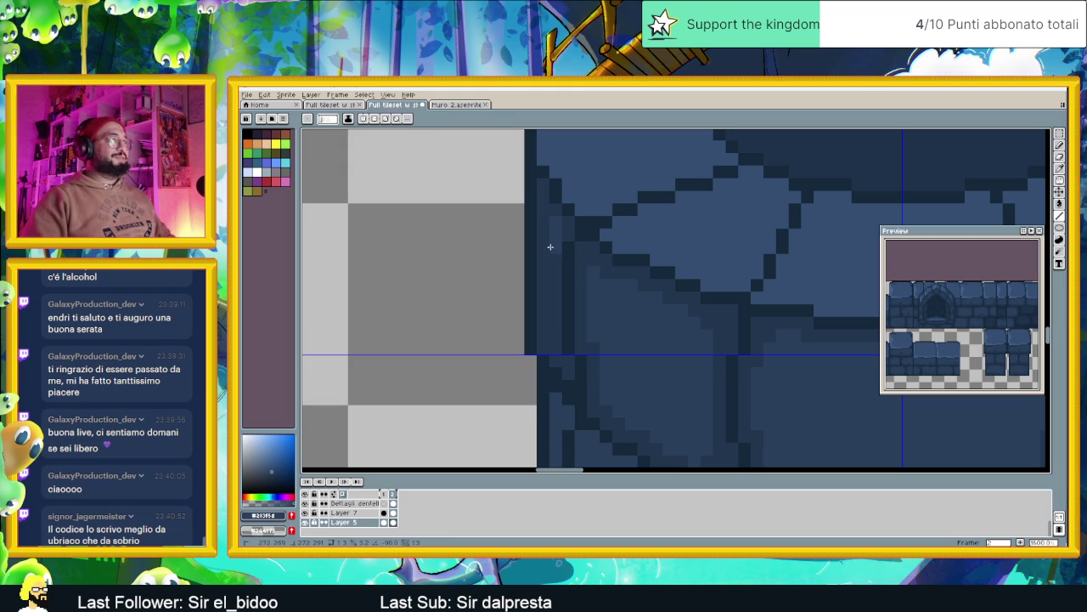
scroll(679, 335, down, 1)
scroll(837, 369, down, 2)
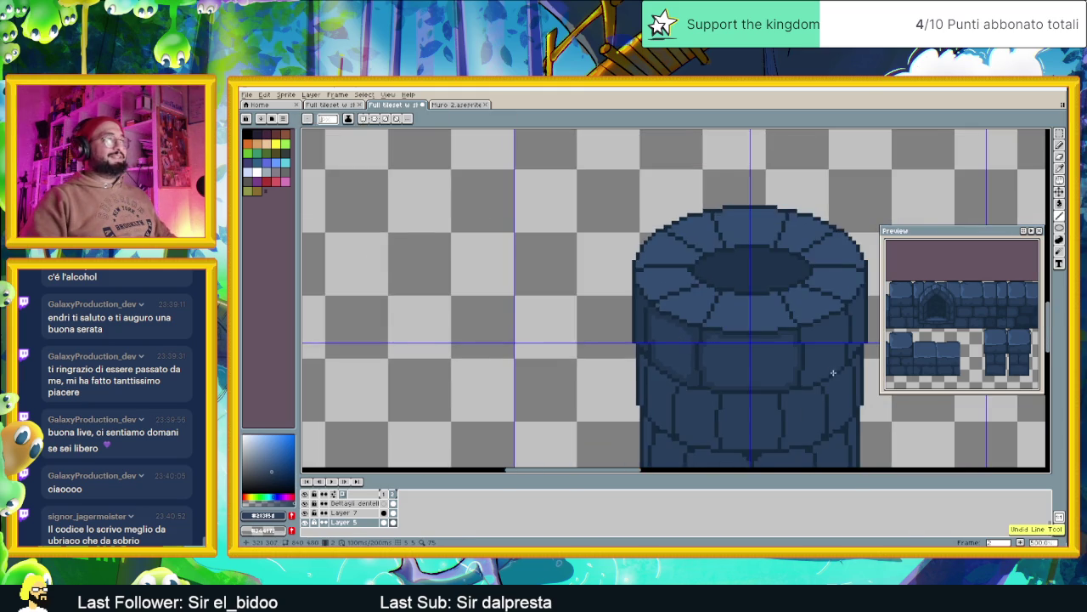
scroll(692, 319, up, 1)
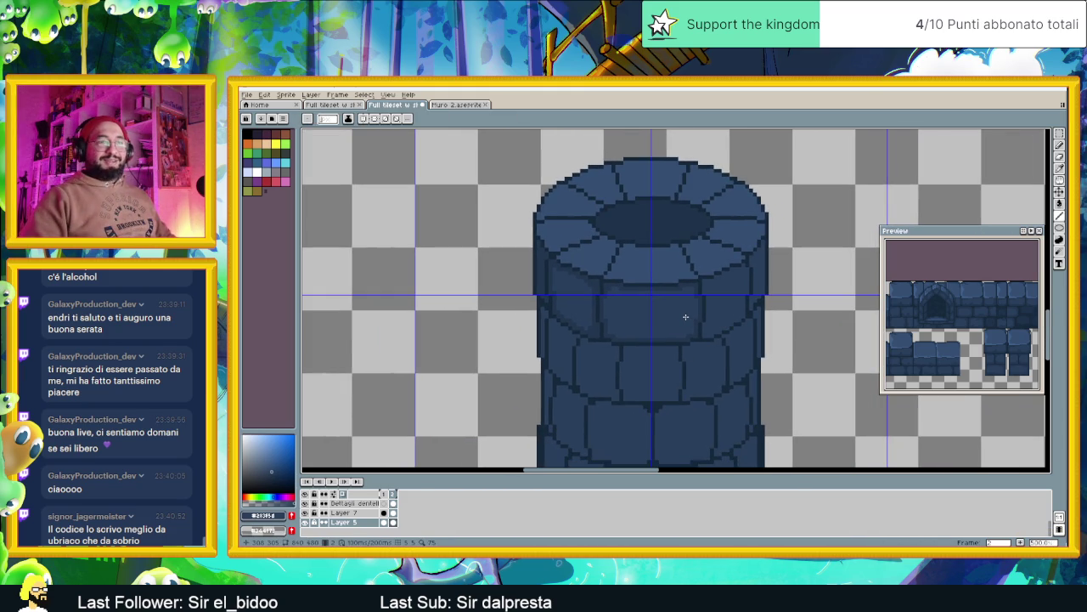
scroll(688, 312, down, 1)
scroll(671, 297, right, 2)
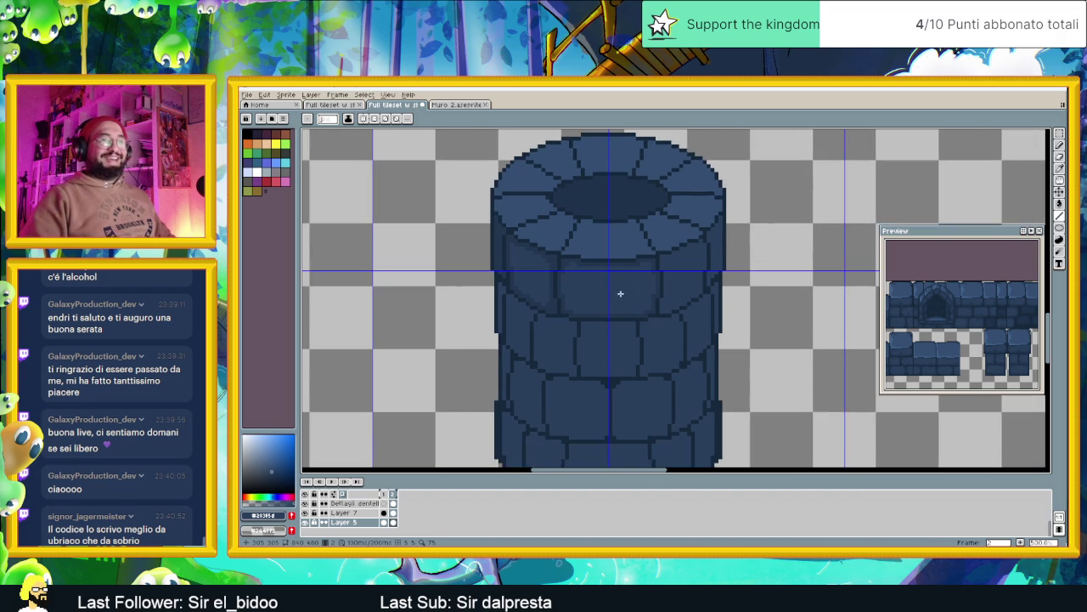
scroll(685, 265, up, 1)
scroll(572, 252, up, 1)
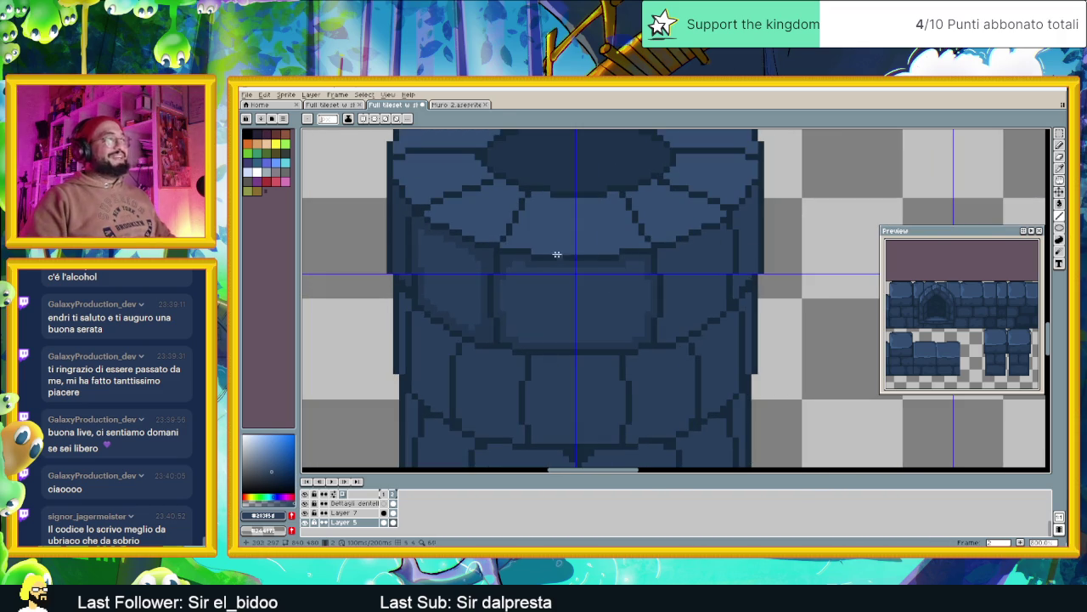
key(alt)
scroll(510, 255, up, 1)
scroll(663, 267, up, 1)
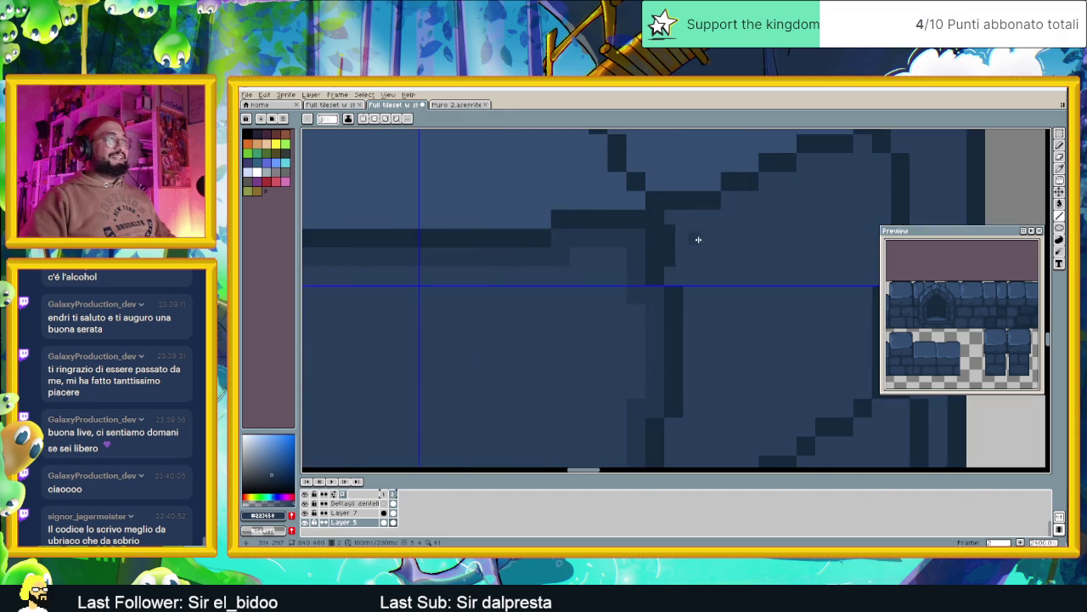
scroll(696, 238, down, 1)
drag(650, 246, 716, 243)
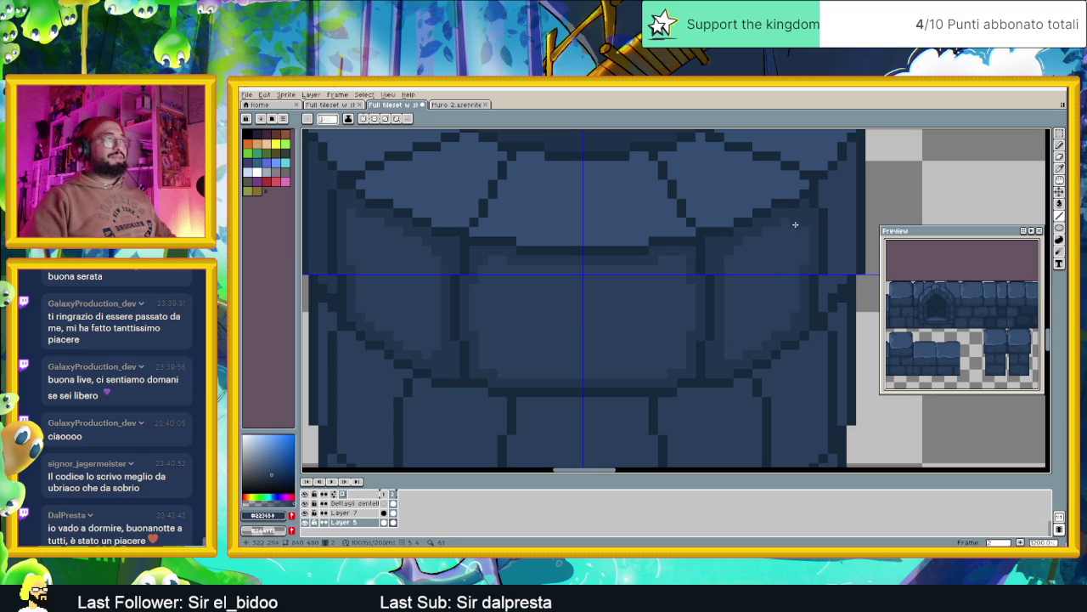
scroll(804, 252, down, 1)
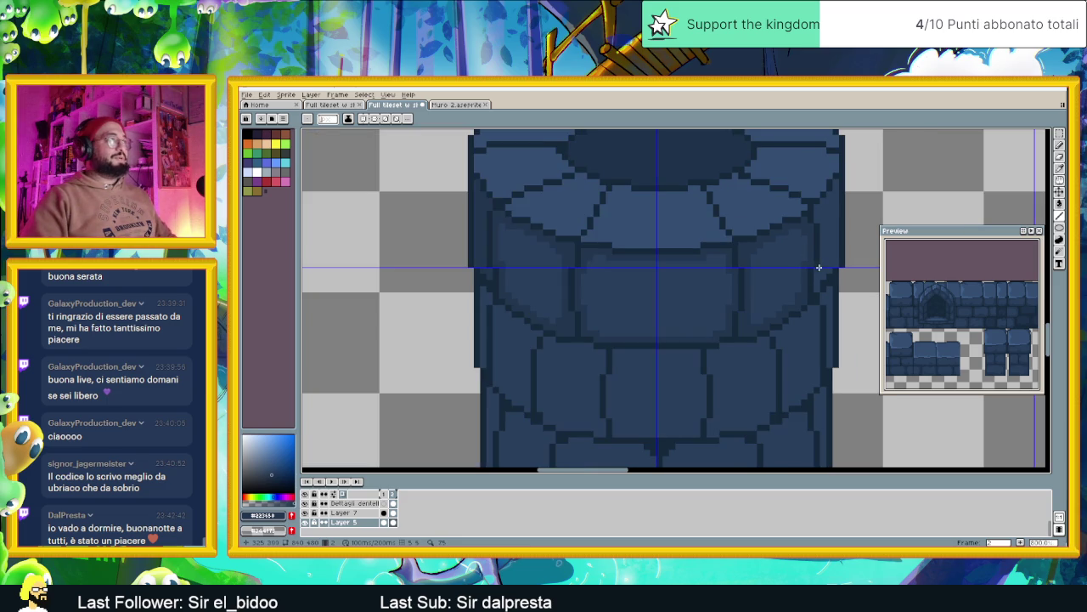
scroll(768, 288, down, 1)
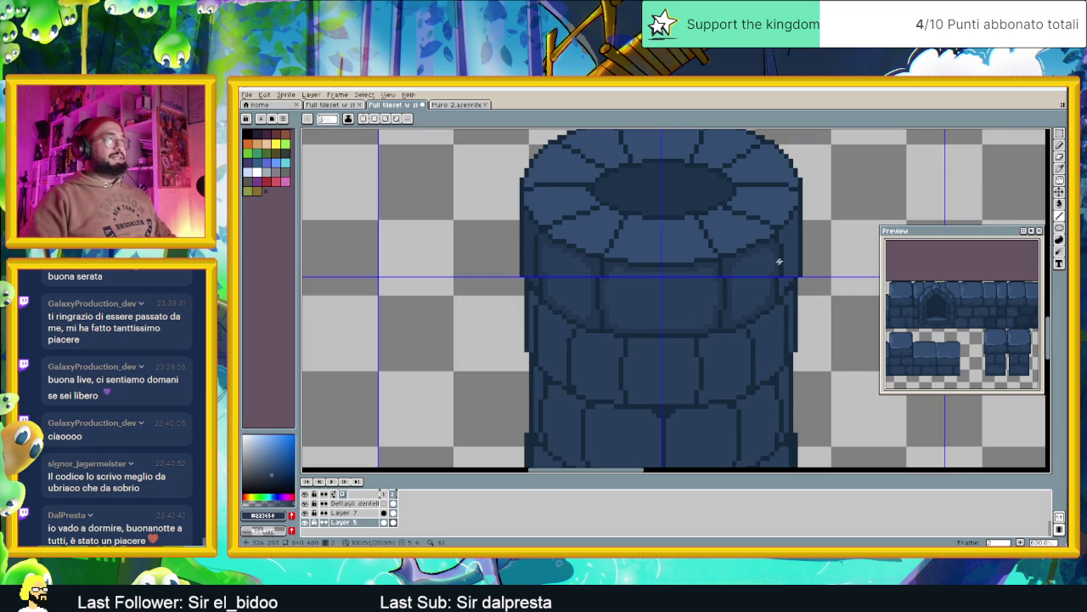
scroll(777, 263, up, 1)
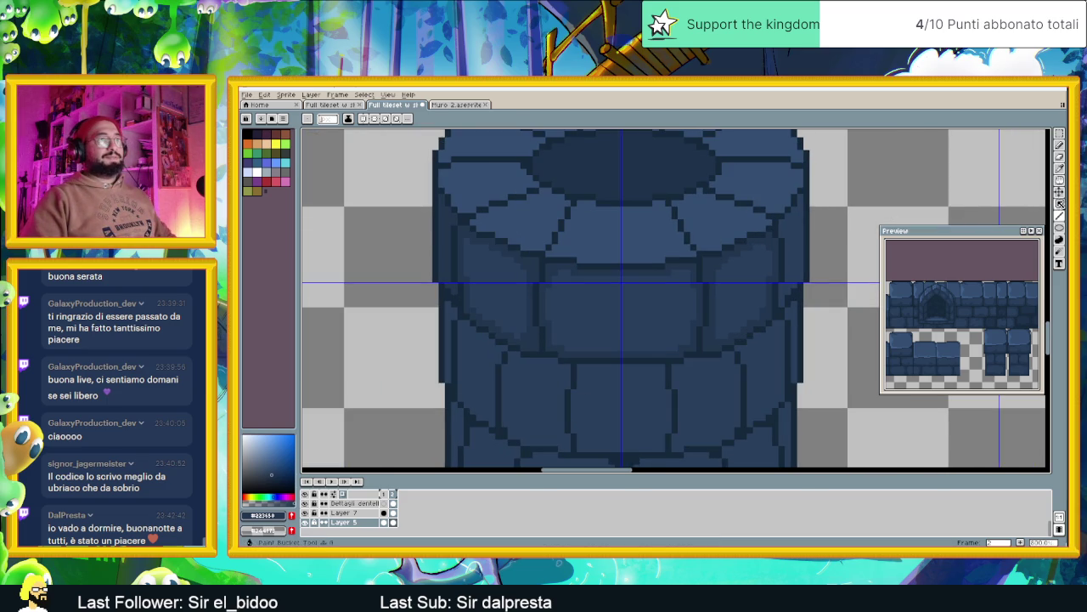
click(1059, 204)
scroll(773, 299, down, 1)
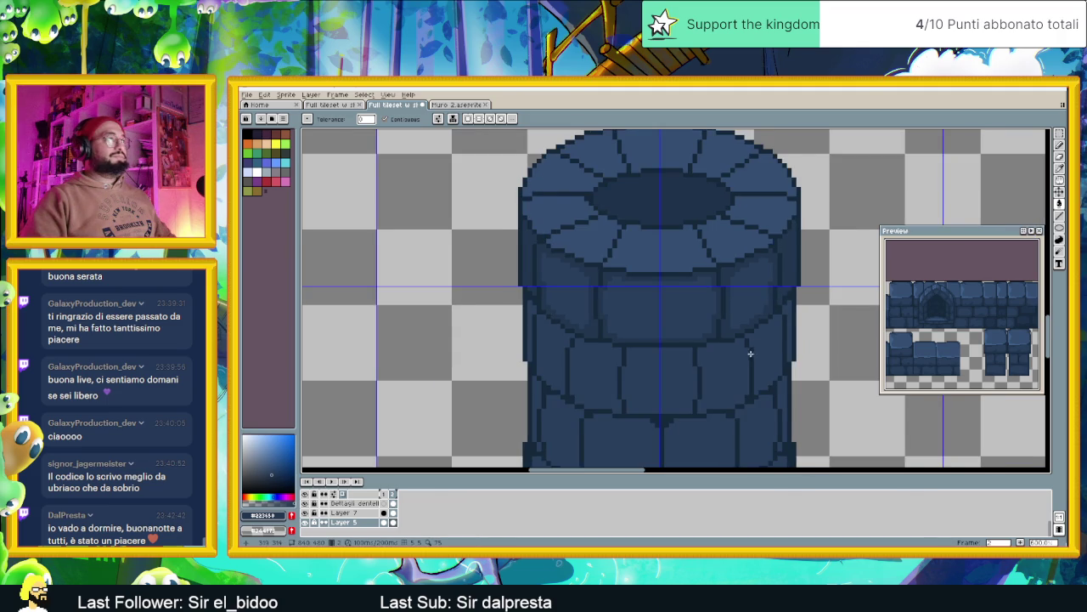
drag(750, 354, 743, 302)
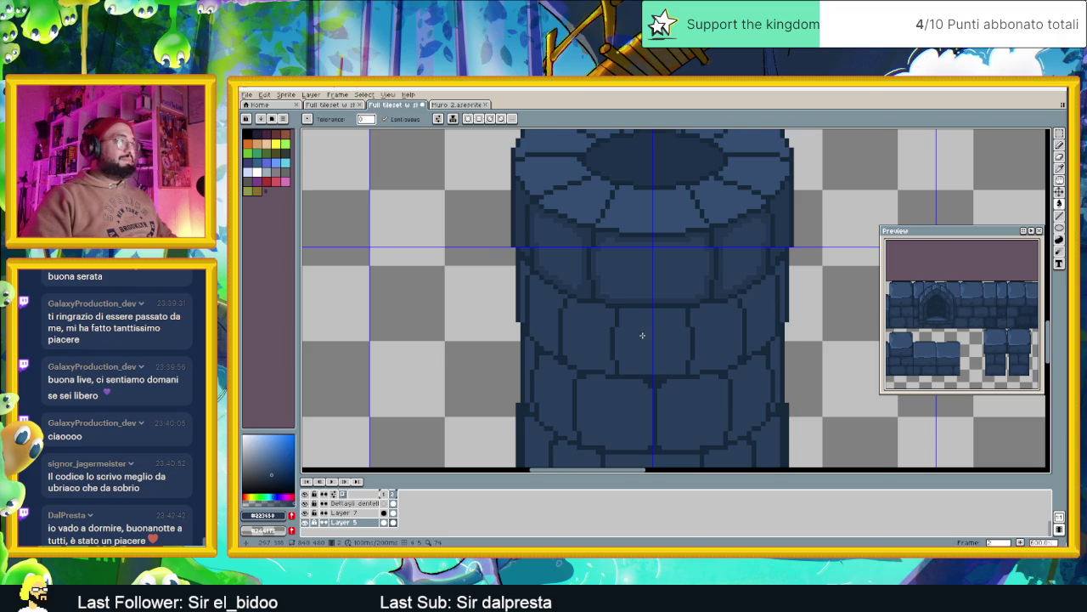
scroll(642, 334, up, 2)
scroll(655, 338, up, 2)
click(577, 250)
key(ctrl+z)
scroll(820, 259, down, 2)
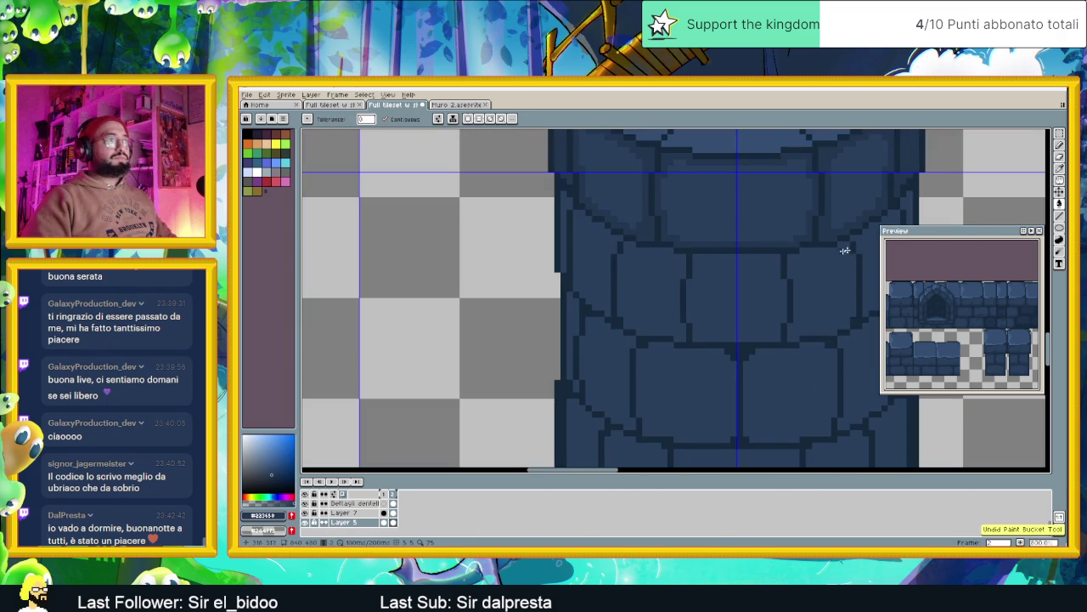
Paint a lighter inset strip along a brick and redraw its bottom edge.
scroll(764, 287, up, 2)
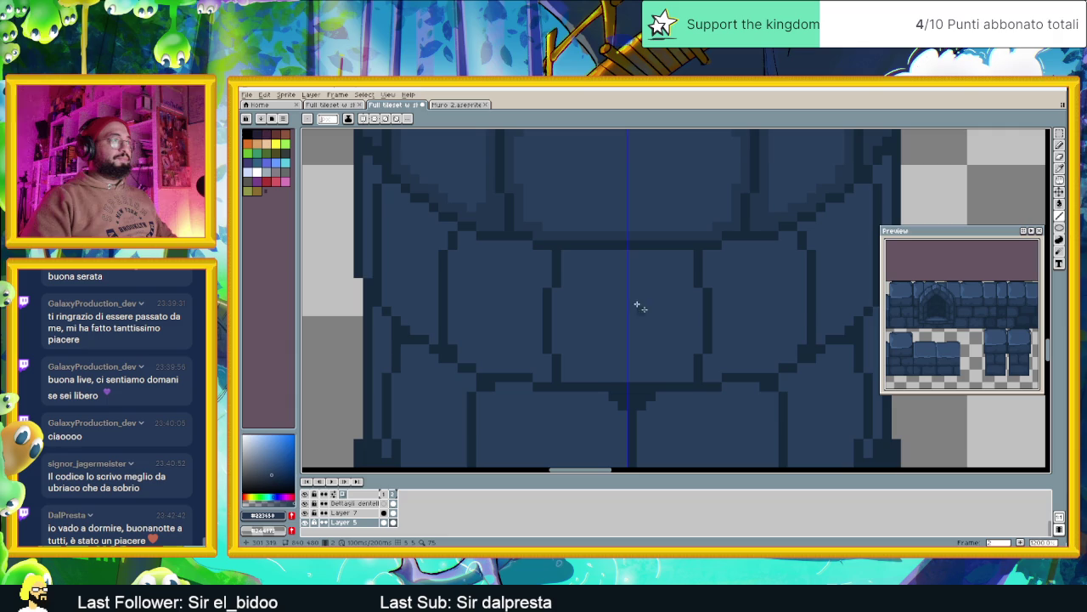
drag(569, 255, 683, 257)
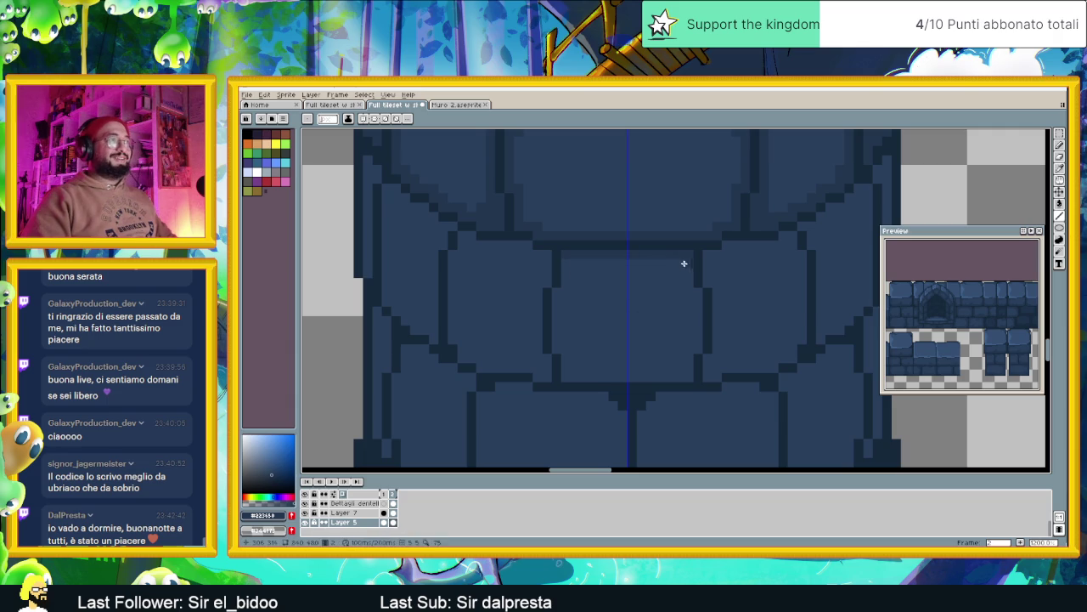
click(566, 260)
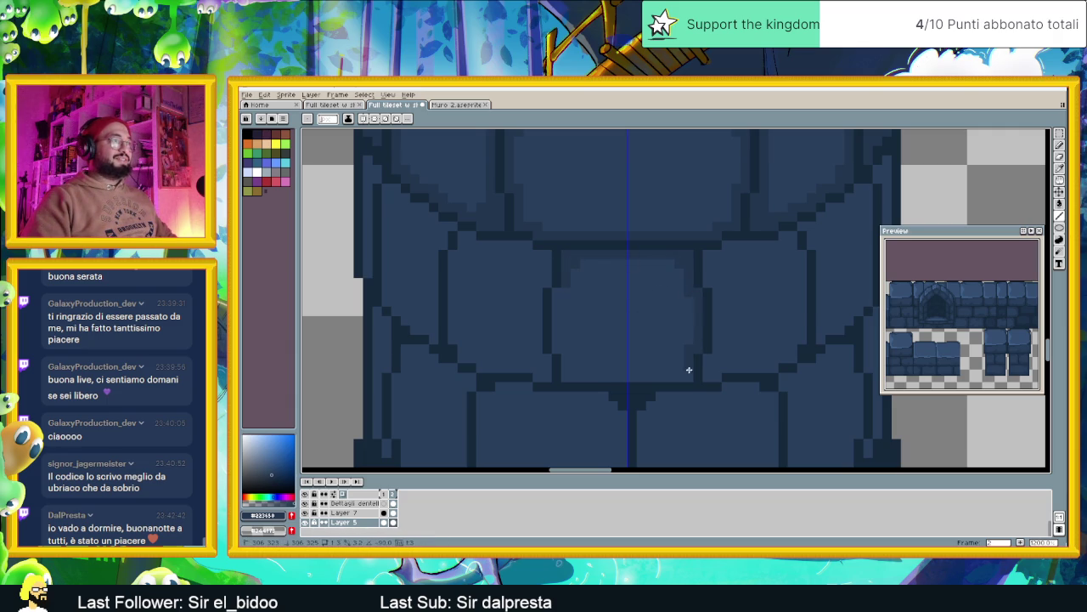
drag(687, 376, 579, 374)
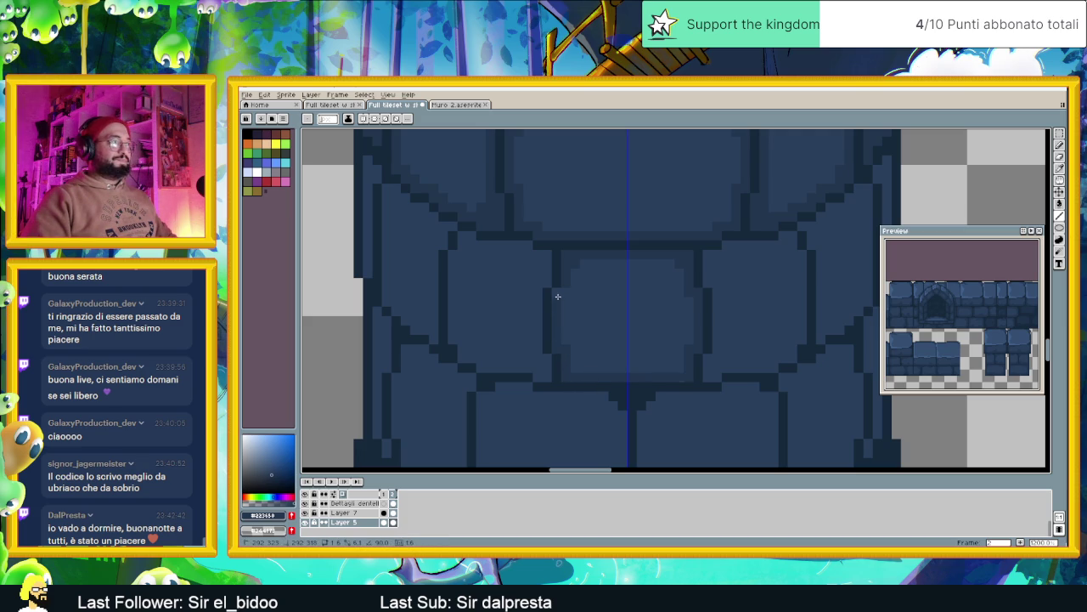
Extend the dark brick outline rightward, down the brick's side and along its bottom.
scroll(634, 312, down, 2)
scroll(635, 312, down, 1)
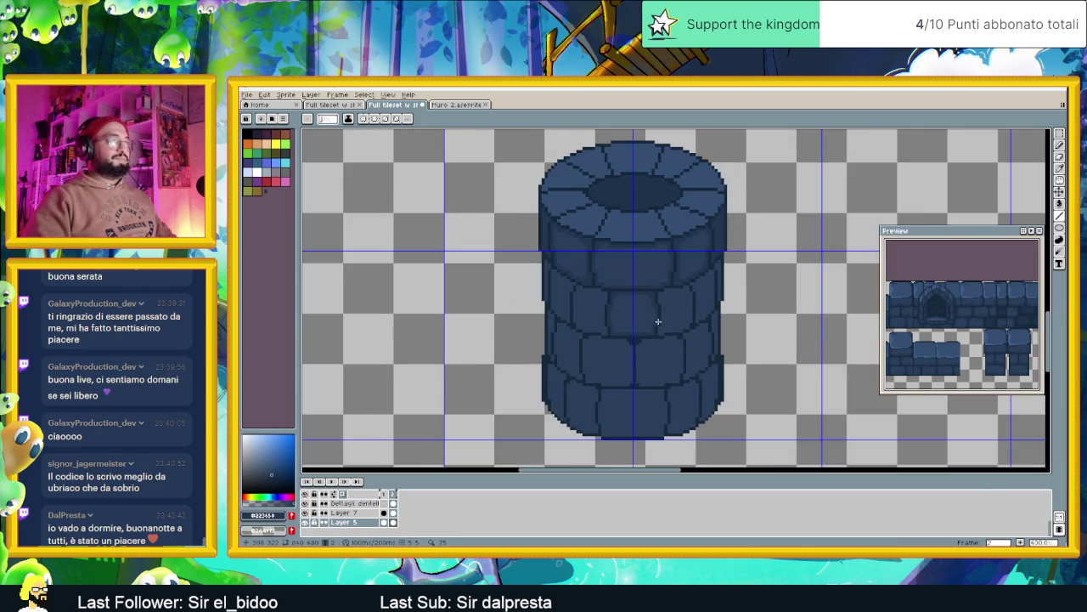
scroll(651, 315, down, 2)
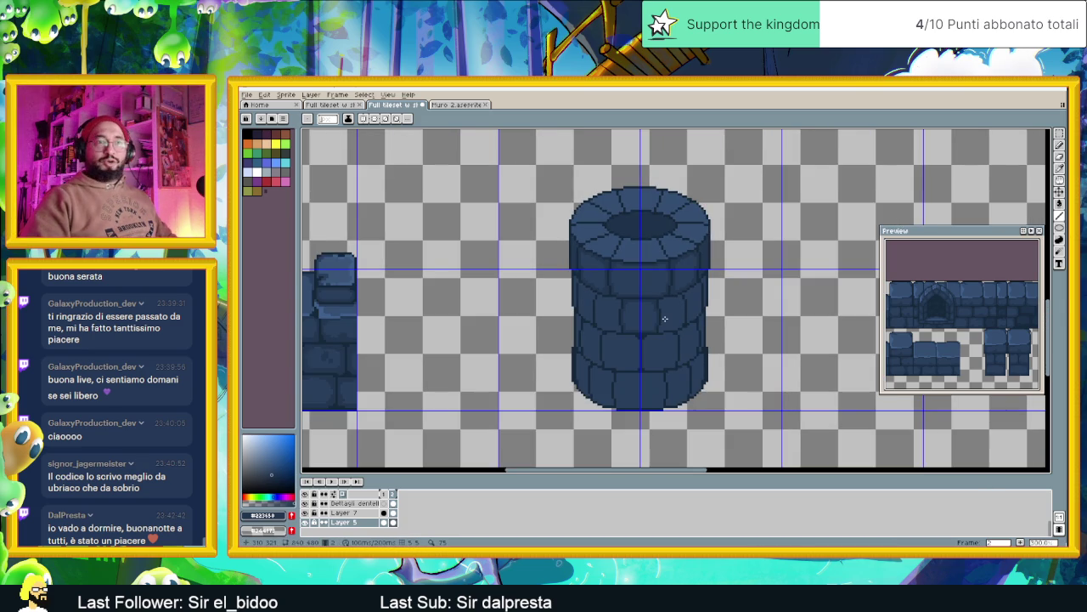
scroll(656, 314, up, 1)
scroll(671, 307, up, 1)
scroll(684, 297, up, 1)
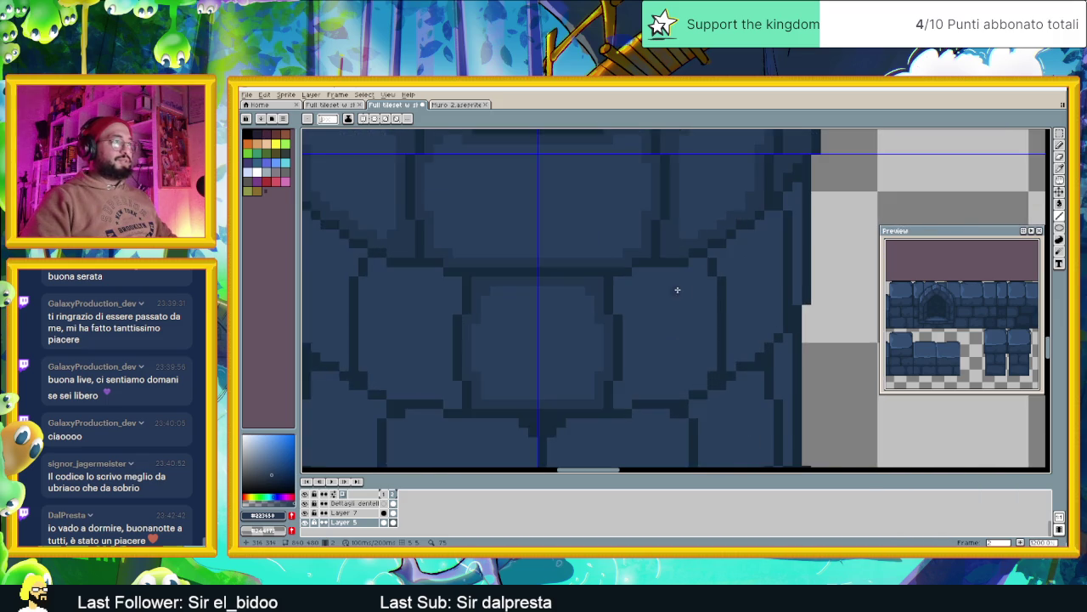
scroll(654, 285, up, 1)
mouse_move(602, 281)
mouse_down()
mouse_move(707, 255)
mouse_move(723, 382)
mouse_move(711, 411)
mouse_up()
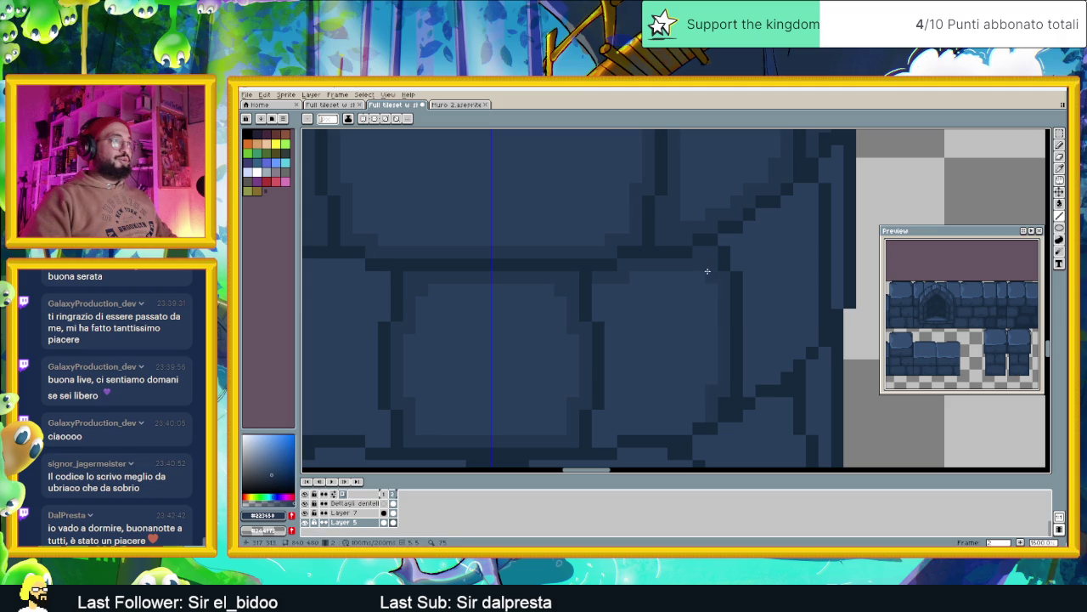
drag(599, 304, 598, 316)
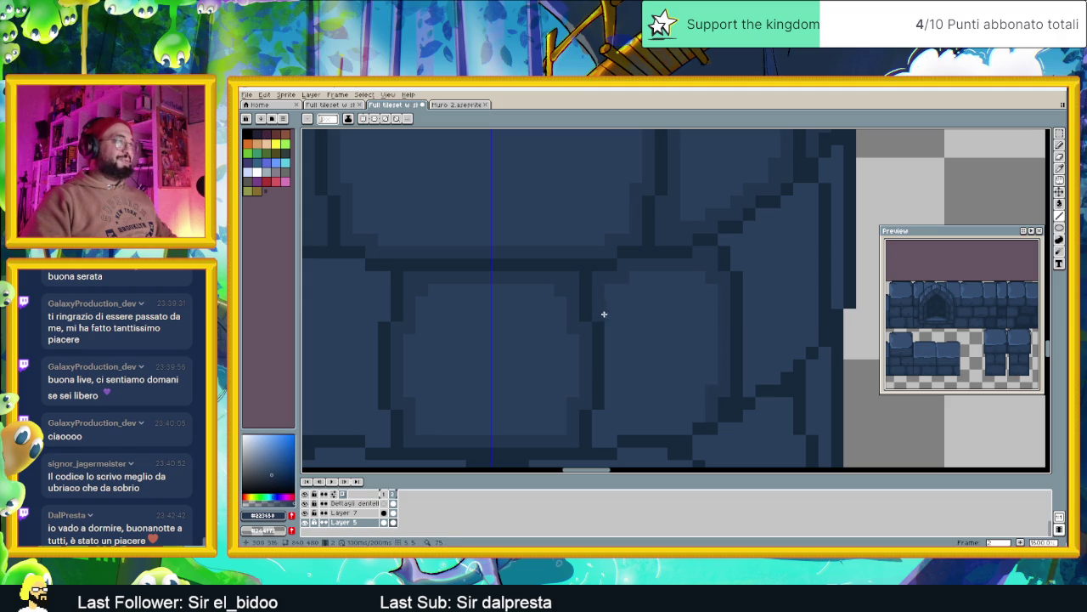
click(612, 319)
drag(612, 319, 611, 404)
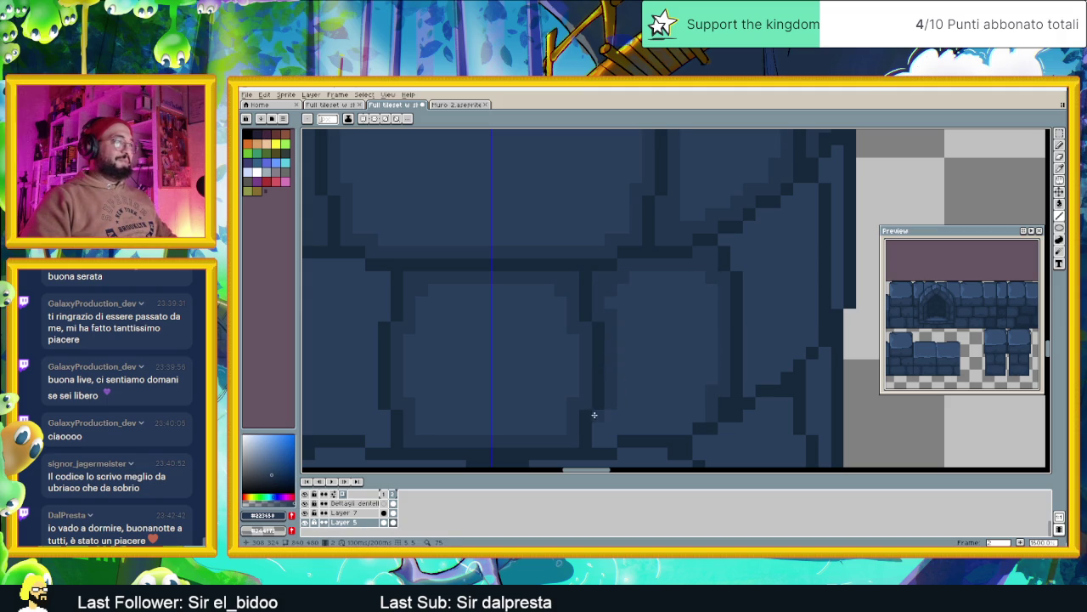
click(612, 425)
drag(612, 431, 694, 414)
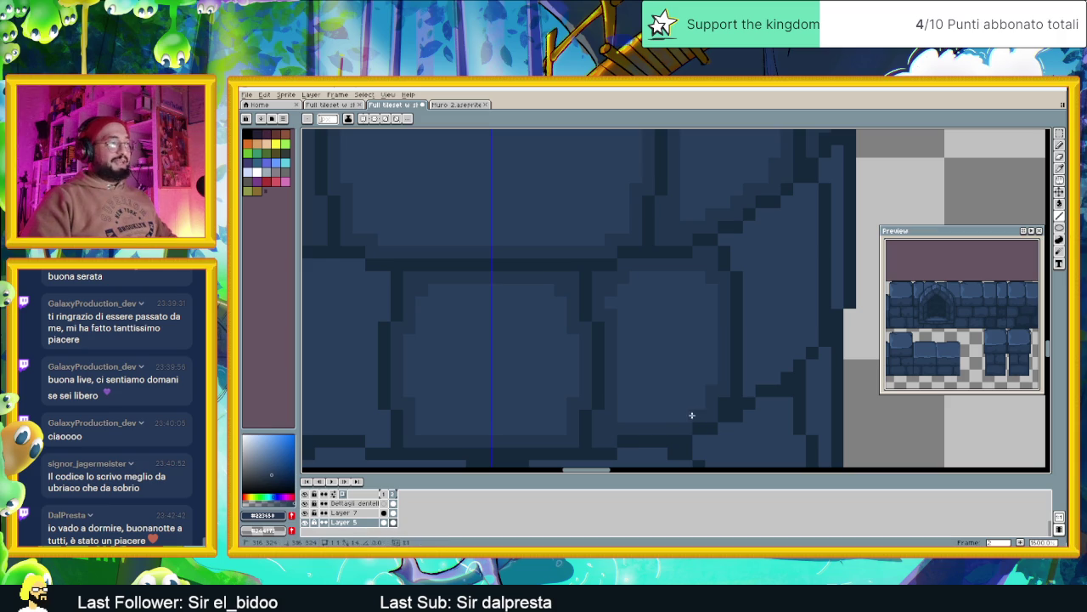
Move the symmetry axis to the centre of the tower.
scroll(713, 374, down, 2)
scroll(672, 367, up, 1)
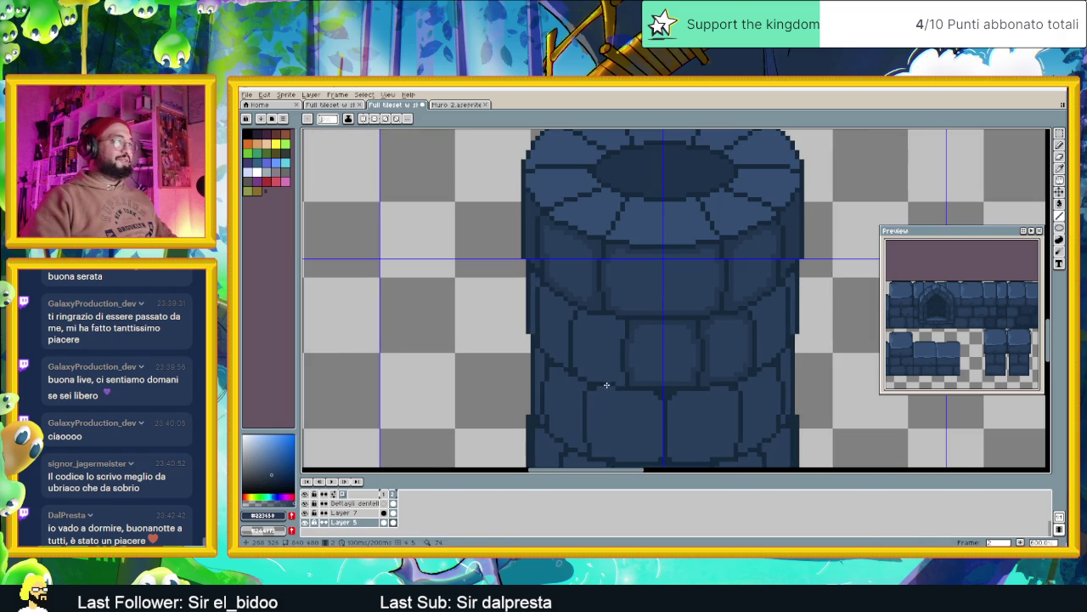
scroll(623, 362, down, 2)
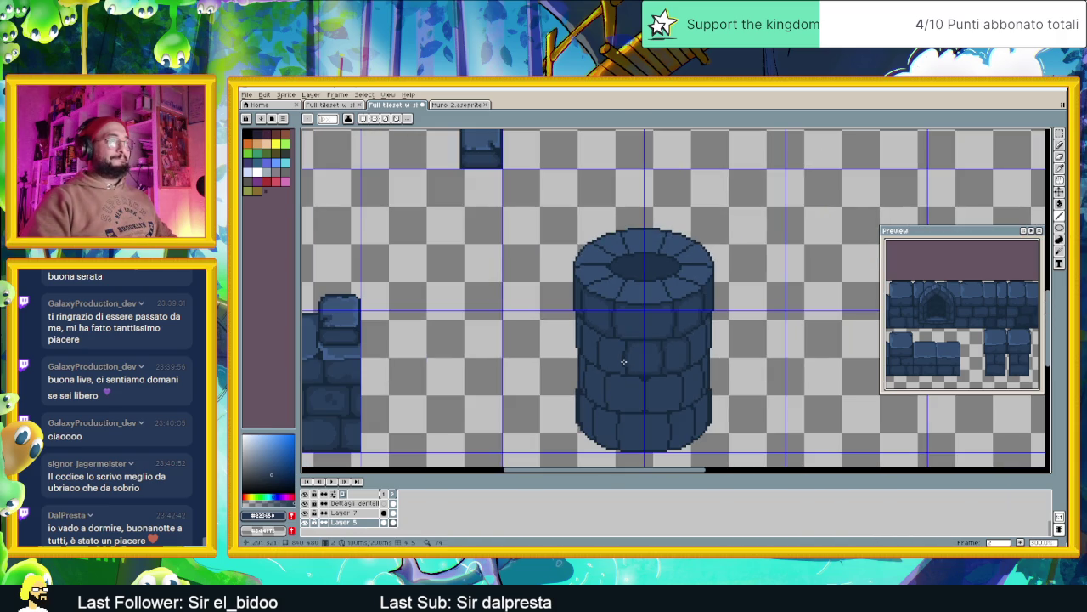
scroll(632, 367, up, 1)
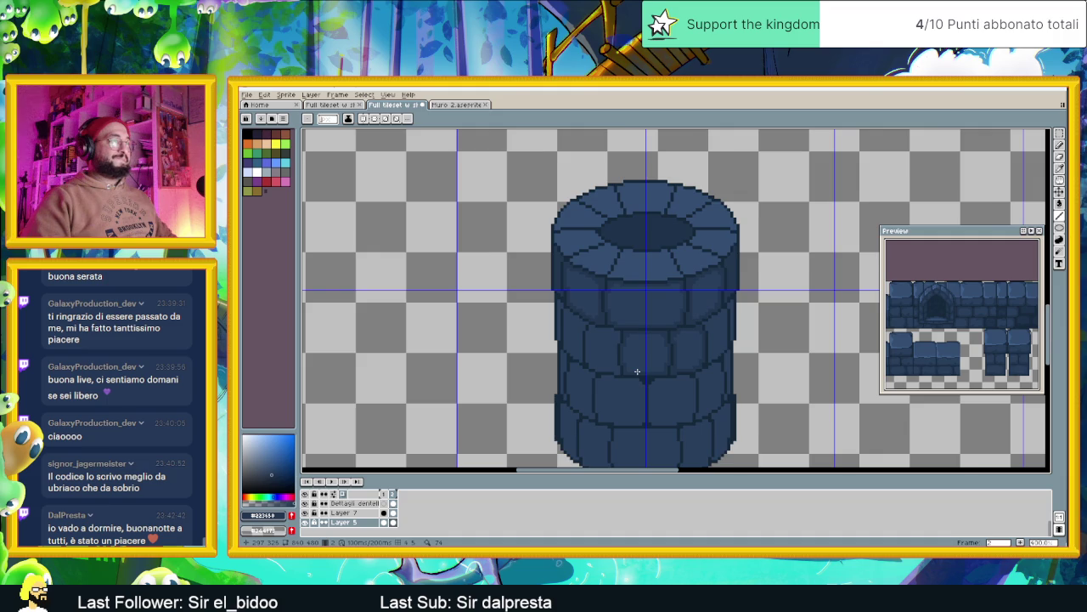
scroll(637, 371, down, 1)
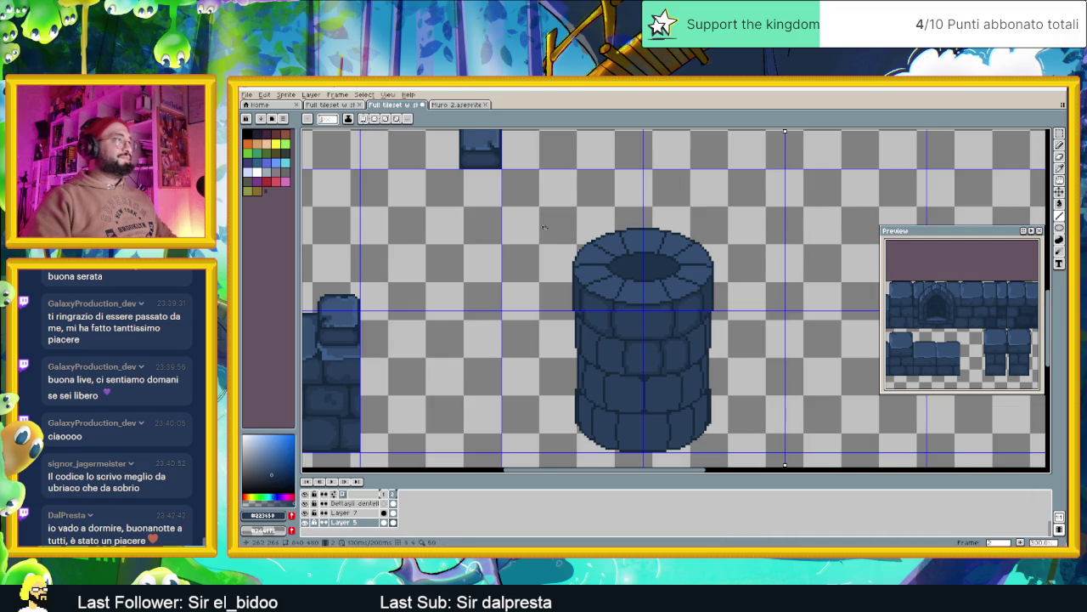
scroll(527, 221, down, 3)
scroll(544, 234, up, 2)
scroll(563, 245, down, 1)
drag(561, 437, 514, 435)
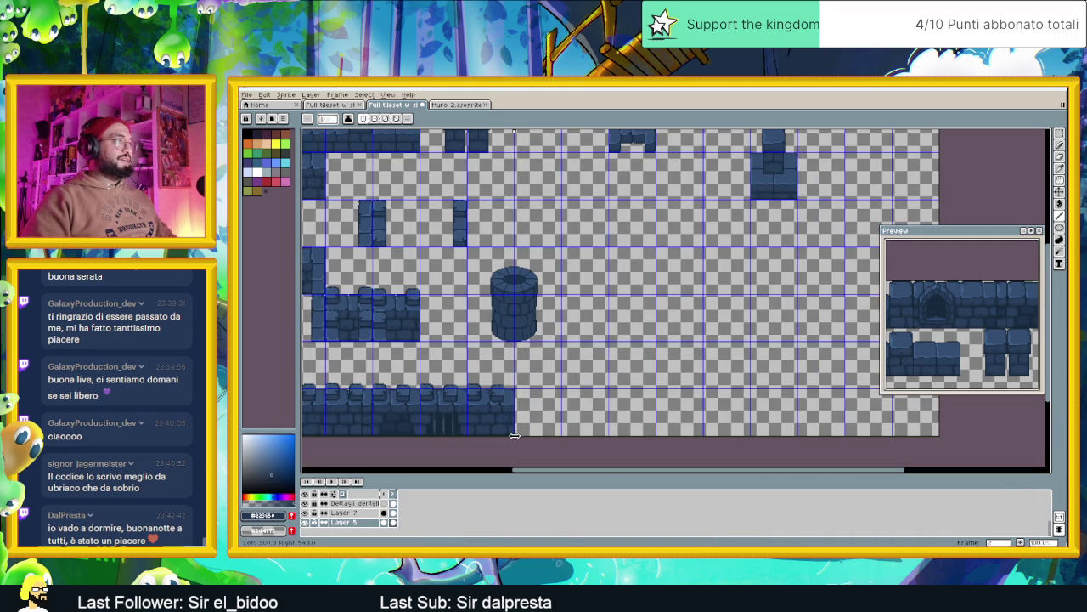
Draw a straight vertical line down the tower's bricks.
scroll(517, 322, up, 2)
scroll(544, 310, up, 1)
scroll(565, 272, up, 1)
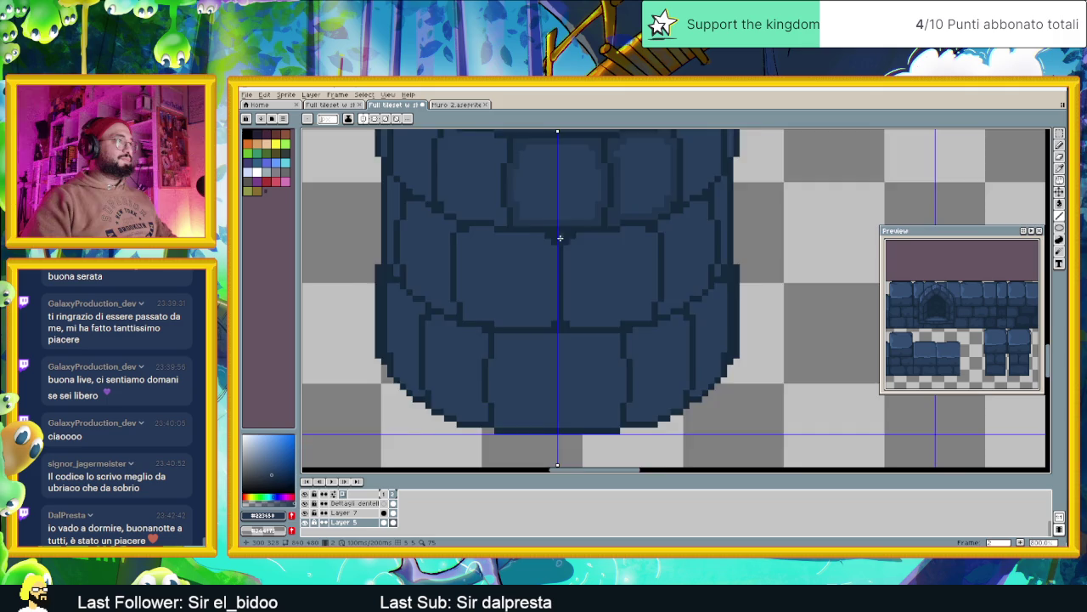
scroll(559, 239, up, 1)
scroll(559, 313, up, 1)
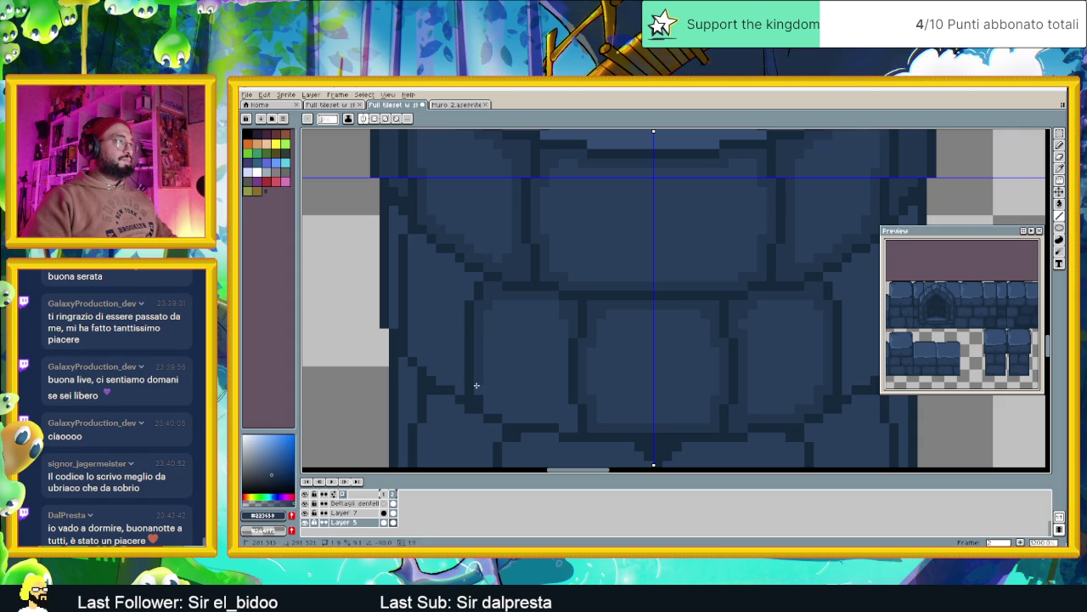
scroll(527, 381, down, 2)
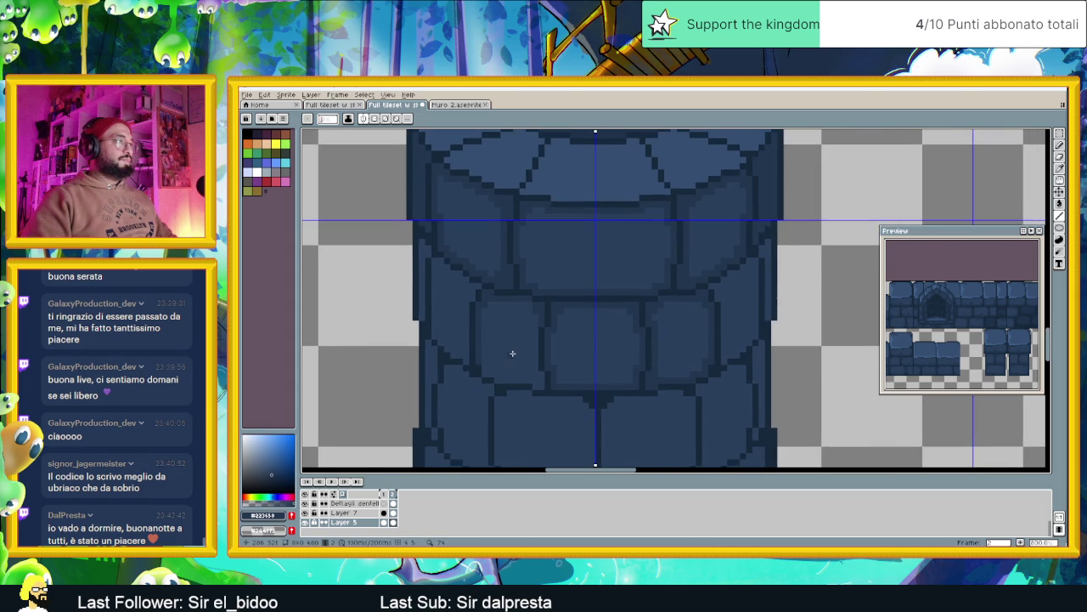
scroll(512, 354, down, 2)
scroll(512, 354, down, 1)
scroll(512, 354, up, 1)
scroll(512, 355, up, 2)
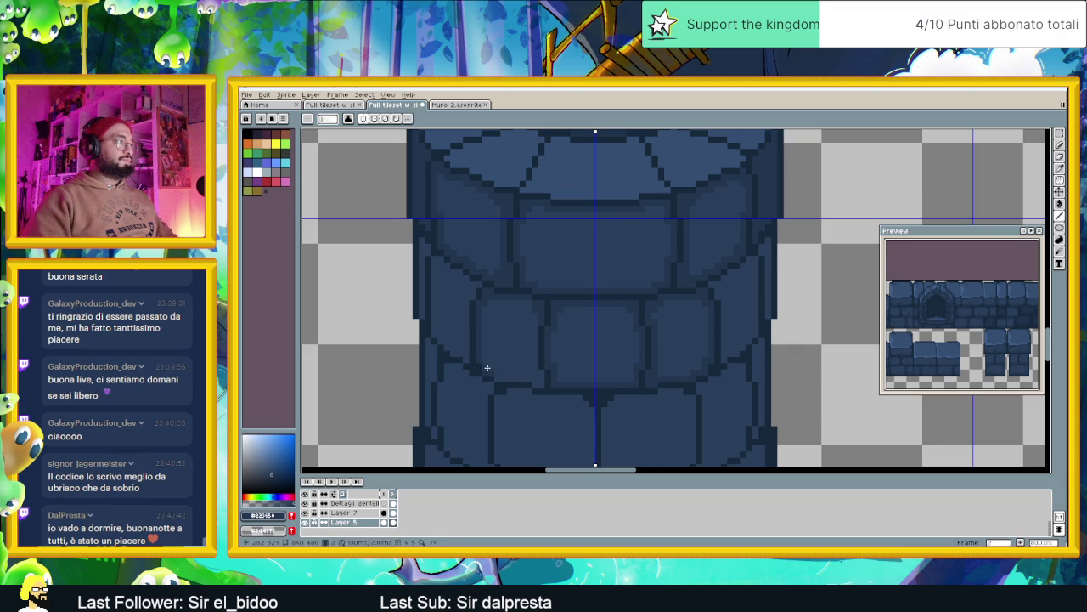
drag(541, 385, 540, 381)
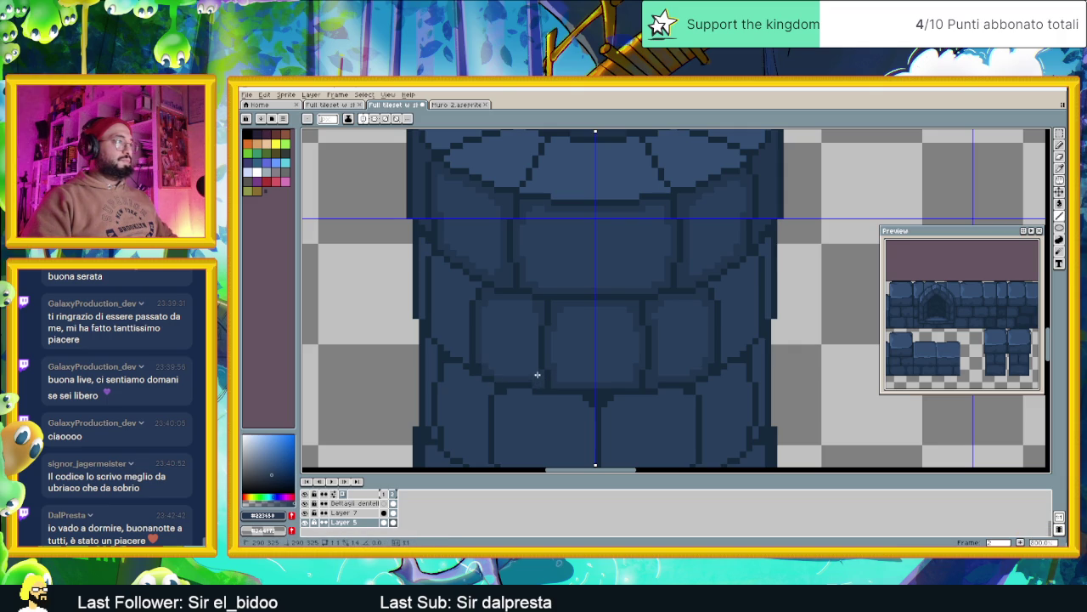
drag(536, 370, 535, 327)
drag(536, 324, 536, 321)
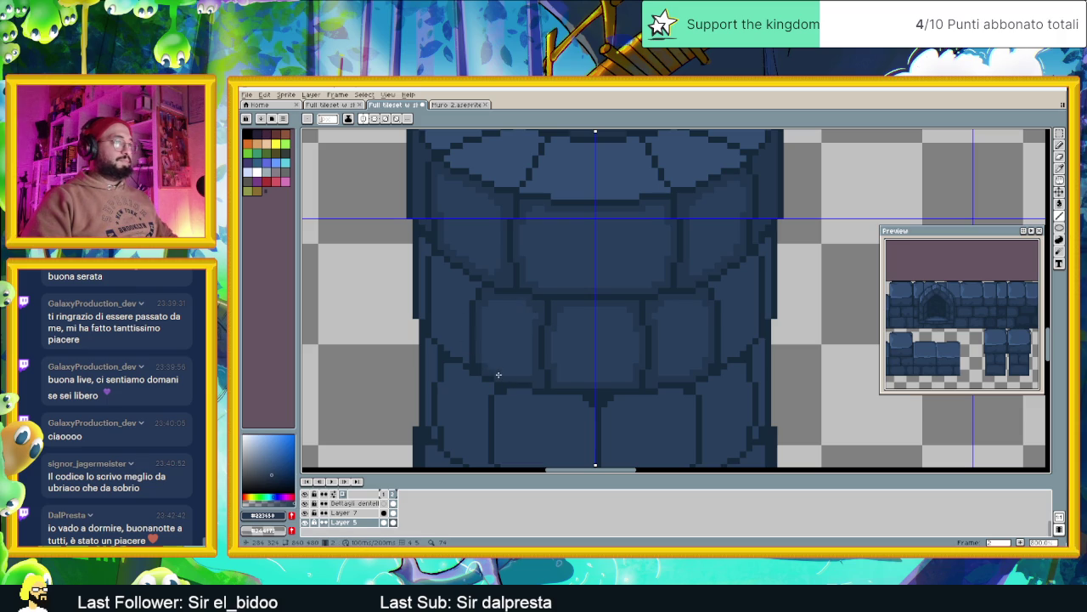
scroll(578, 400, down, 1)
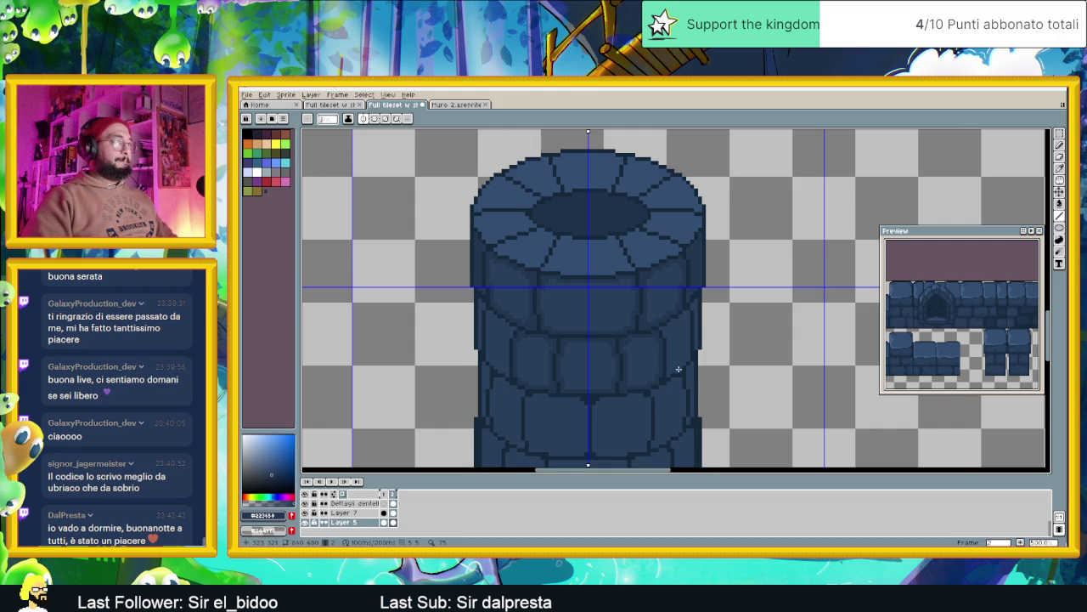
Paint a dark strip down the tower's right edge, discarding a lighter stroke.
scroll(678, 368, up, 2)
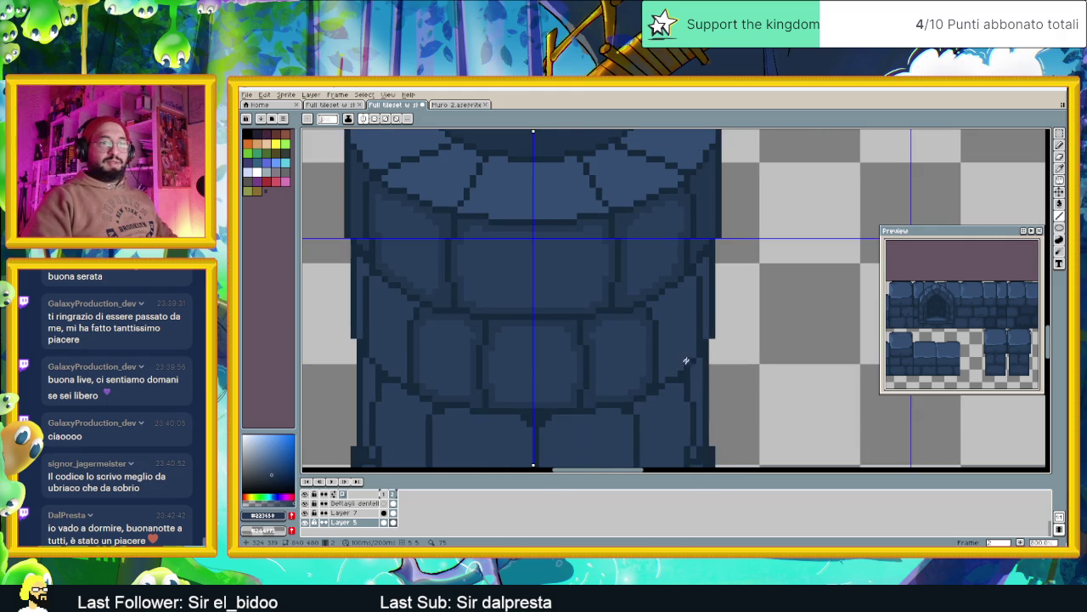
scroll(679, 352, up, 1)
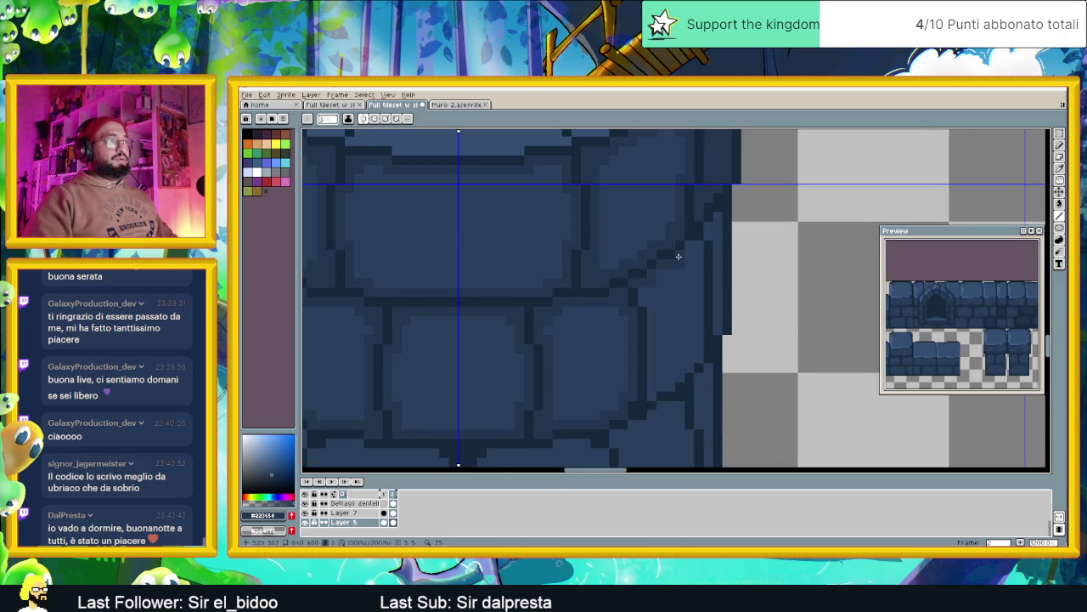
drag(707, 299, 703, 360)
key(ctrl+z)
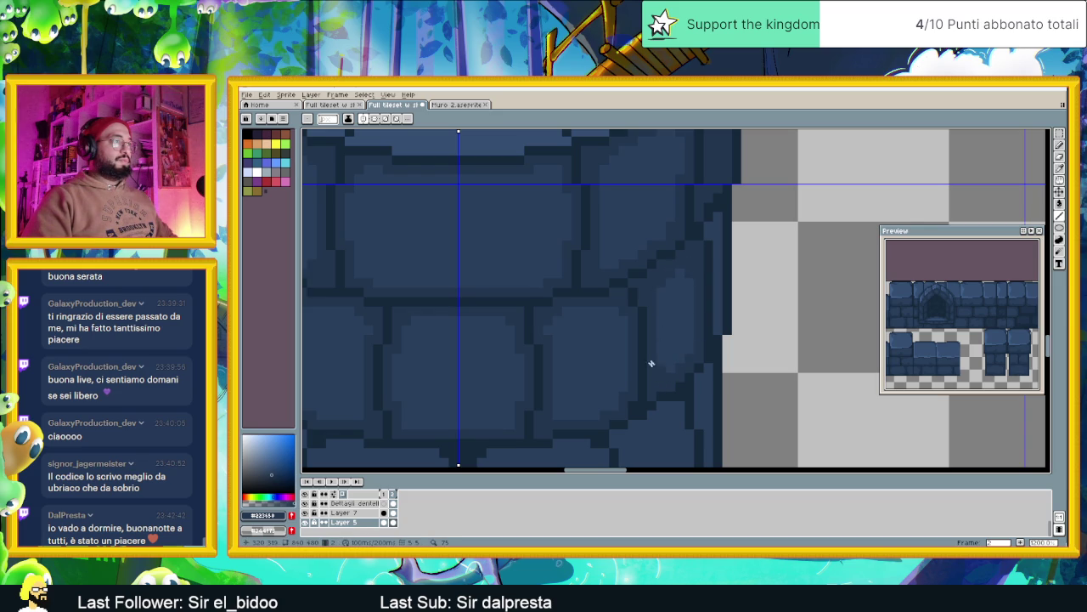
drag(718, 273, 718, 302)
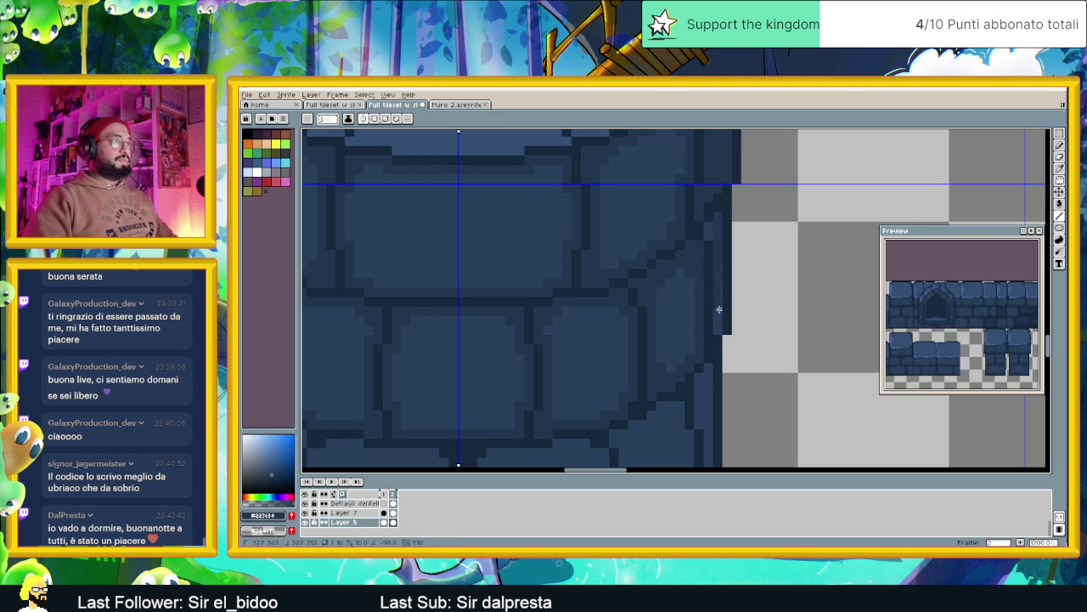
Sample a darker colour and try a dark outline down the left edge, then undo it.
scroll(715, 299, down, 2)
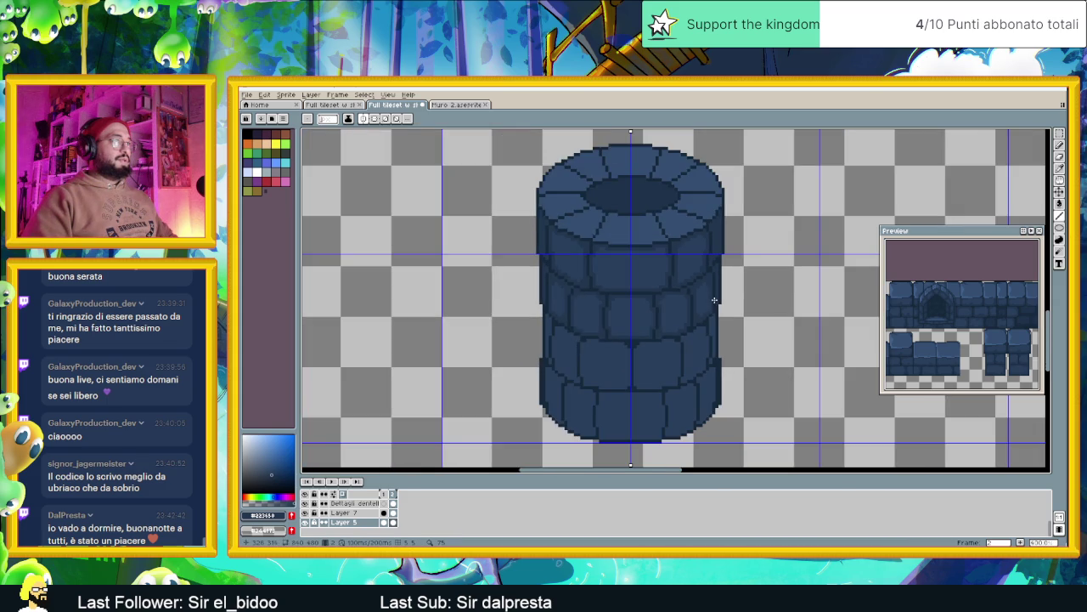
scroll(696, 310, down, 1)
scroll(648, 340, up, 1)
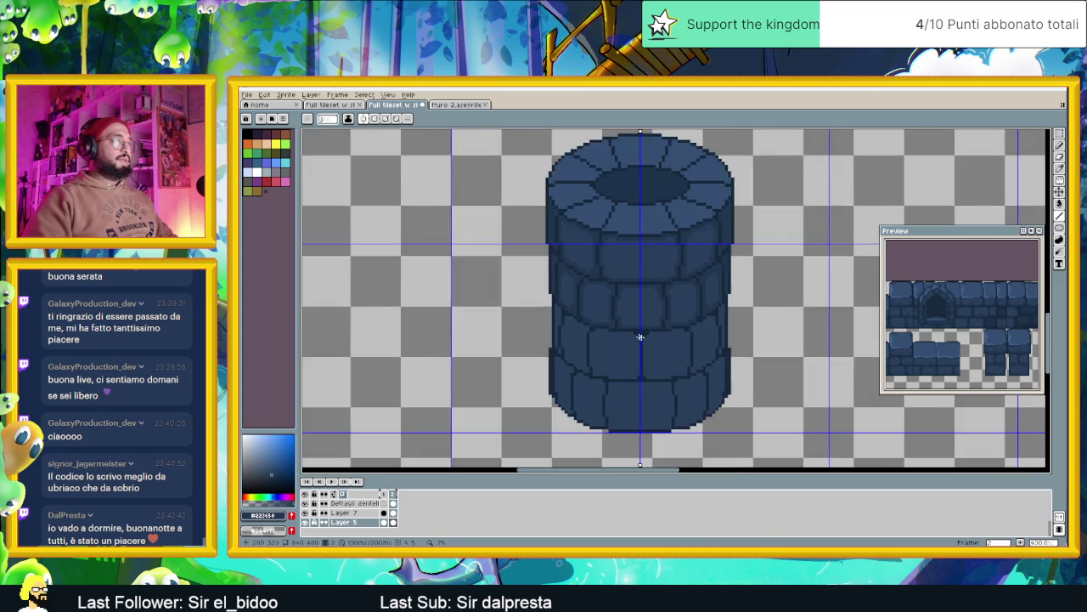
scroll(594, 280, up, 1)
scroll(570, 263, up, 1)
scroll(565, 257, up, 1)
key(alt)
mouse_move(561, 253)
mouse_down()
mouse_move(561, 396)
mouse_move(641, 217)
mouse_move(611, 428)
mouse_move(662, 227)
mouse_move(667, 291)
mouse_up()
key(ctrl+z)
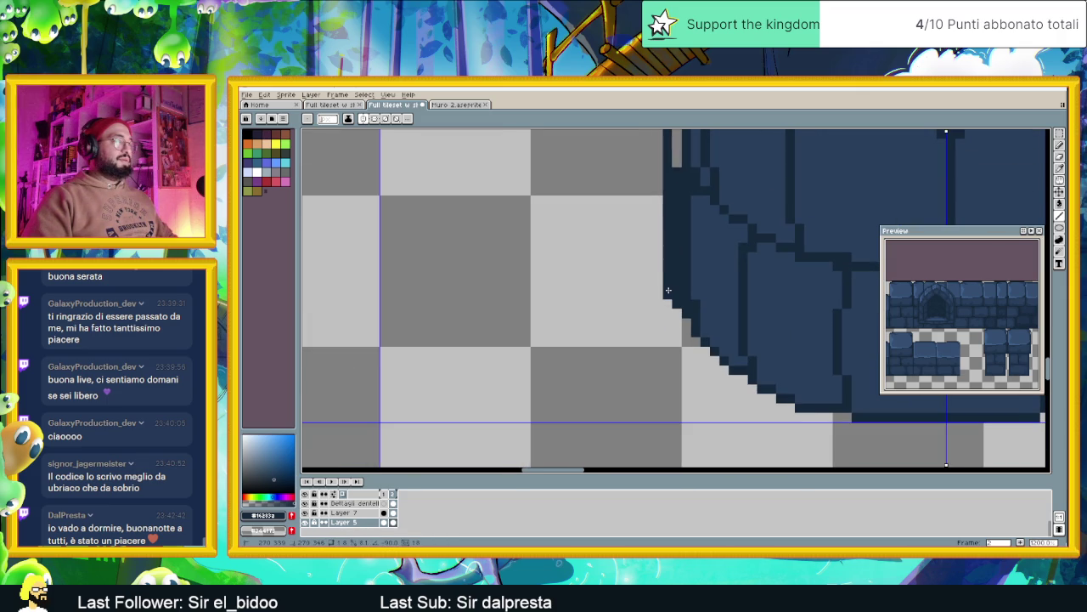
Repaint short dark pixel columns along the tower's left edge.
drag(718, 215, 666, 365)
drag(624, 324, 624, 248)
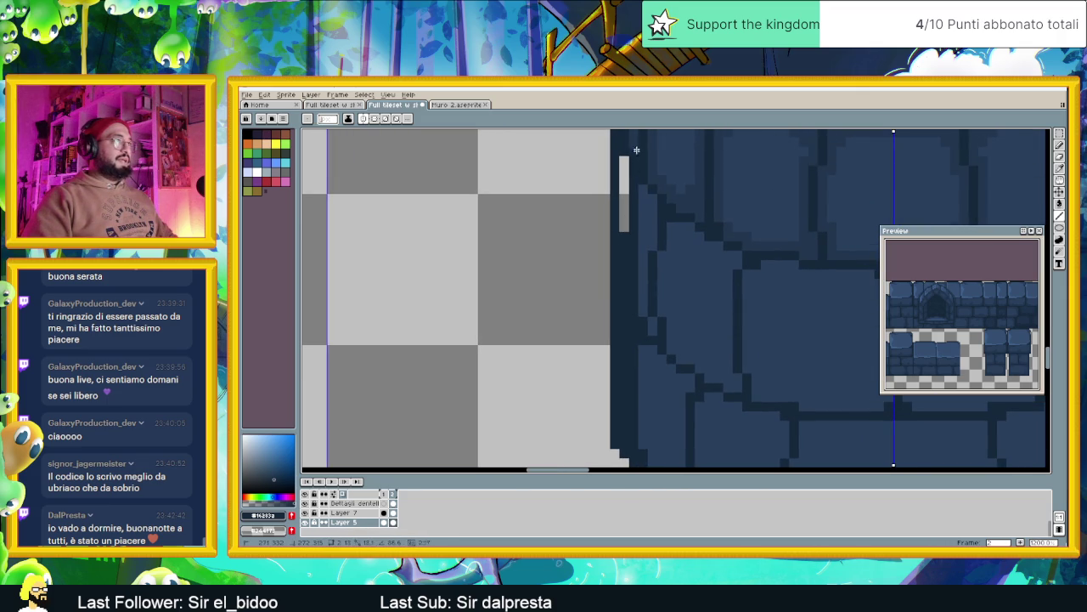
scroll(624, 161, down, 2)
scroll(680, 224, down, 1)
scroll(626, 312, down, 1)
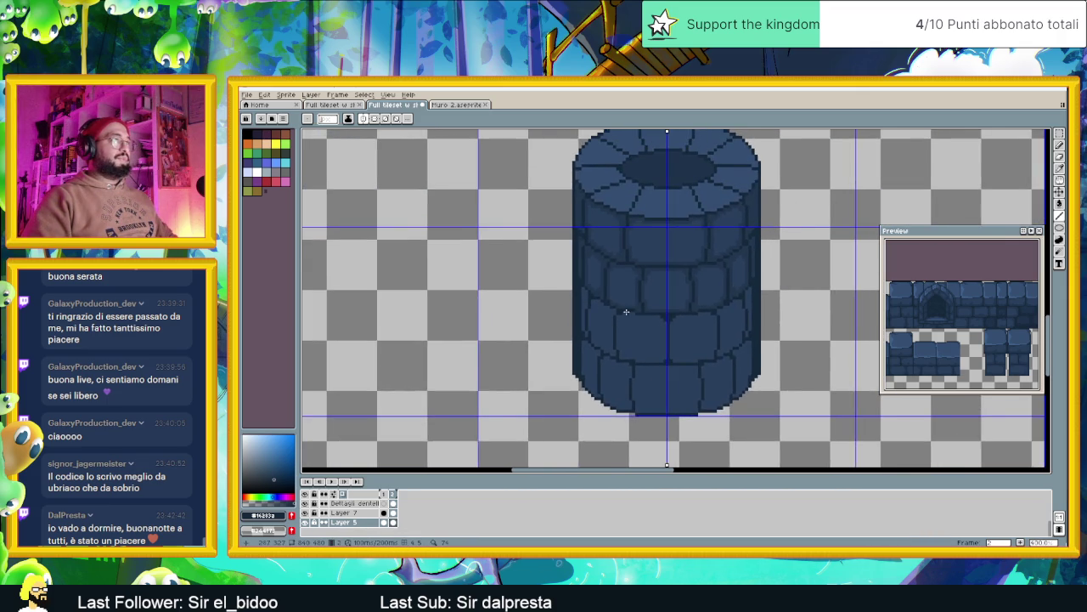
scroll(626, 311, down, 1)
scroll(711, 321, up, 1)
scroll(721, 322, up, 1)
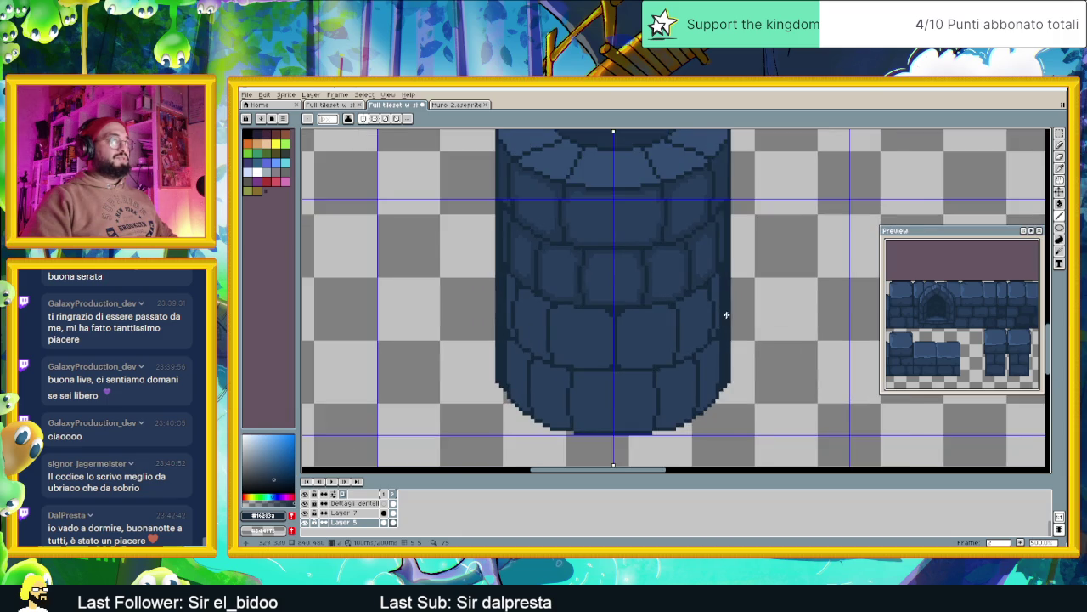
scroll(722, 320, up, 2)
scroll(717, 294, up, 1)
Draw a vertical dark line down the tower's left edge and zoom back out.
drag(736, 210, 721, 406)
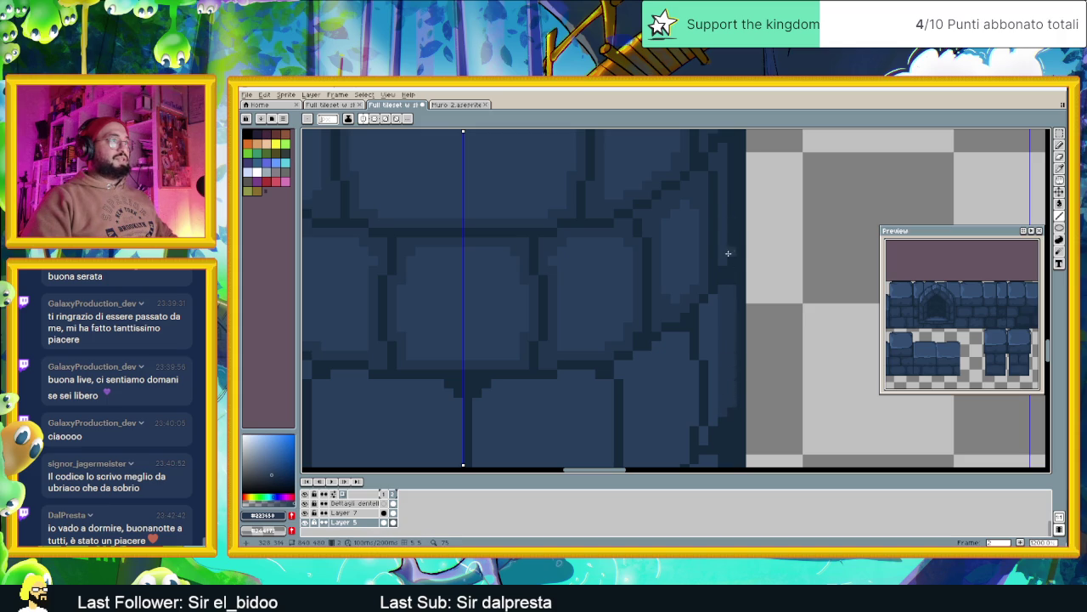
scroll(740, 201, down, 2)
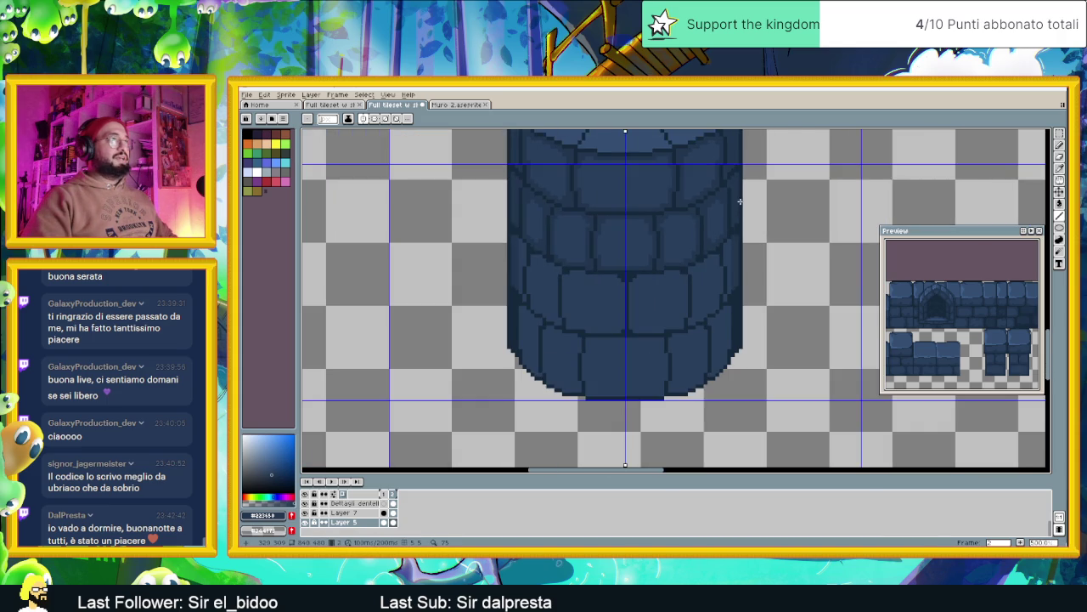
scroll(614, 299, up, 2)
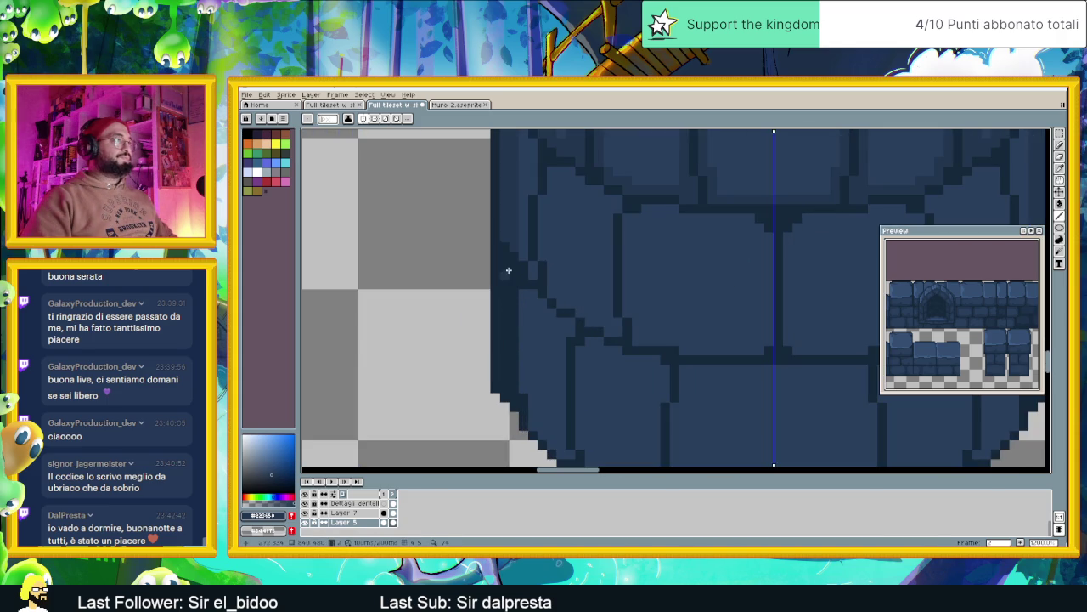
drag(502, 261, 507, 376)
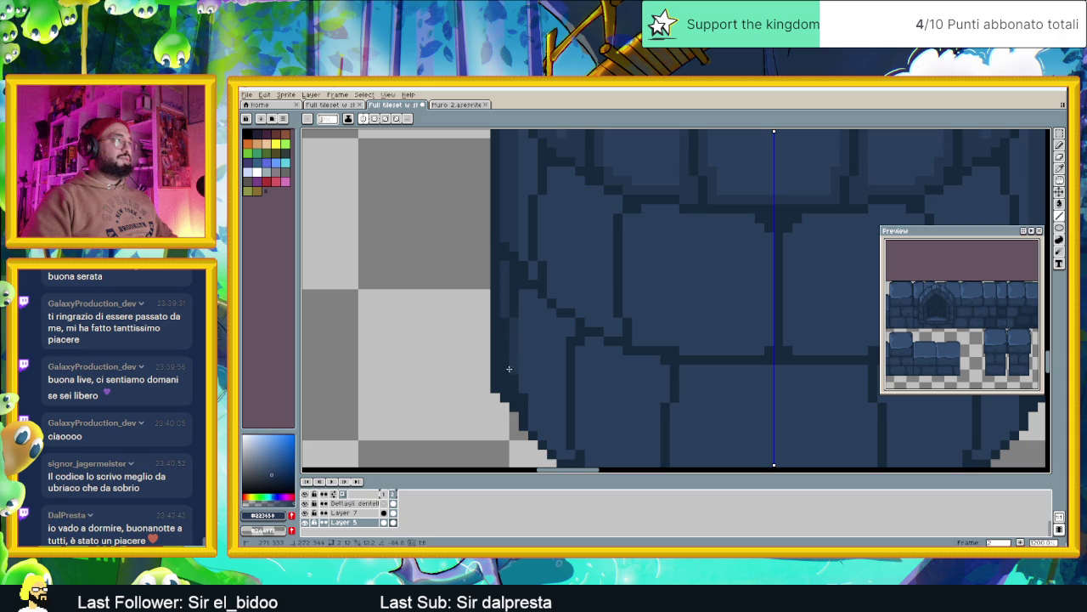
scroll(507, 376, down, 1)
scroll(507, 376, down, 1)
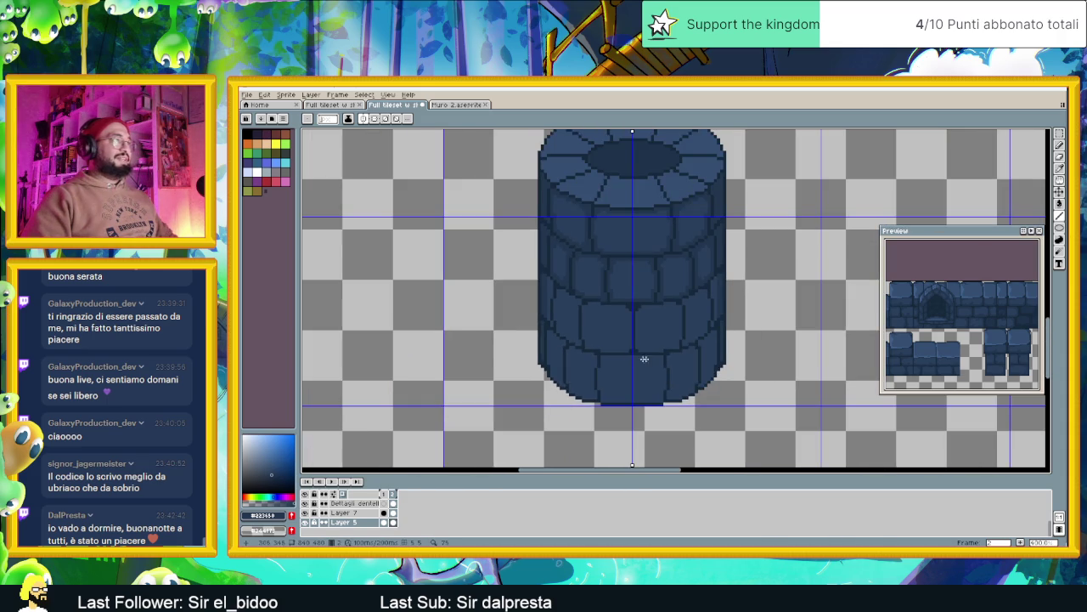
scroll(713, 362, down, 1)
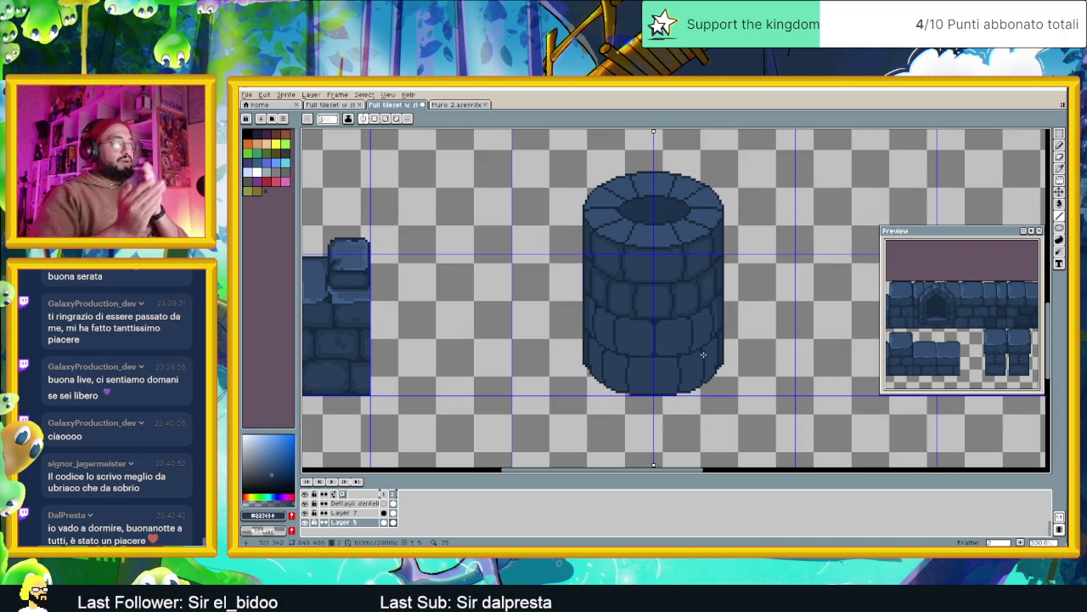
Undo the last line and draw a mirrored dark mortar line under a brick.
scroll(677, 358, up, 1)
scroll(646, 332, up, 1)
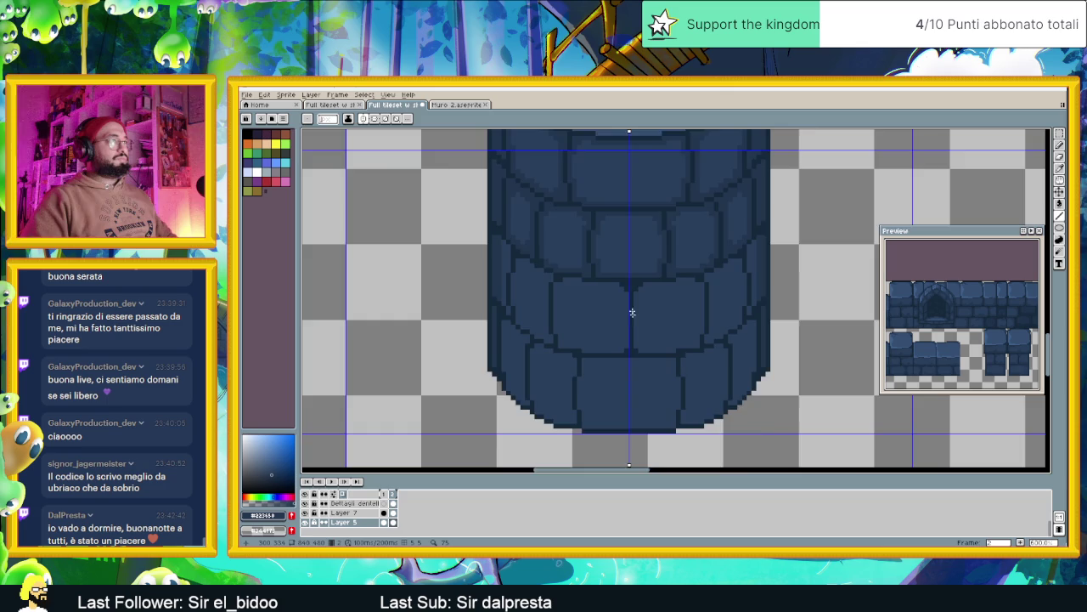
scroll(629, 306, up, 2)
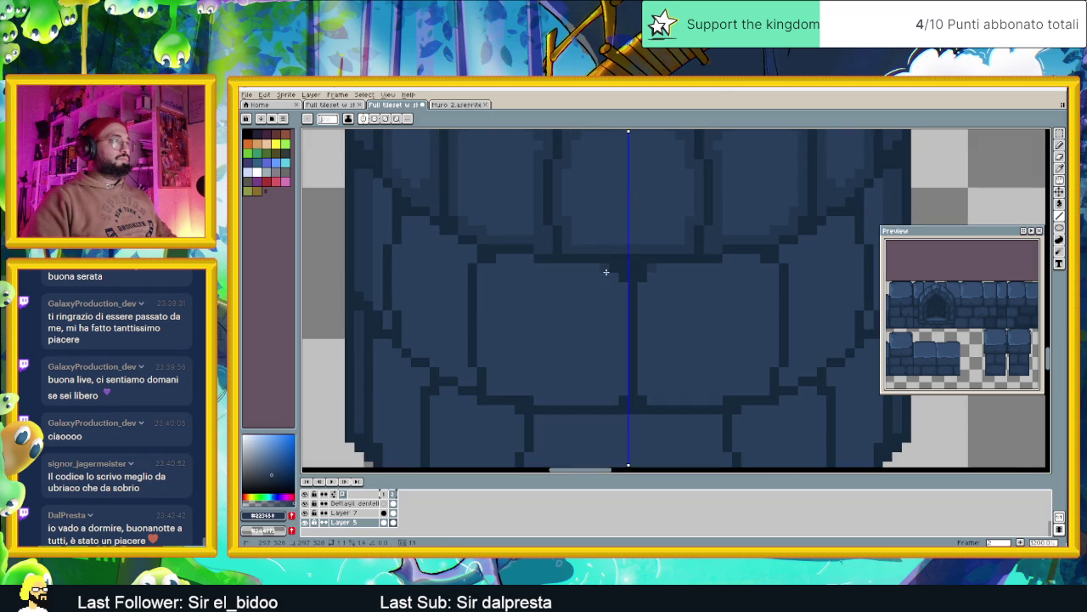
key(ctrl+z)
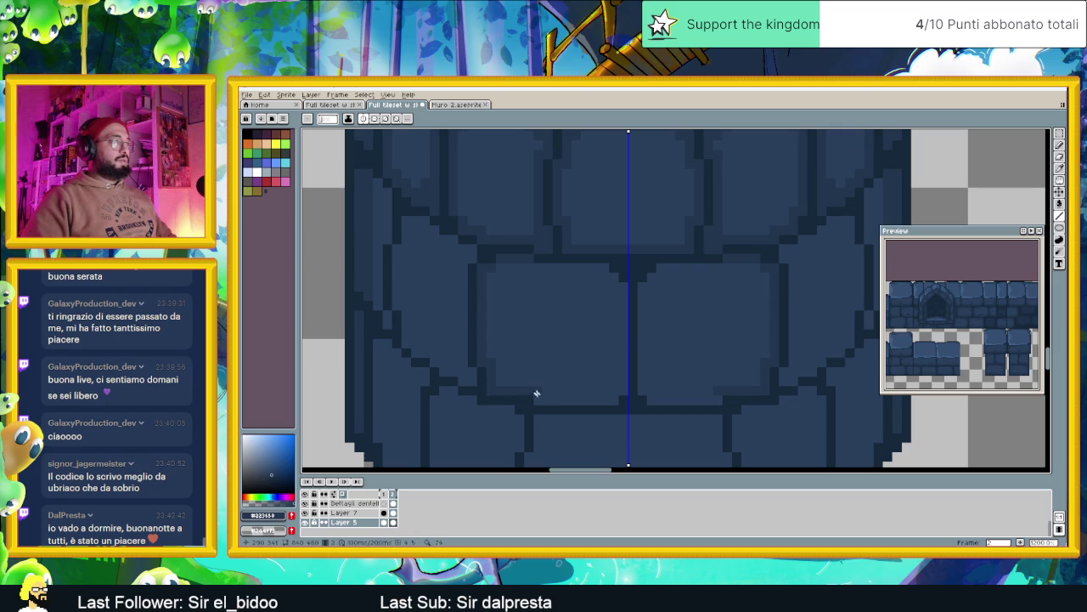
drag(538, 399, 604, 400)
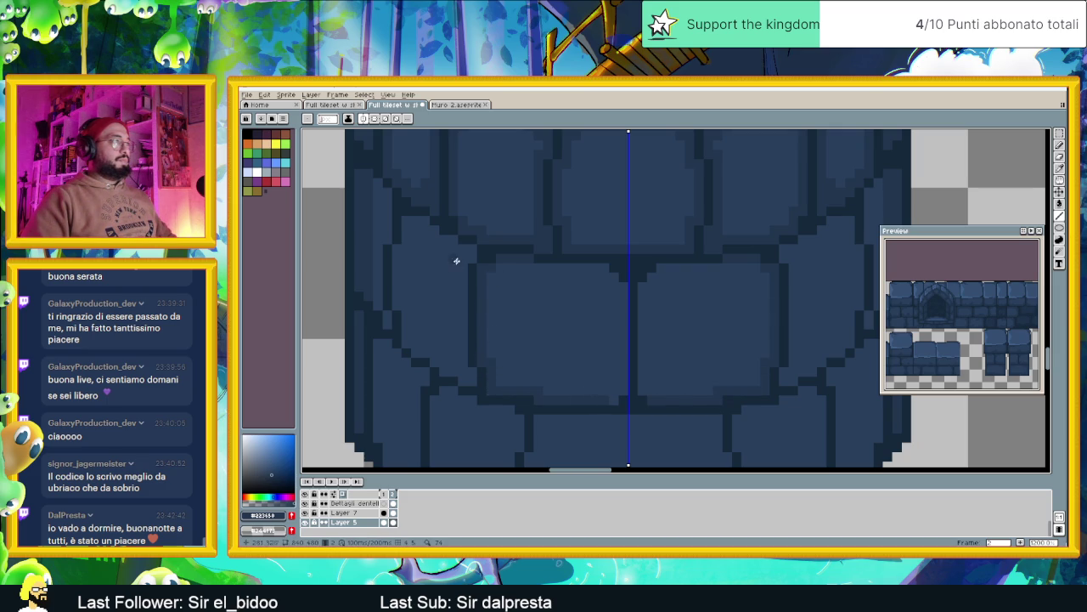
Touch up the tower's right side with vertical dark outline lines.
scroll(646, 294, down, 3)
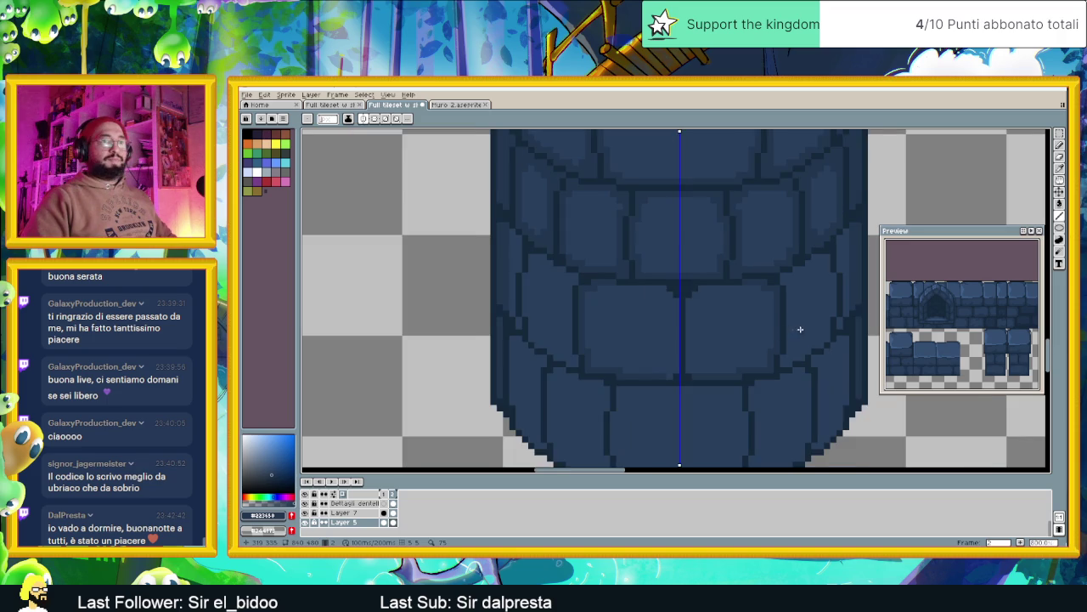
scroll(721, 319, up, 2)
scroll(762, 299, up, 1)
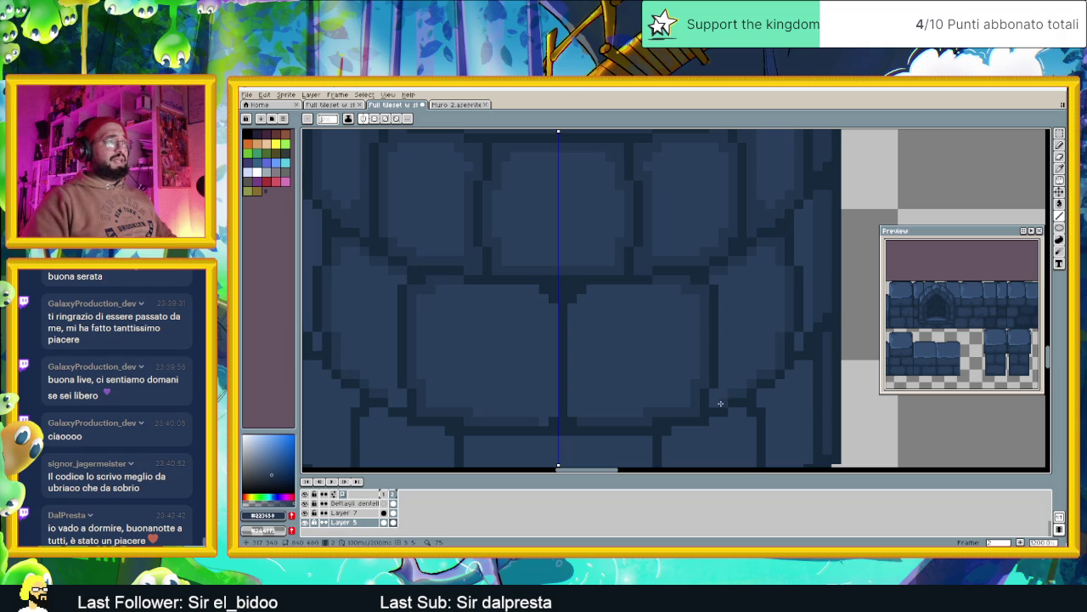
drag(722, 393, 722, 339)
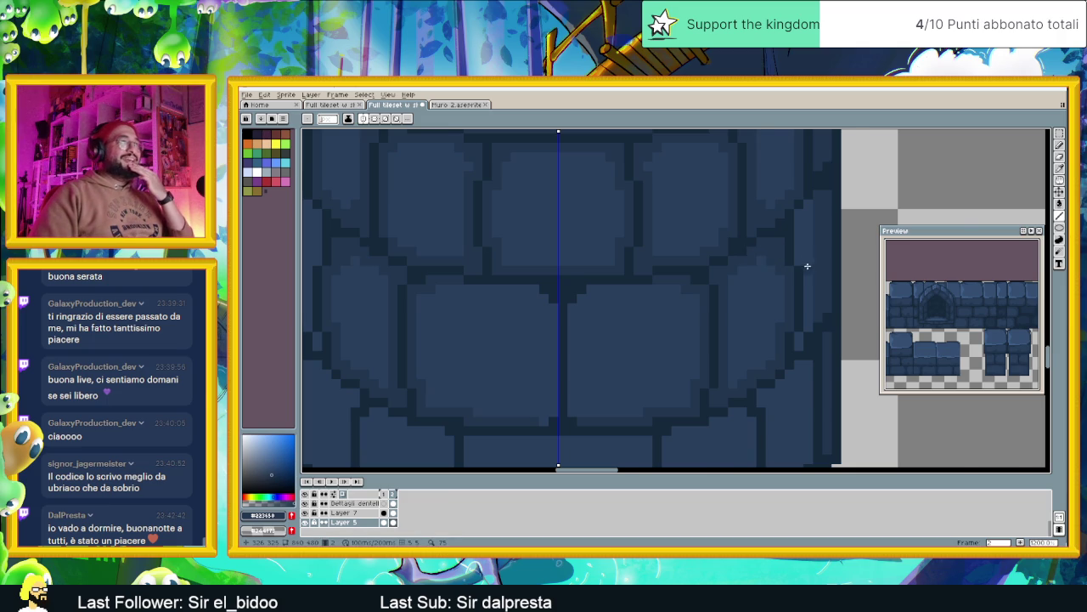
scroll(809, 264, down, 2)
scroll(806, 225, up, 2)
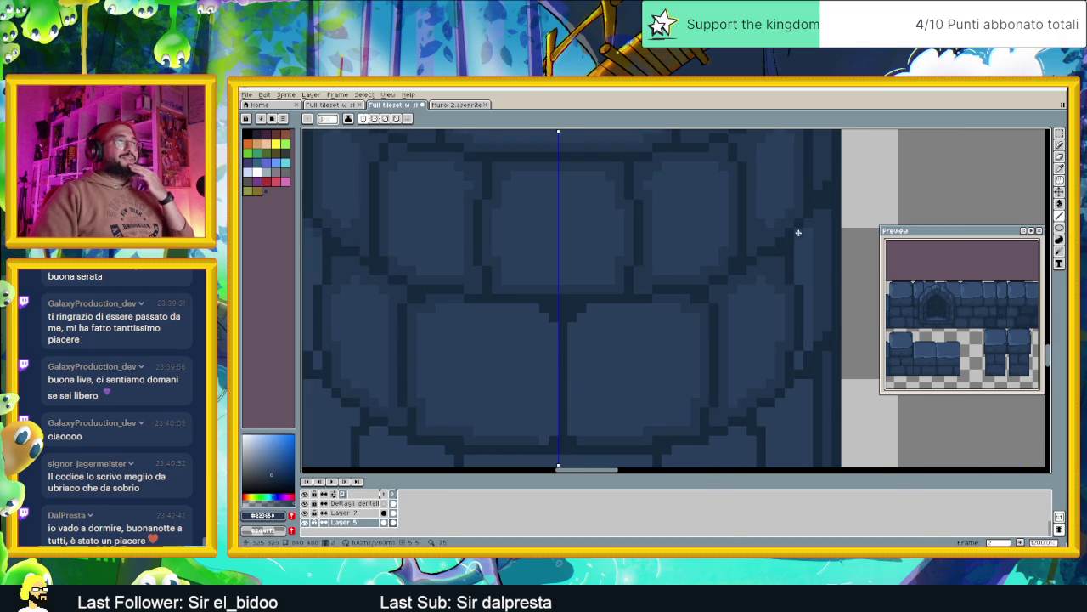
drag(804, 277, 810, 317)
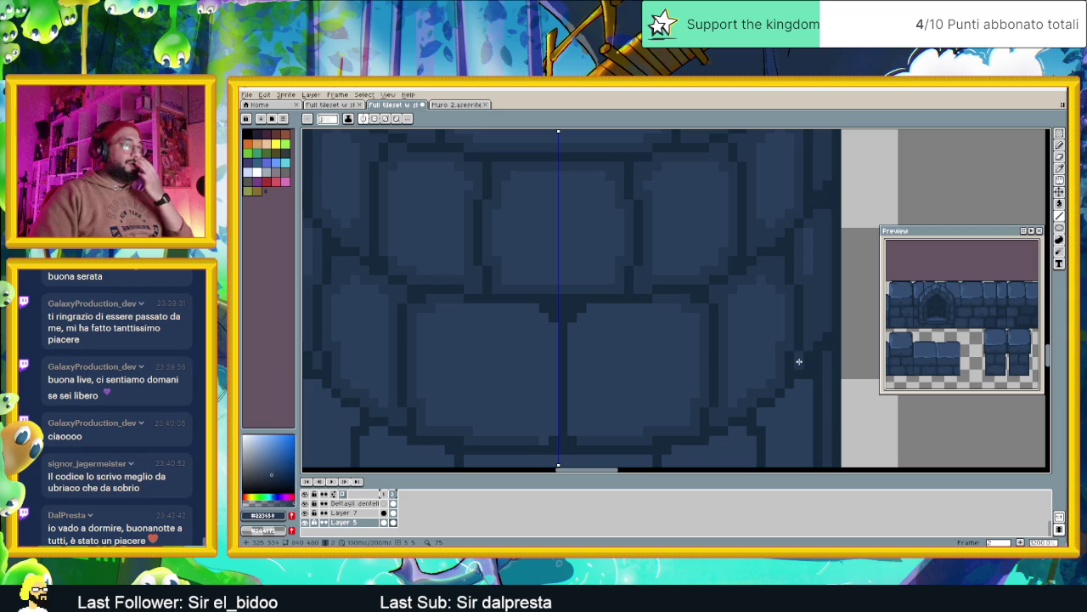
key(alt)
alt+click(813, 249)
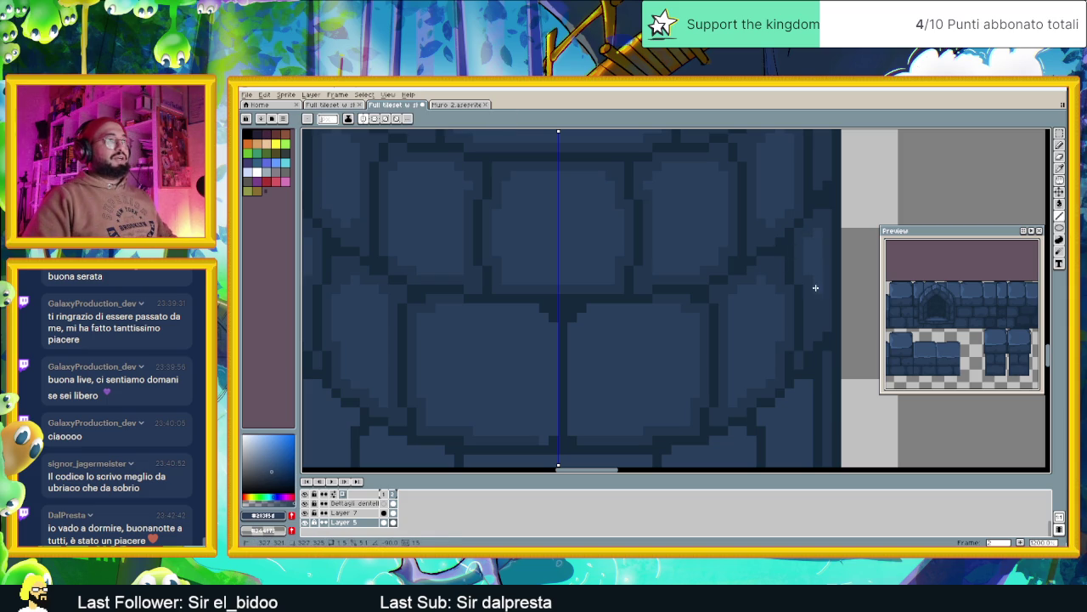
scroll(781, 340, down, 3)
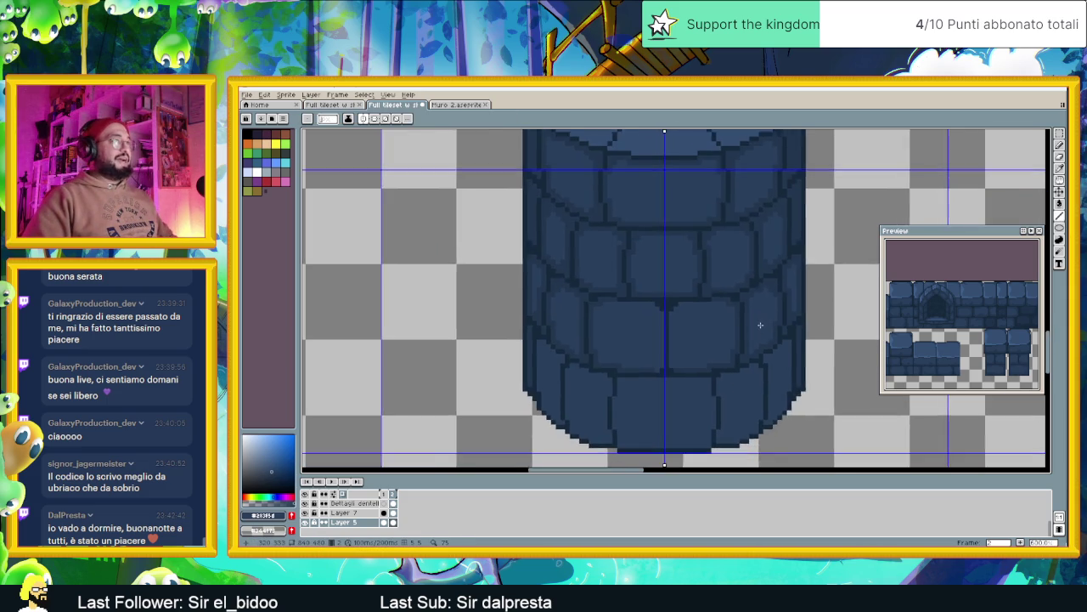
scroll(801, 223, up, 2)
scroll(798, 216, down, 2)
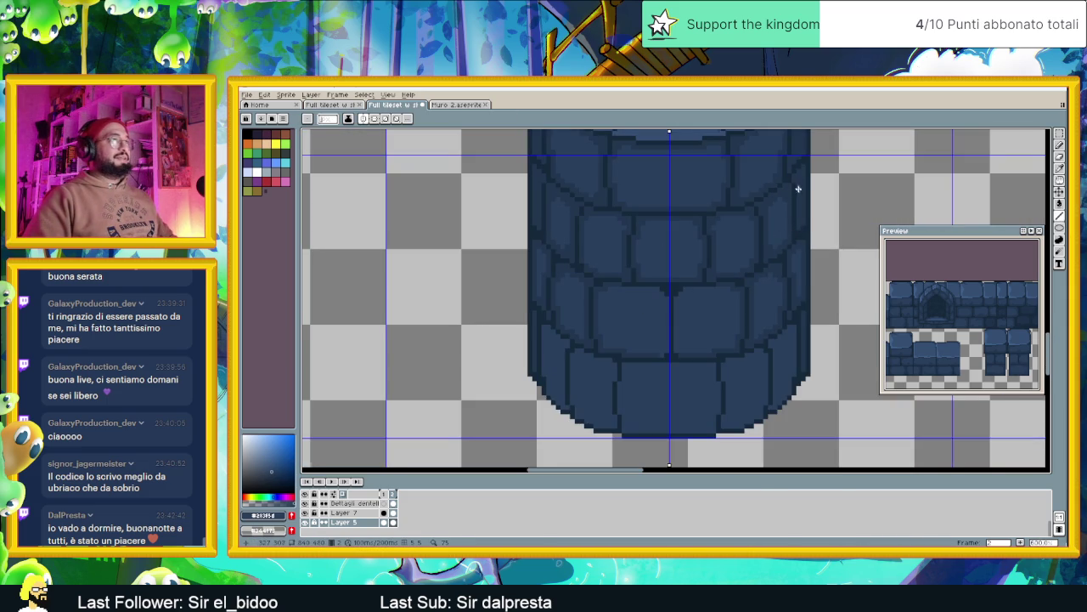
scroll(798, 187, up, 2)
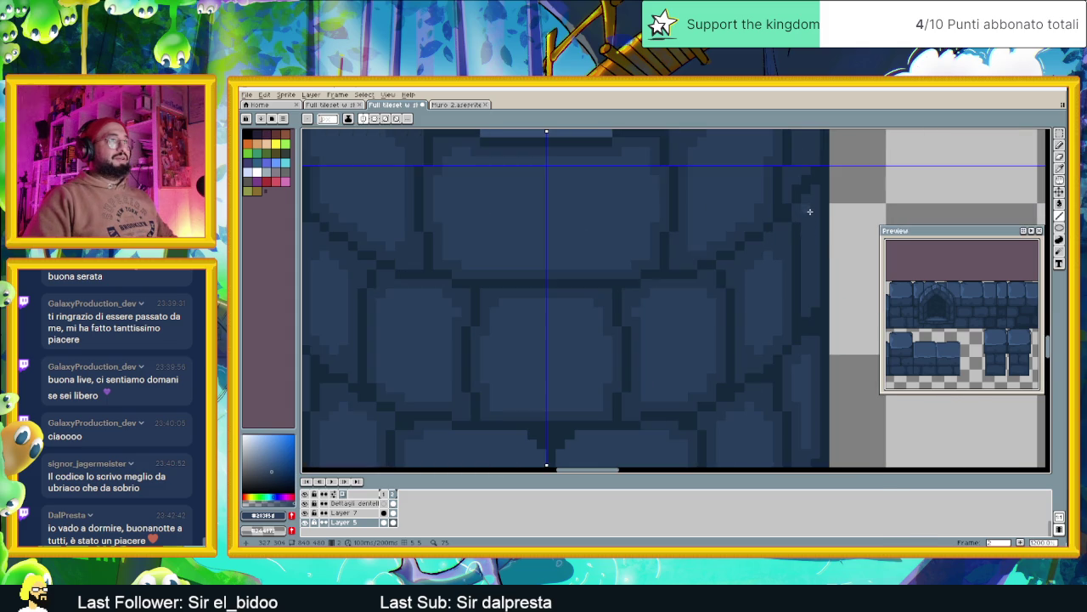
scroll(811, 230, down, 3)
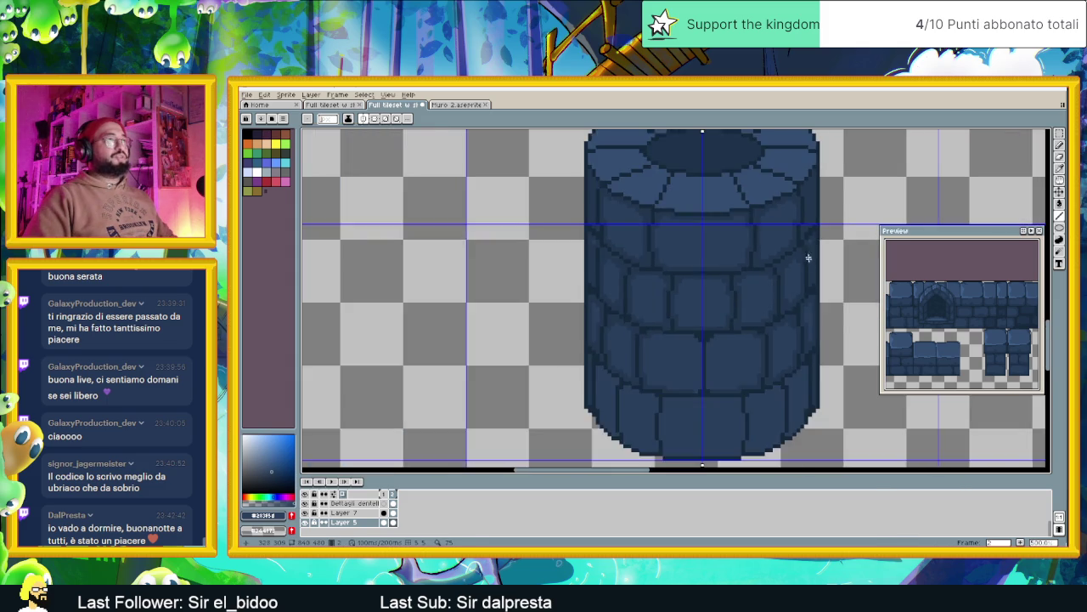
scroll(809, 255, up, 2)
scroll(808, 181, down, 1)
scroll(803, 260, down, 1)
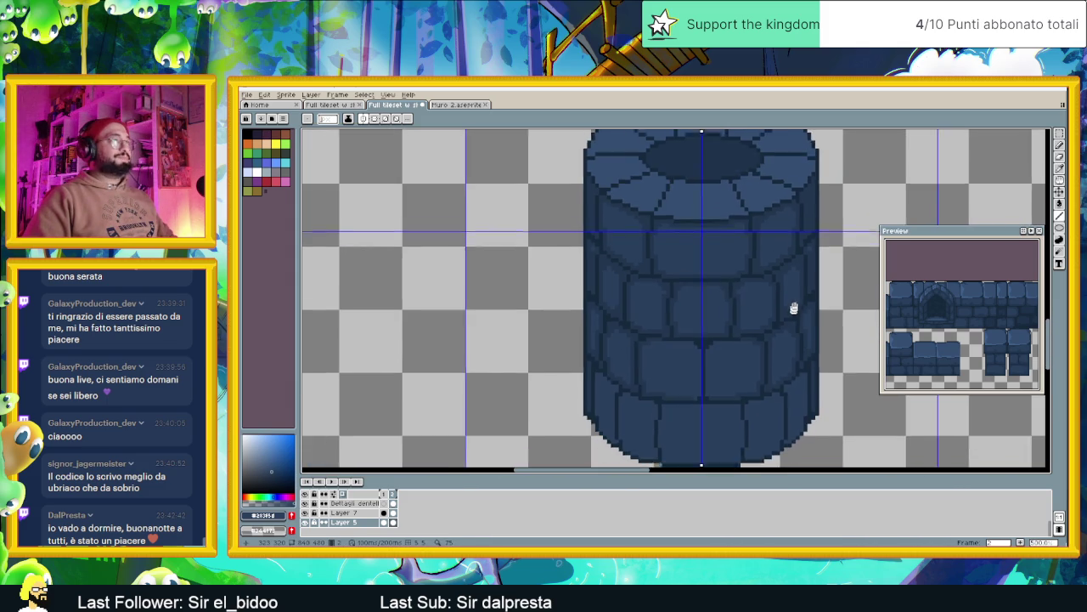
scroll(791, 314, up, 1)
scroll(799, 316, down, 2)
scroll(820, 306, up, 1)
scroll(828, 316, up, 1)
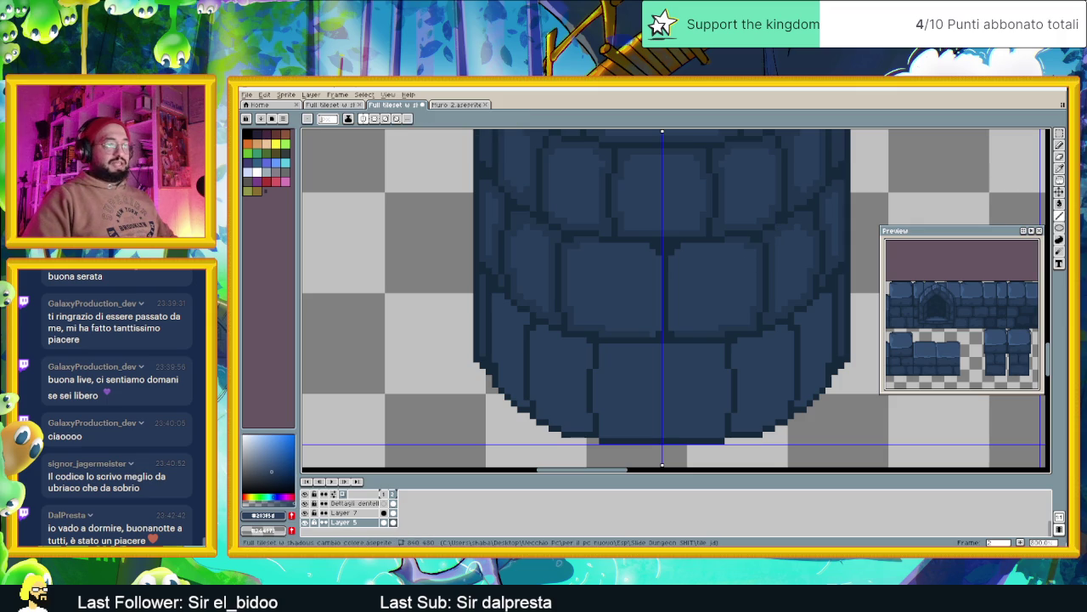
key(alt+Tab)
key(alt+Tab)
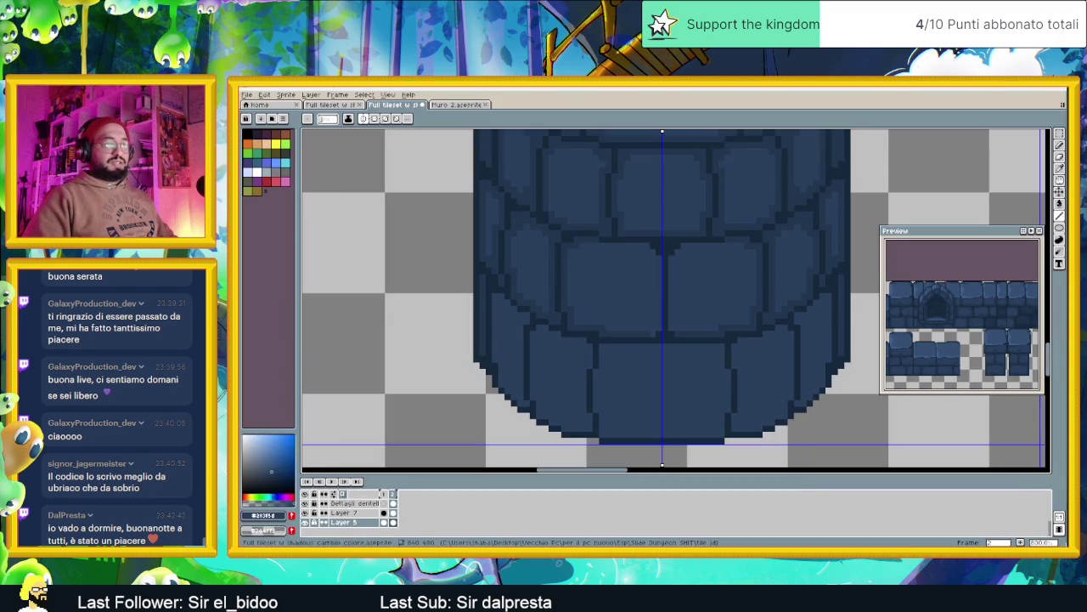
key(alt+Tab)
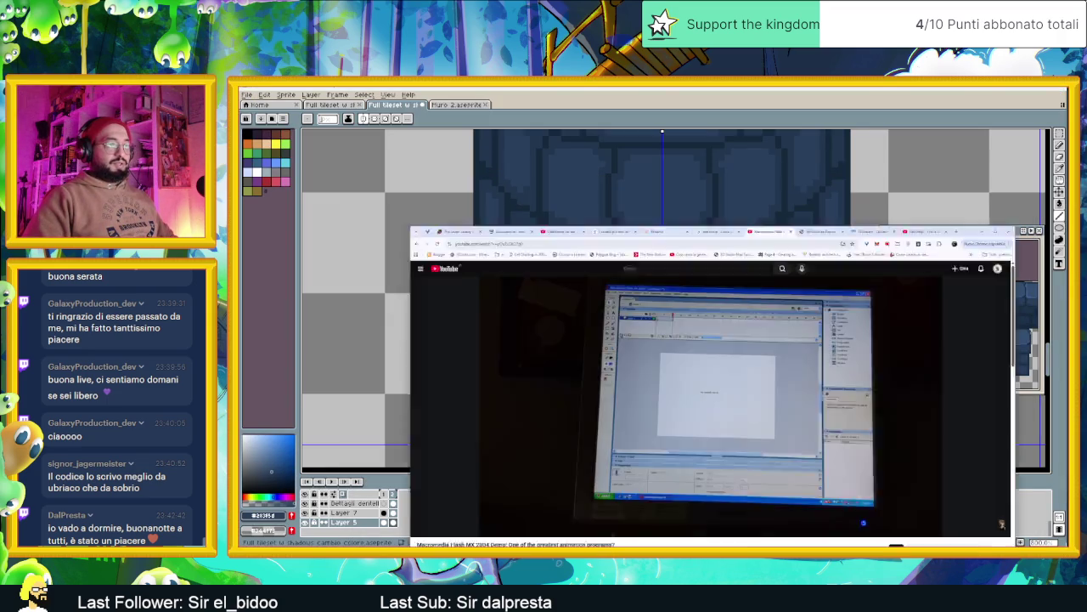
Search Google for 'harth for alicia' in a new tab and open the Steam store result.
click(986, 89)
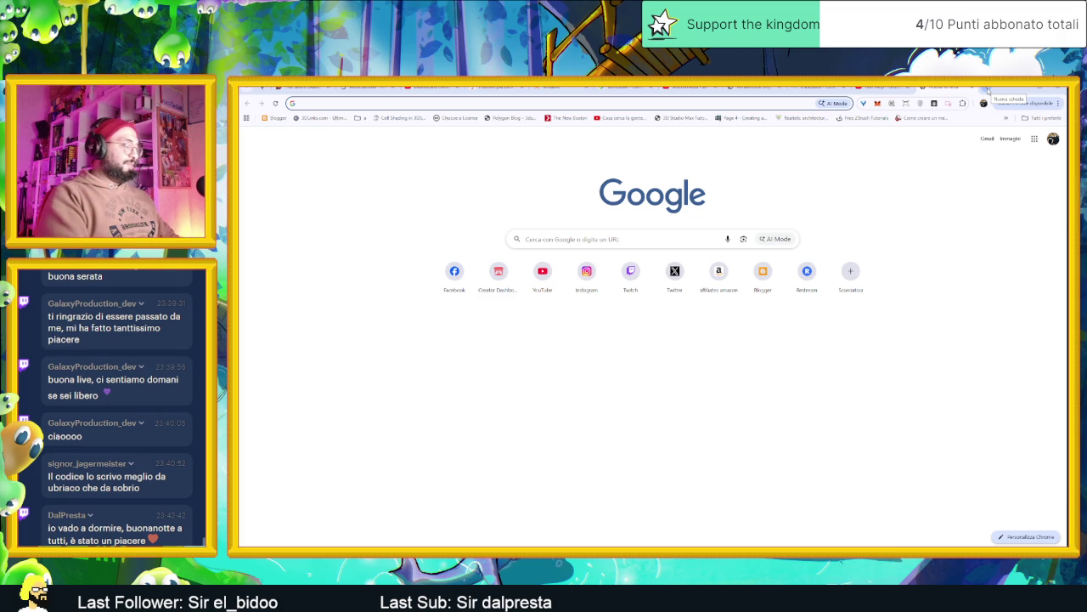
text(harth)
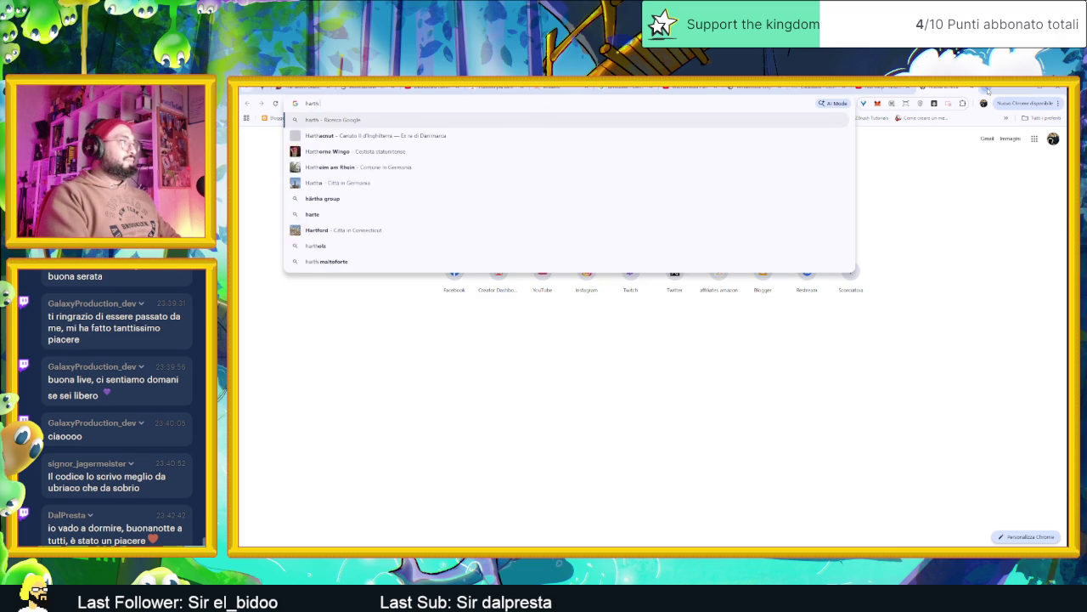
text( for )
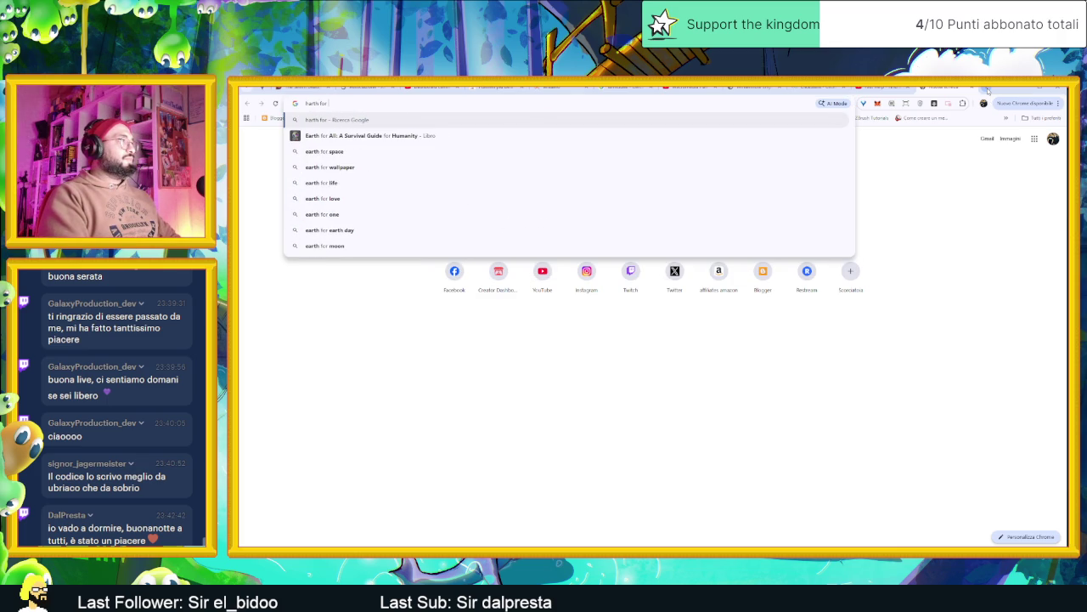
text(alicia)
key(Return)
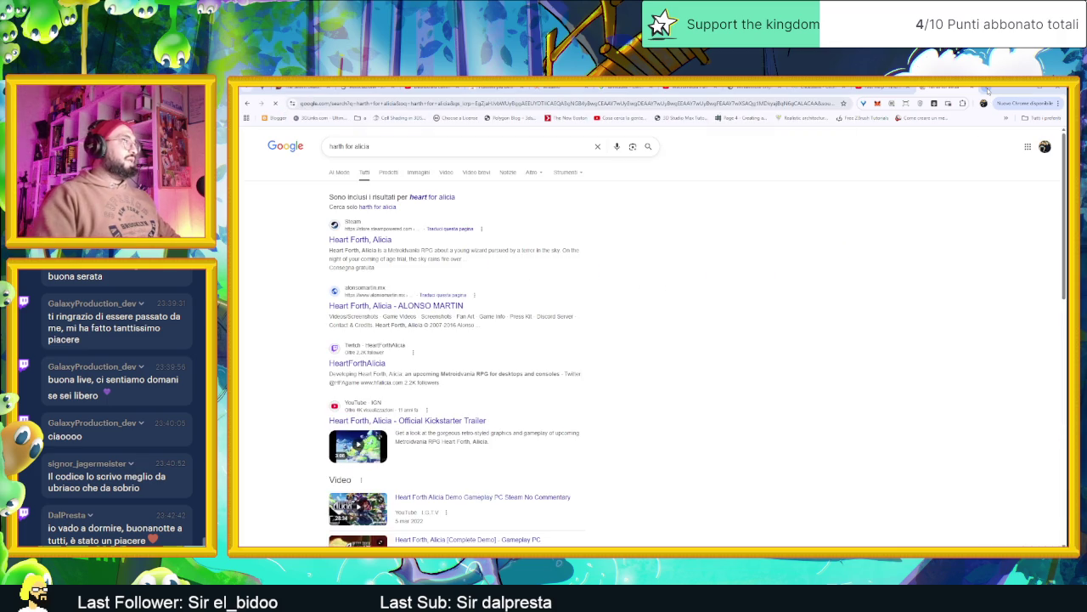
click(370, 243)
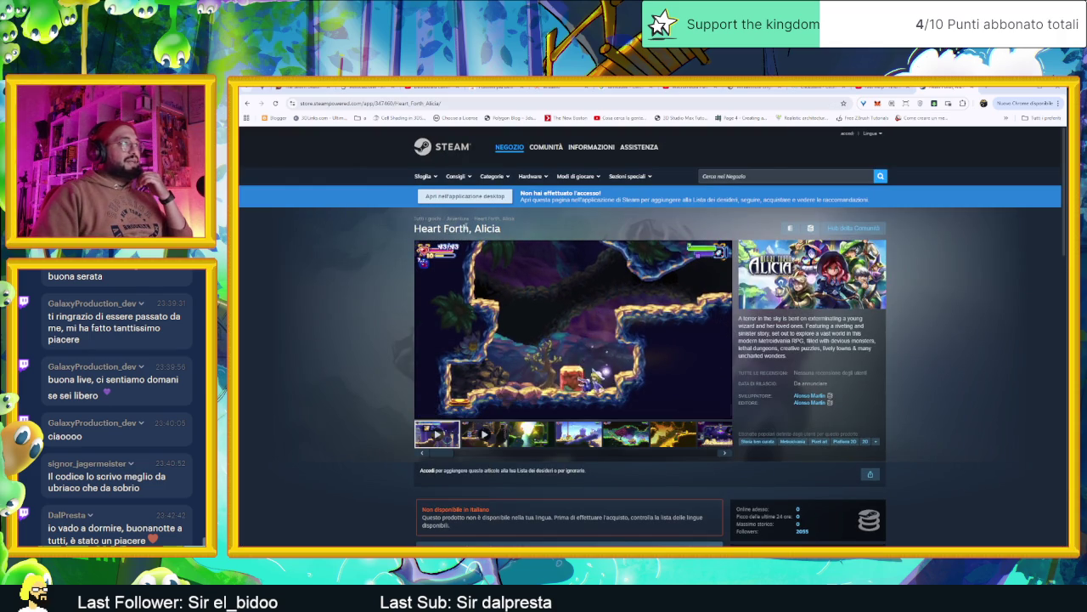
Search 'Forth traduzione' for the title word's translation, then return to the Steam tab.
mouse_move(469, 229)
mouse_down()
mouse_move(413, 228)
mouse_move(923, 121)
mouse_move(370, 124)
mouse_up()
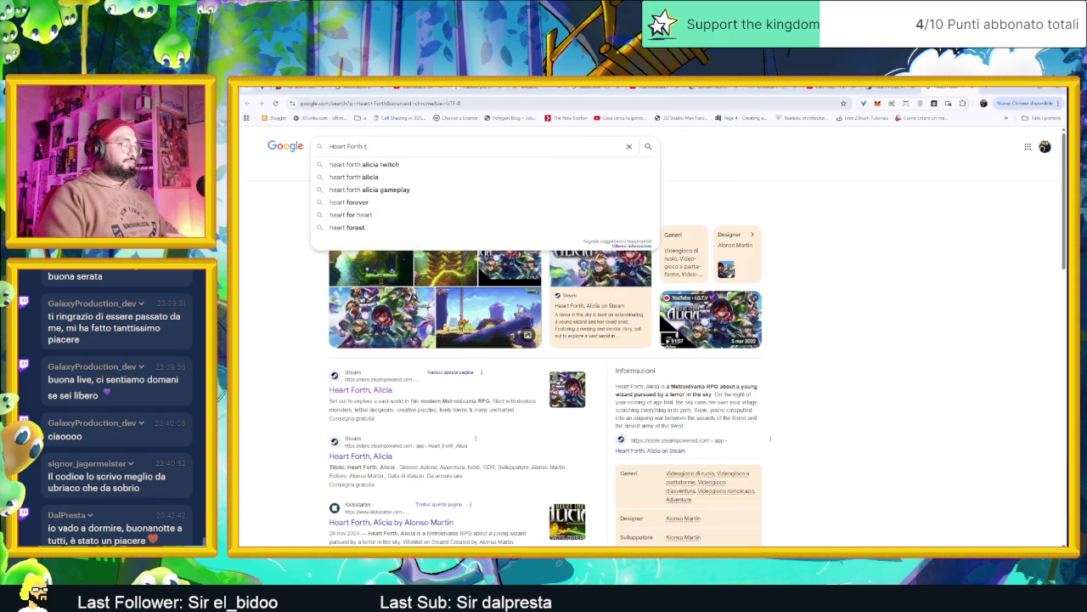
text(traduzio)
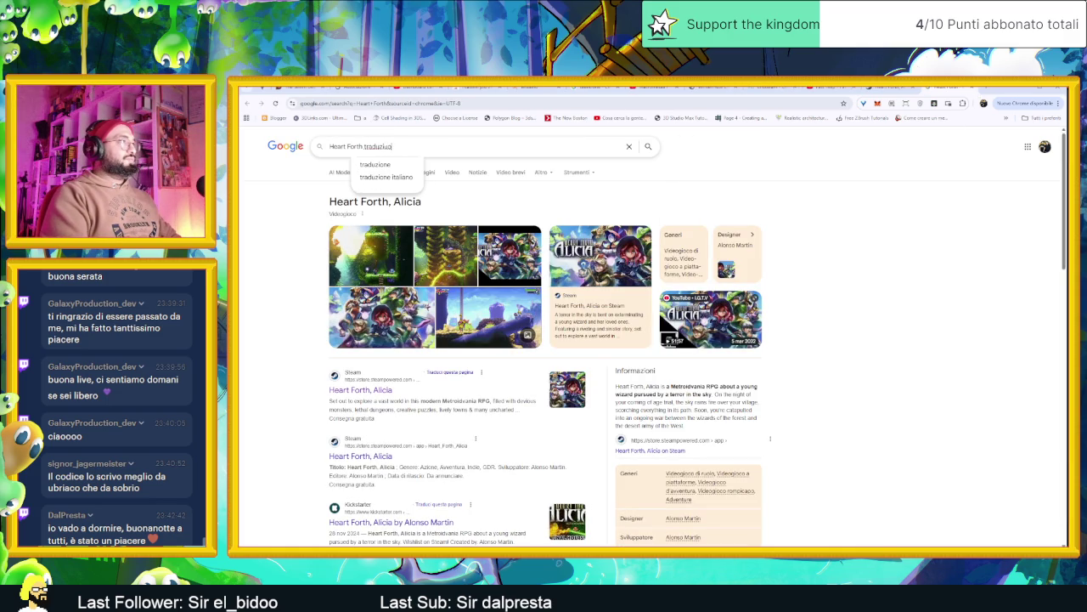
key(BackSpace)
text(e)
key(Return)
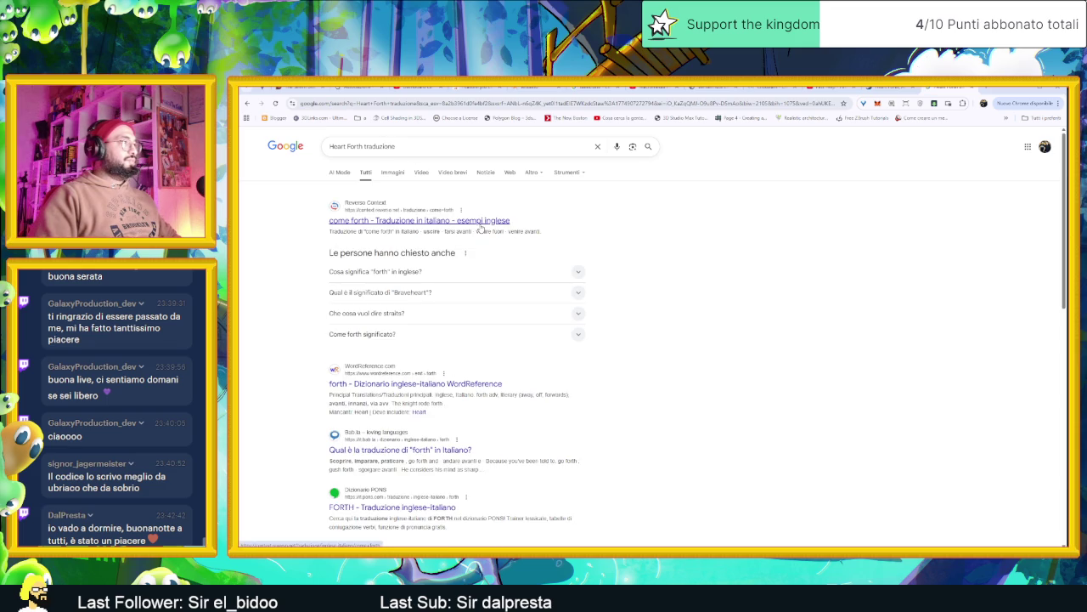
double_click(337, 146)
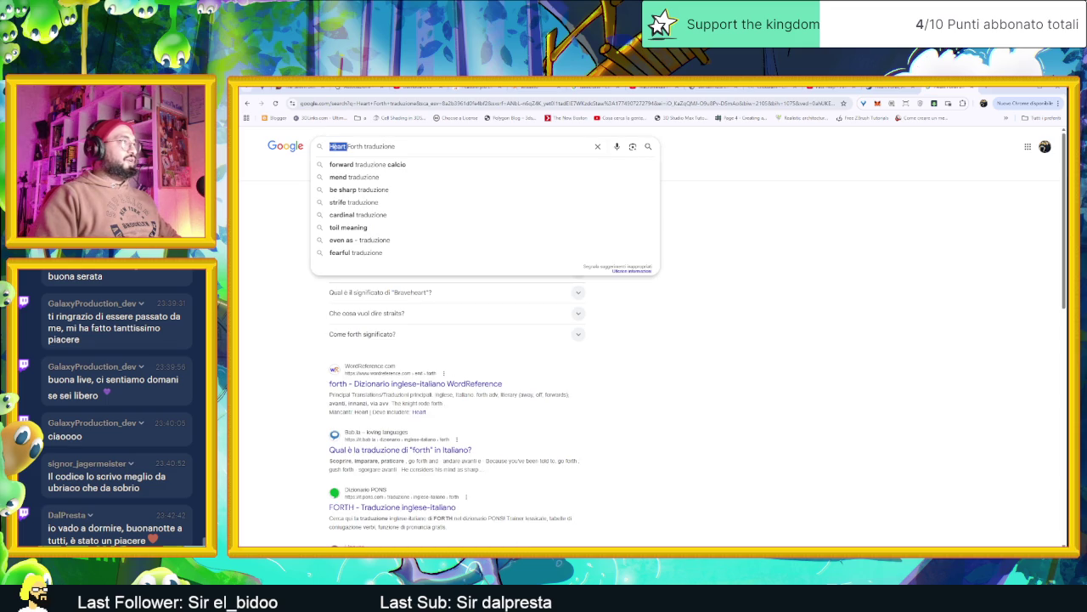
key(BackSpace)
key(Return)
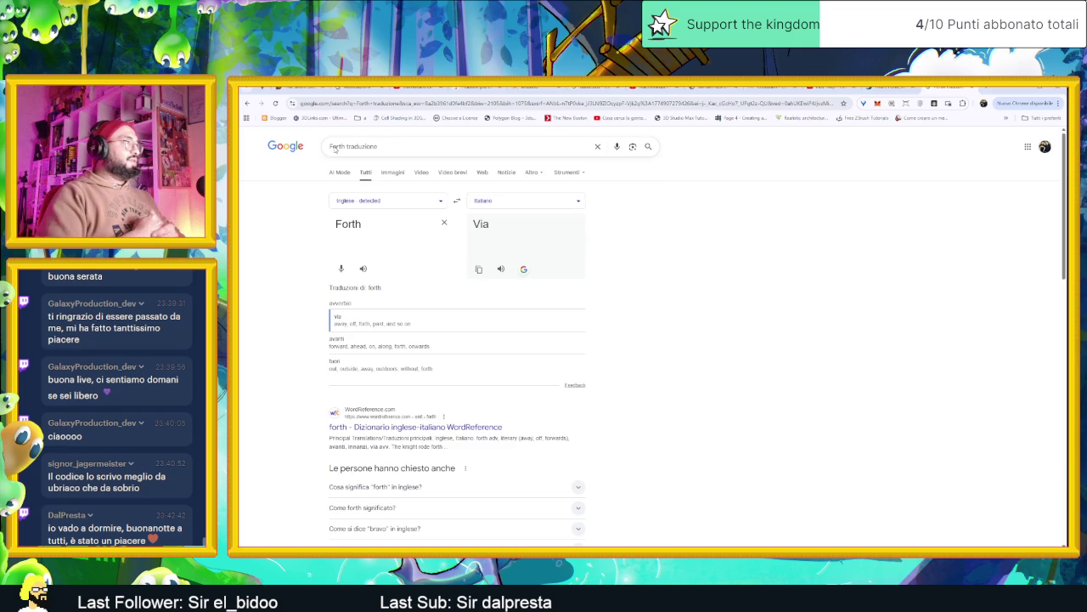
click(883, 89)
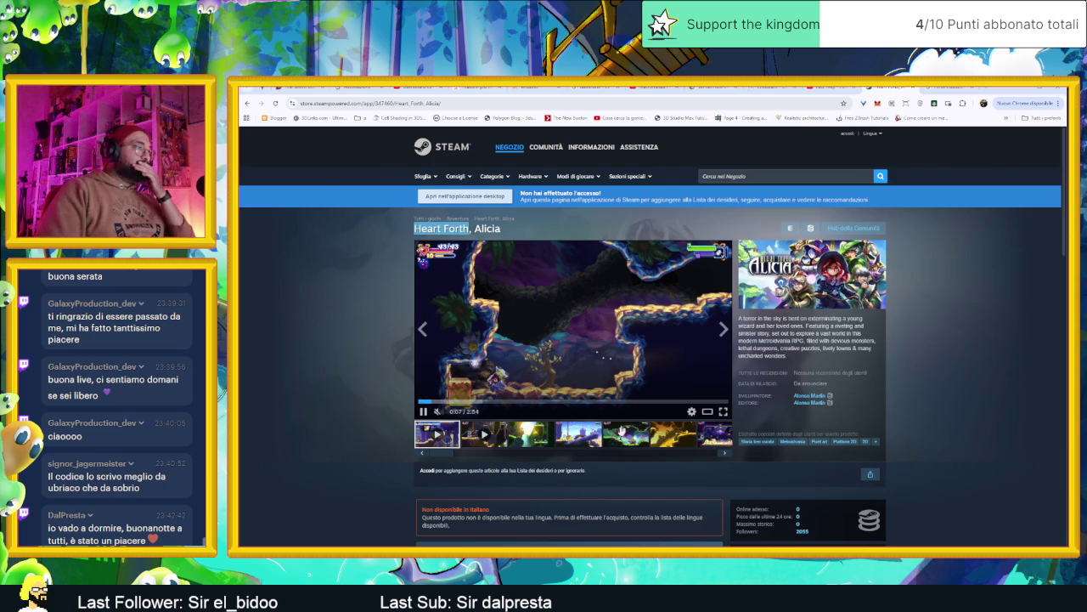
Browse the Heart Forth, Alicia store page's third and fourth screenshots, then return to the translation tab.
scroll(621, 432, down, 1)
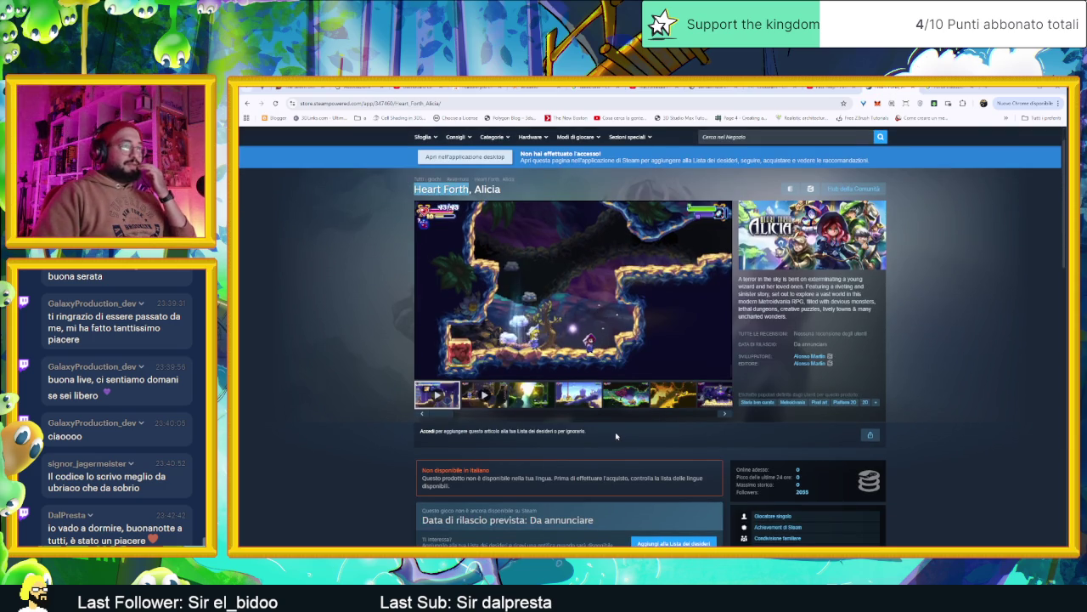
scroll(616, 436, down, 2)
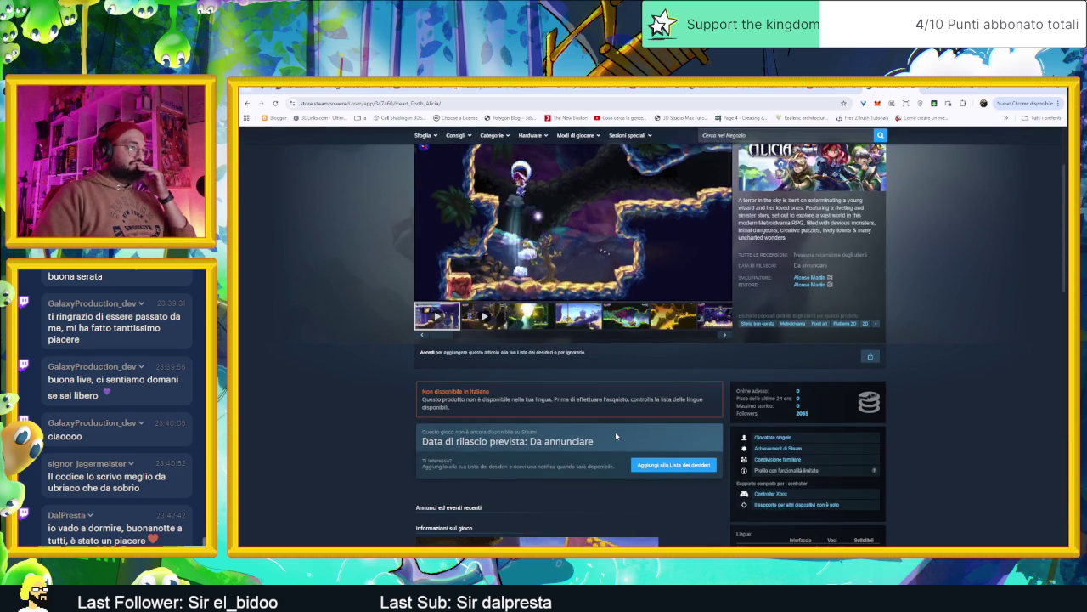
scroll(616, 436, up, 2)
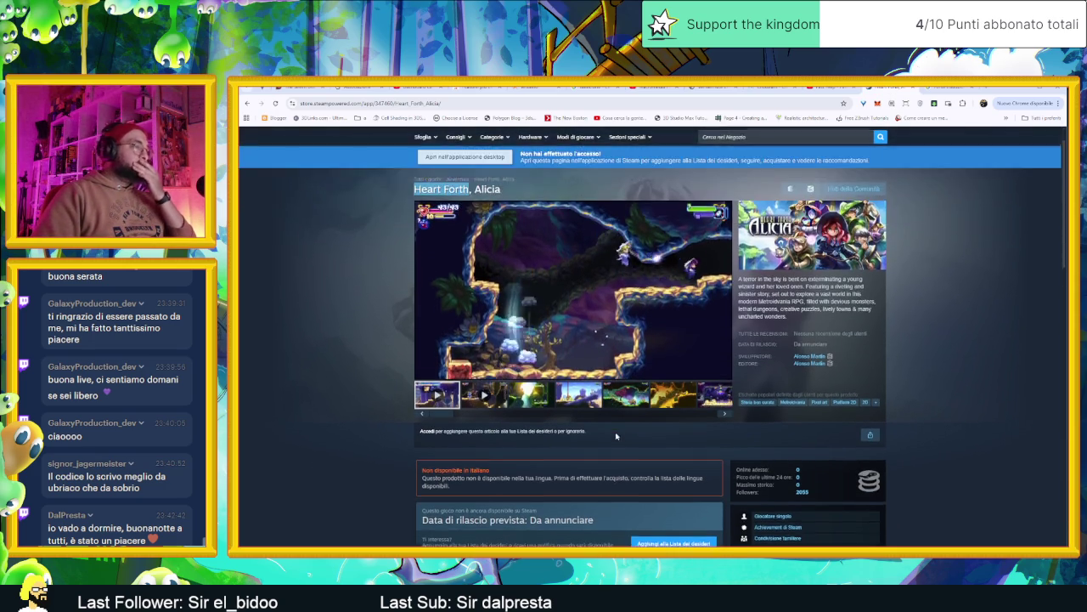
scroll(616, 436, down, 4)
scroll(615, 436, up, 5)
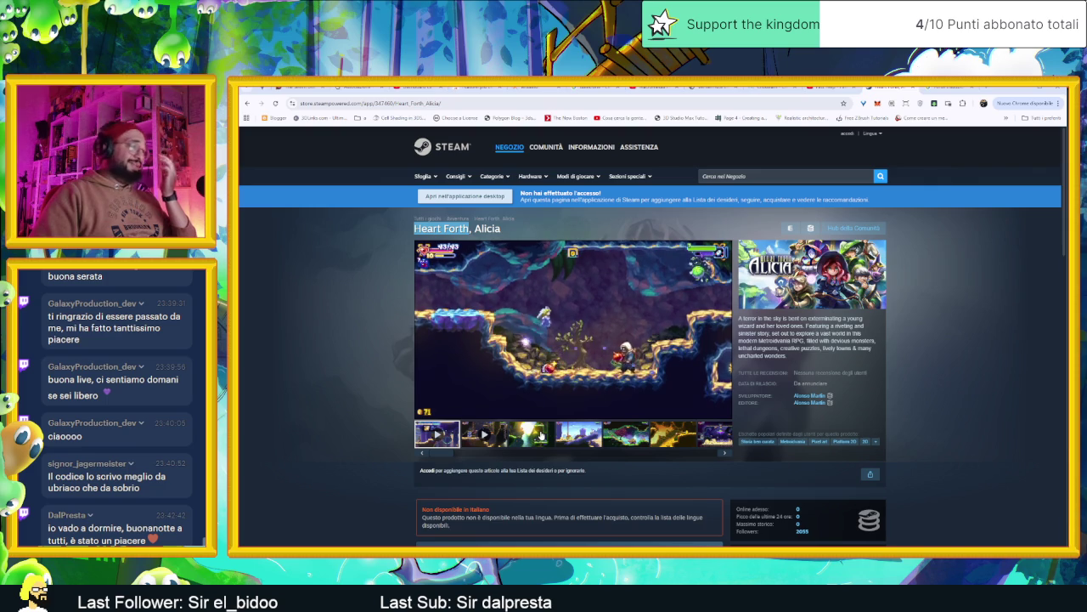
click(547, 433)
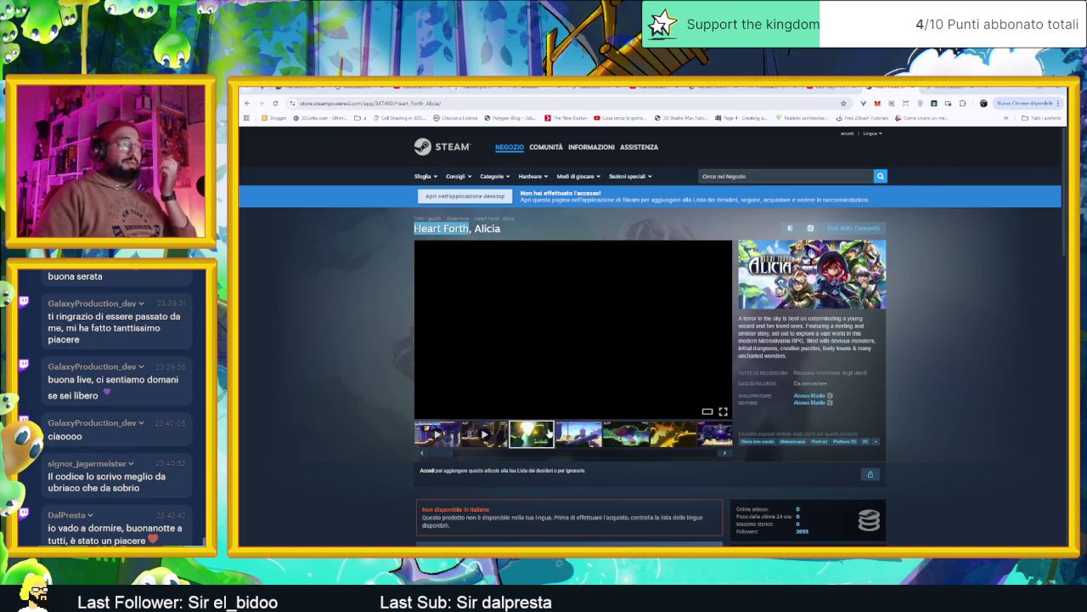
click(564, 433)
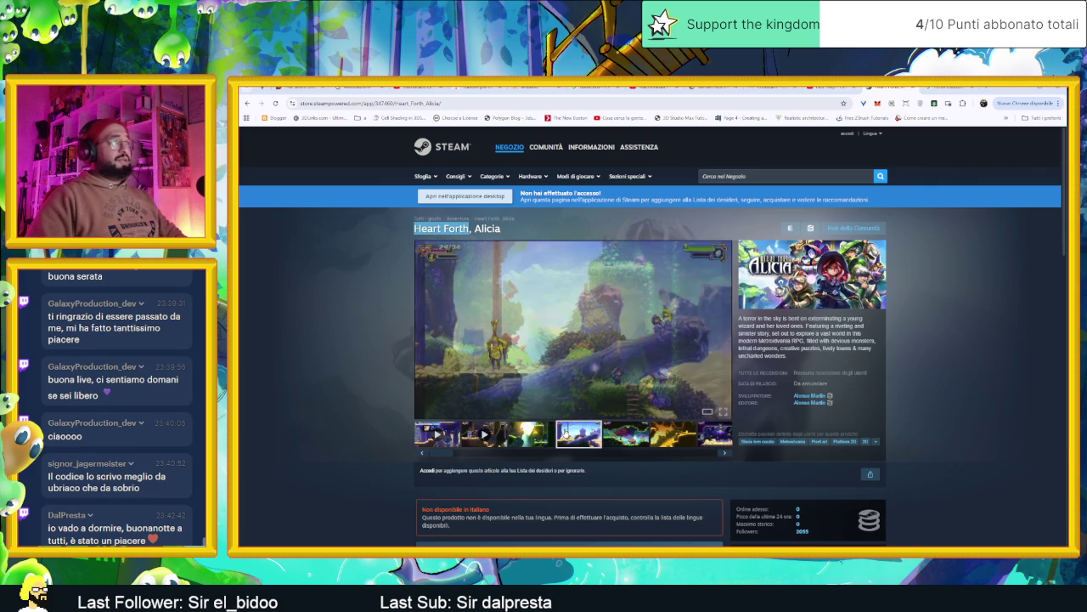
click(940, 90)
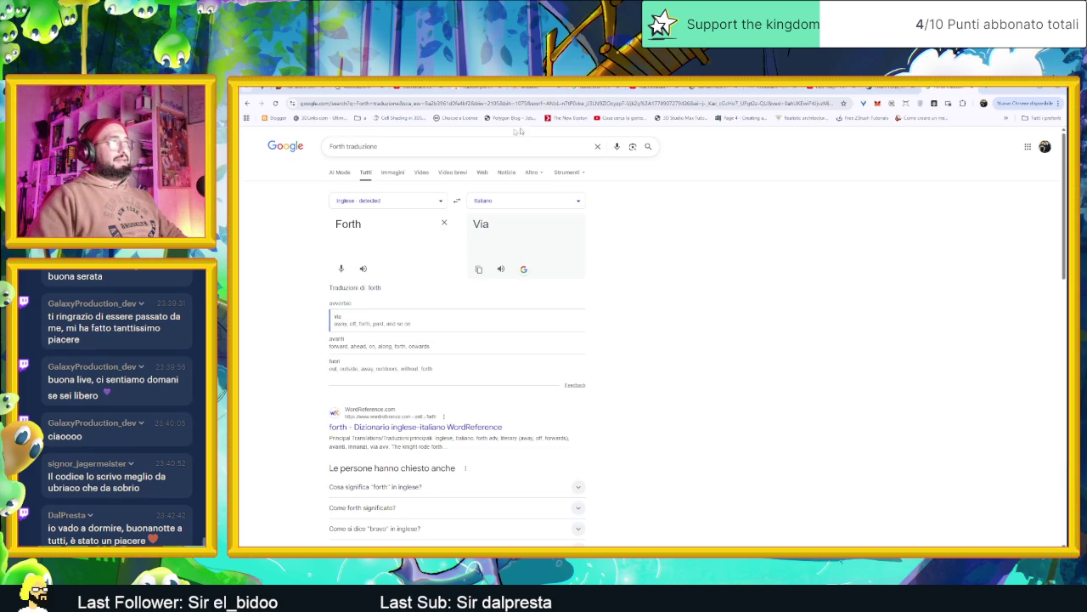
Search Google for 'kickstarter heart forth alicia' and open the game's Kickstarter project page.
click(354, 146)
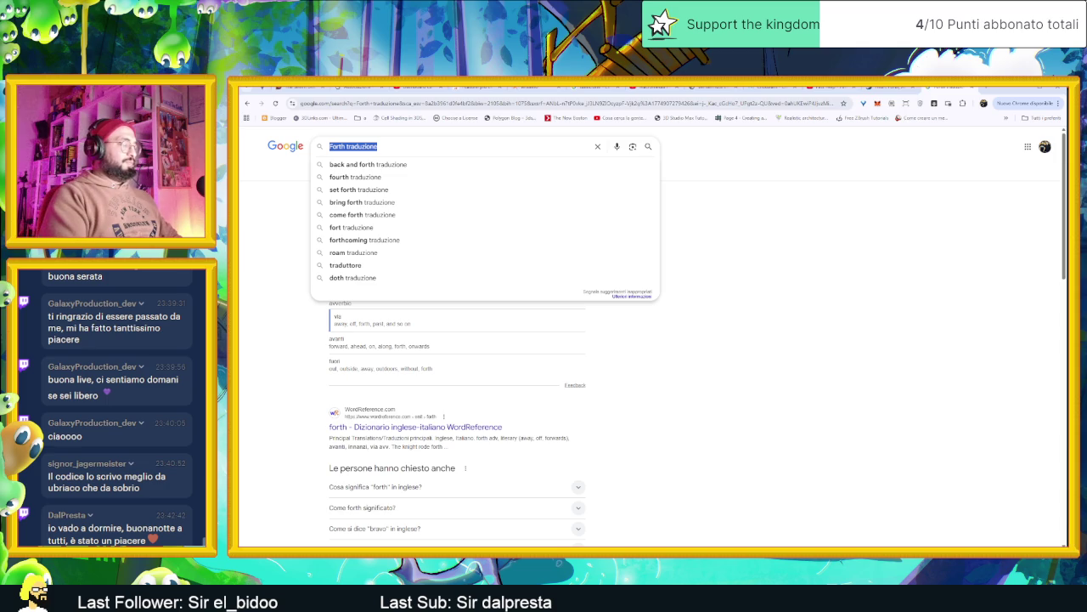
text(kickstarter)
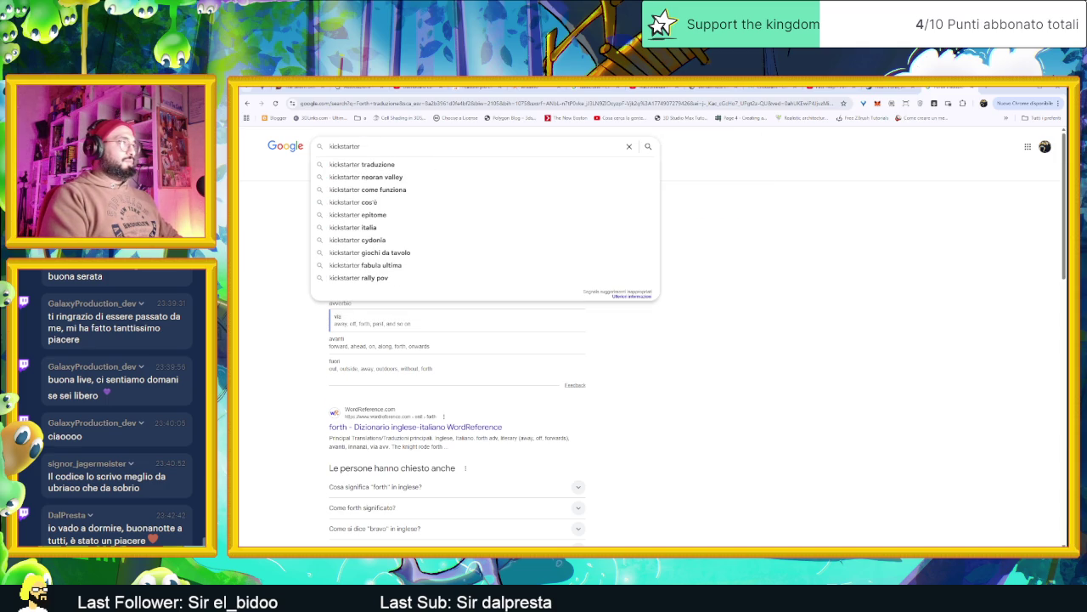
text( heart)
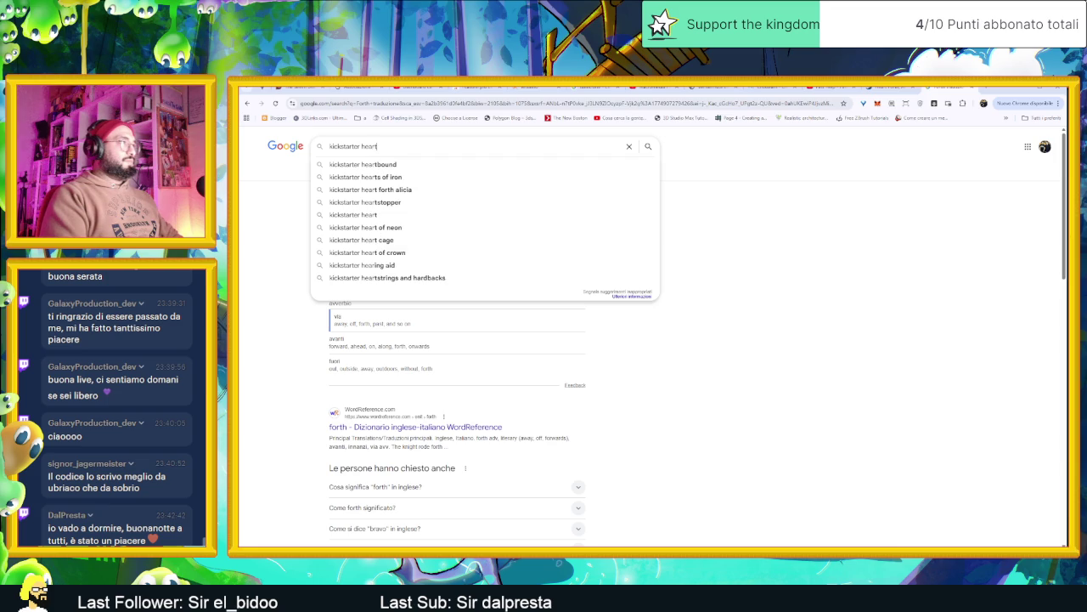
text( forth alicia)
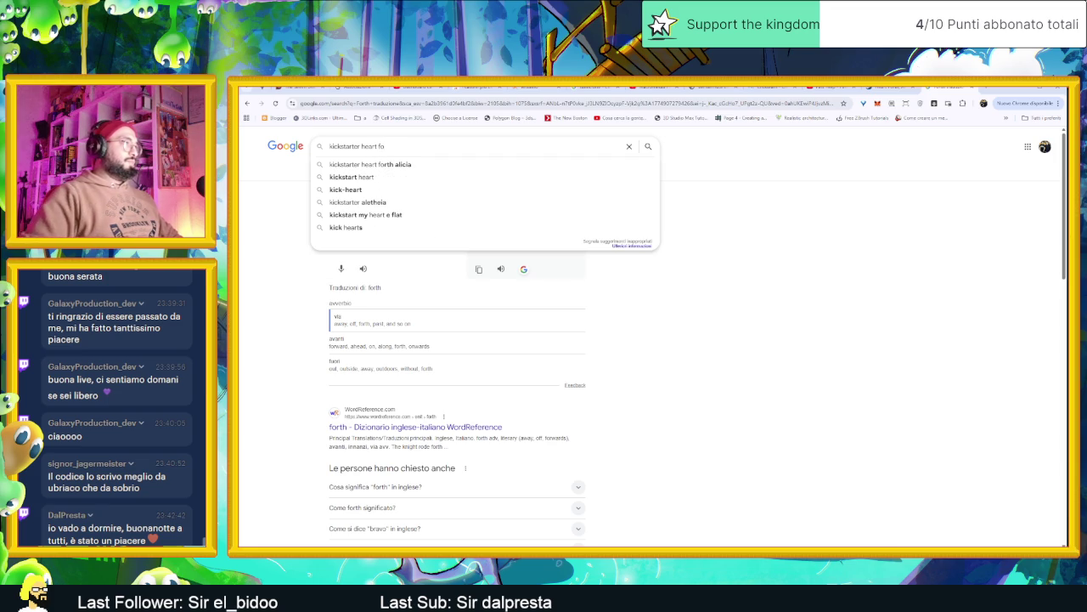
key(Return)
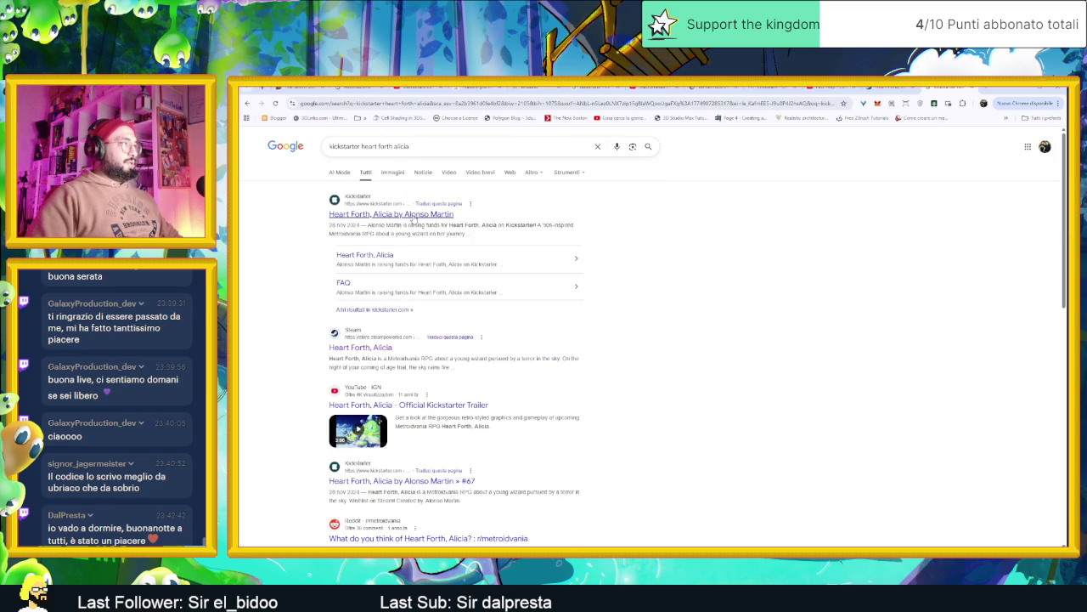
click(414, 219)
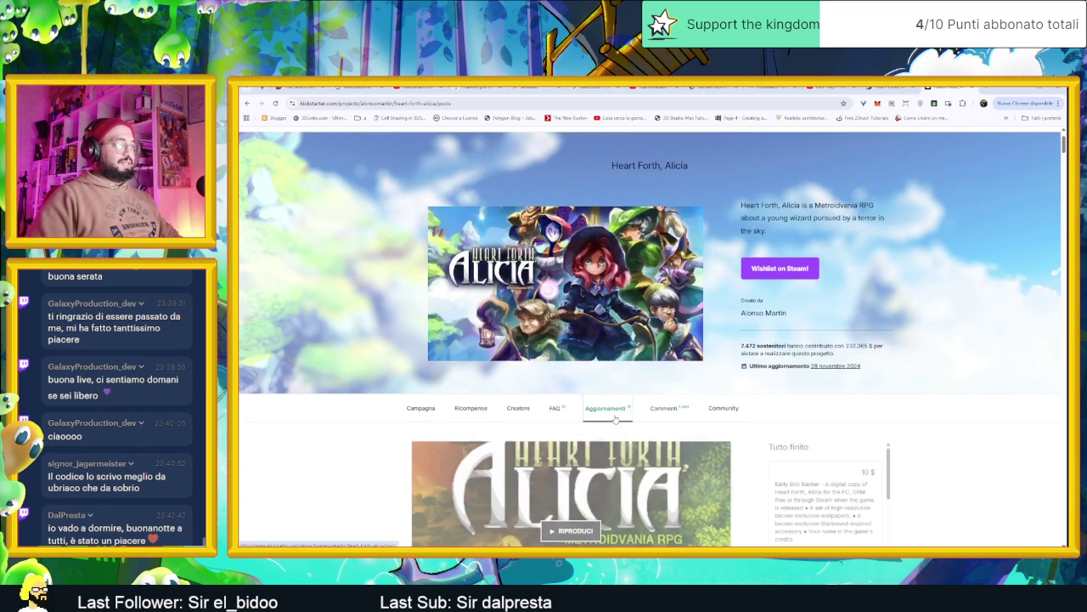
View the project's updates, backer community stats and backer comments in turn.
click(605, 408)
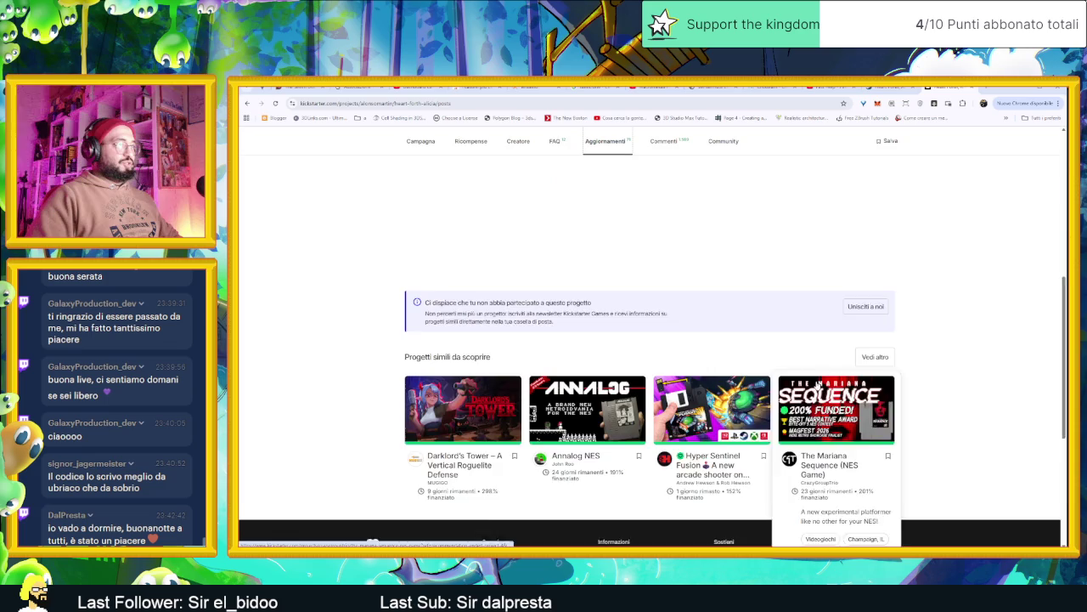
scroll(815, 384, up, 1)
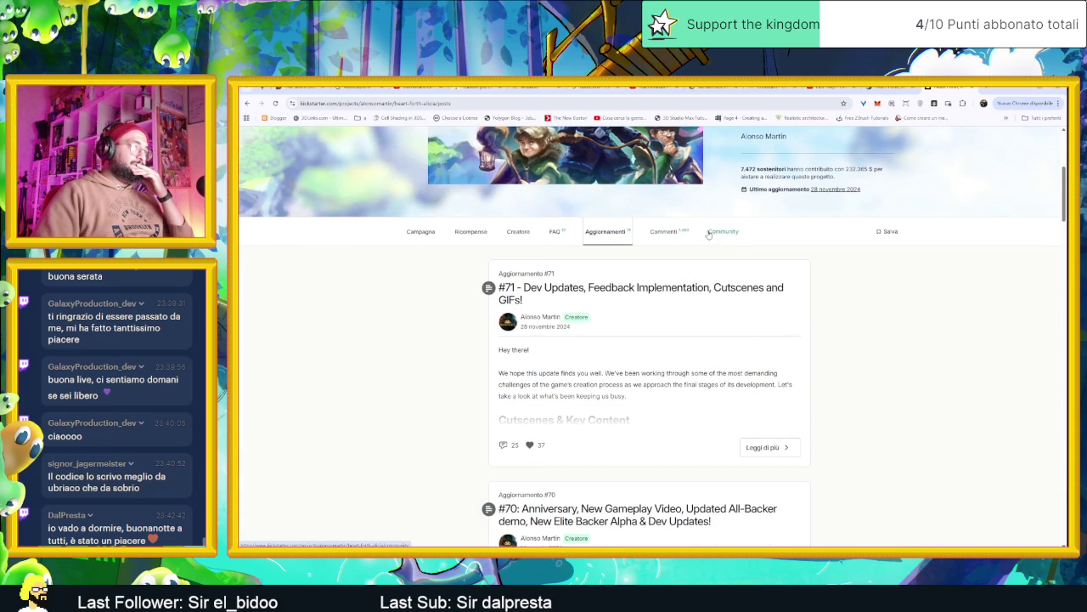
click(708, 233)
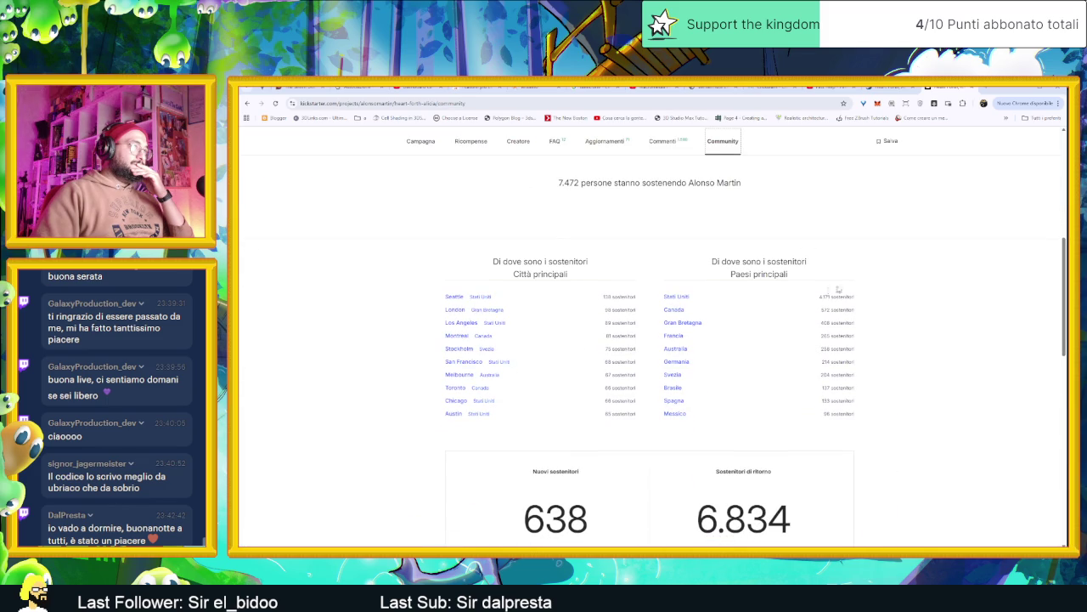
scroll(880, 287, up, 2)
click(661, 270)
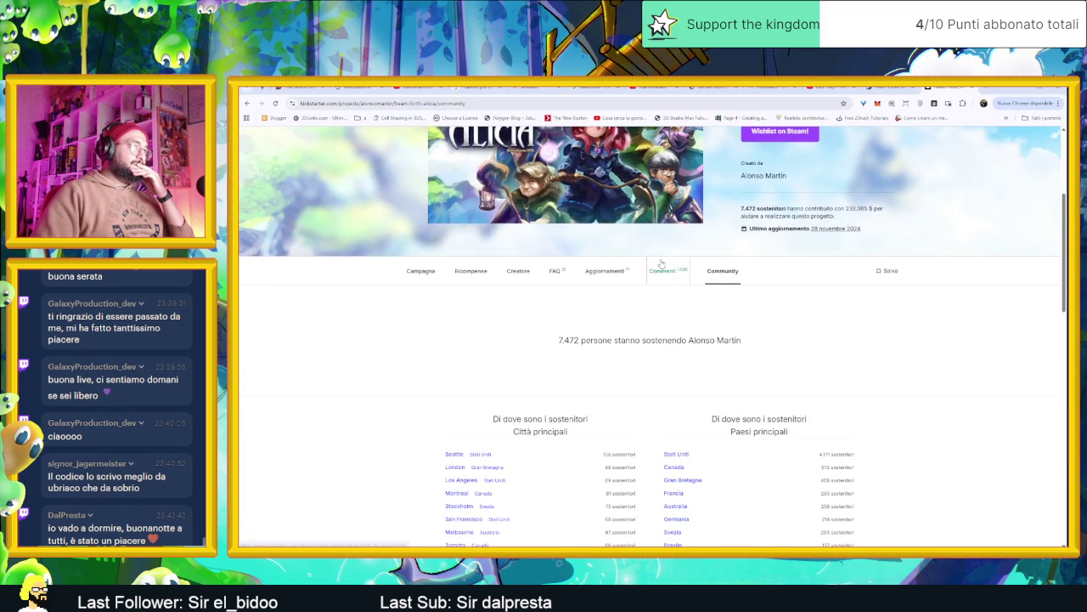
scroll(622, 267, down, 2)
scroll(617, 252, up, 1)
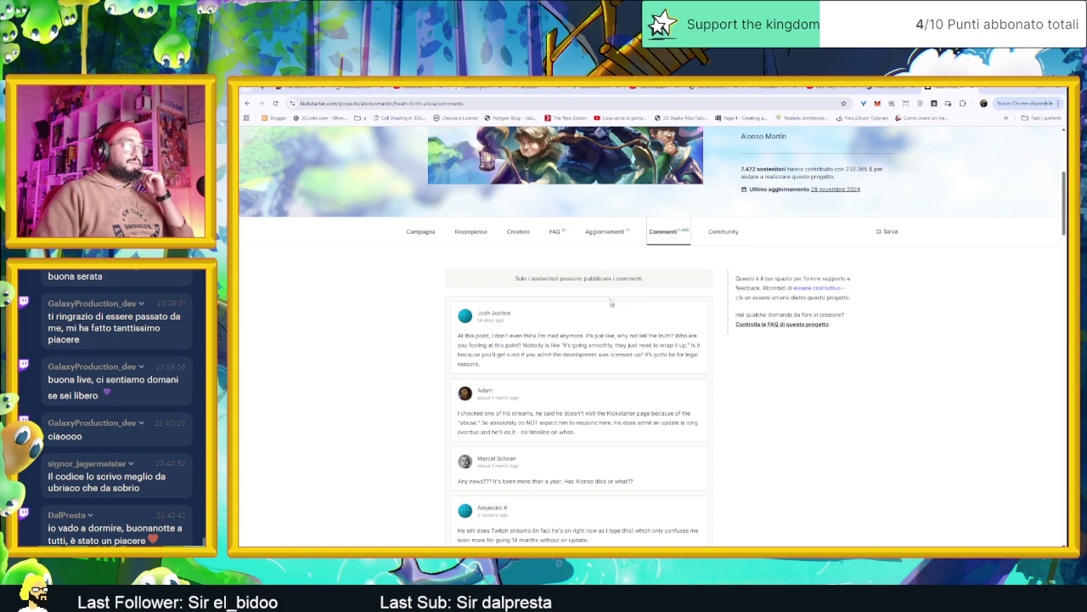
Return to the project updates, then view the FAQ and the campaign story page.
click(606, 232)
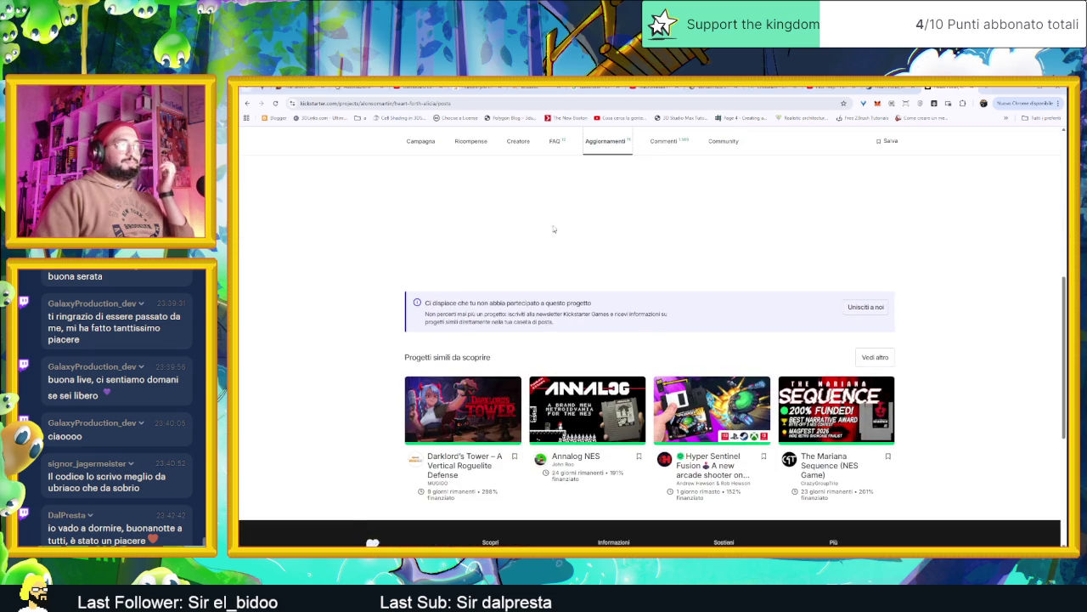
scroll(566, 246, up, 1)
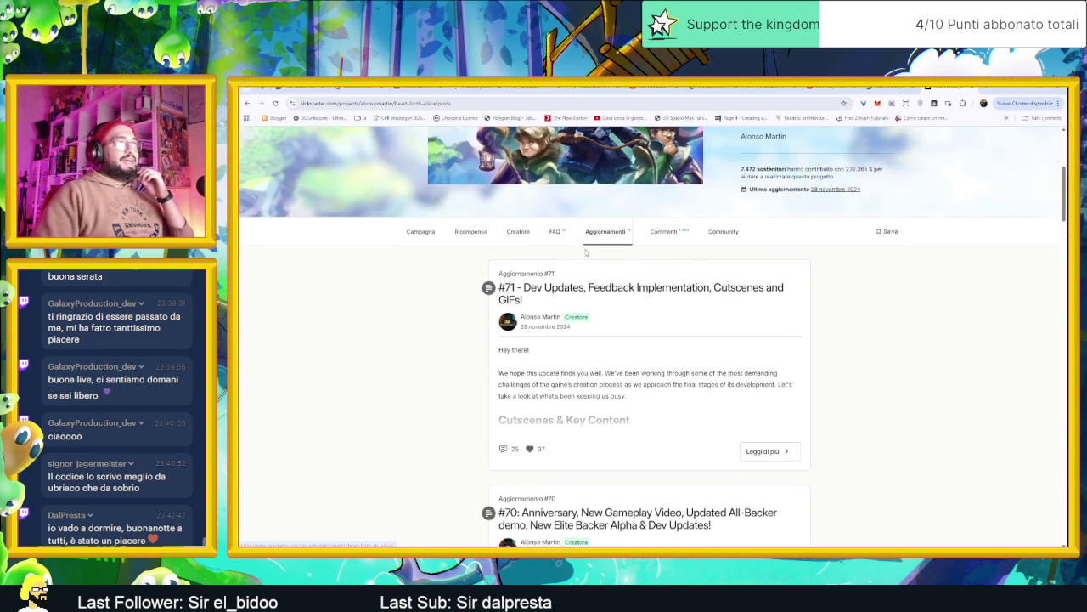
scroll(645, 280, up, 2)
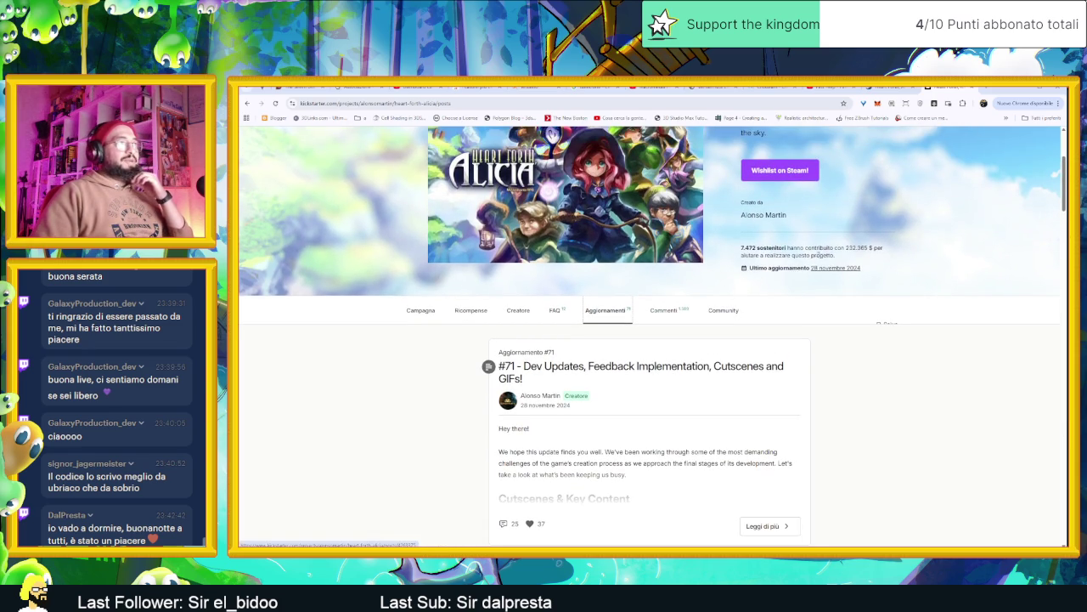
scroll(779, 268, up, 2)
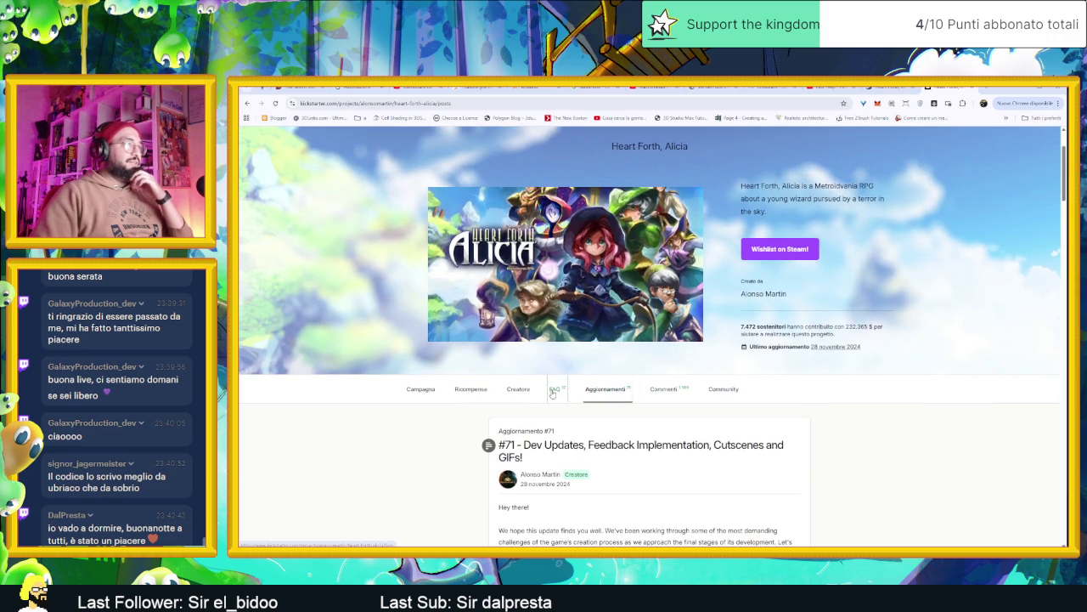
click(554, 388)
scroll(753, 379, up, 2)
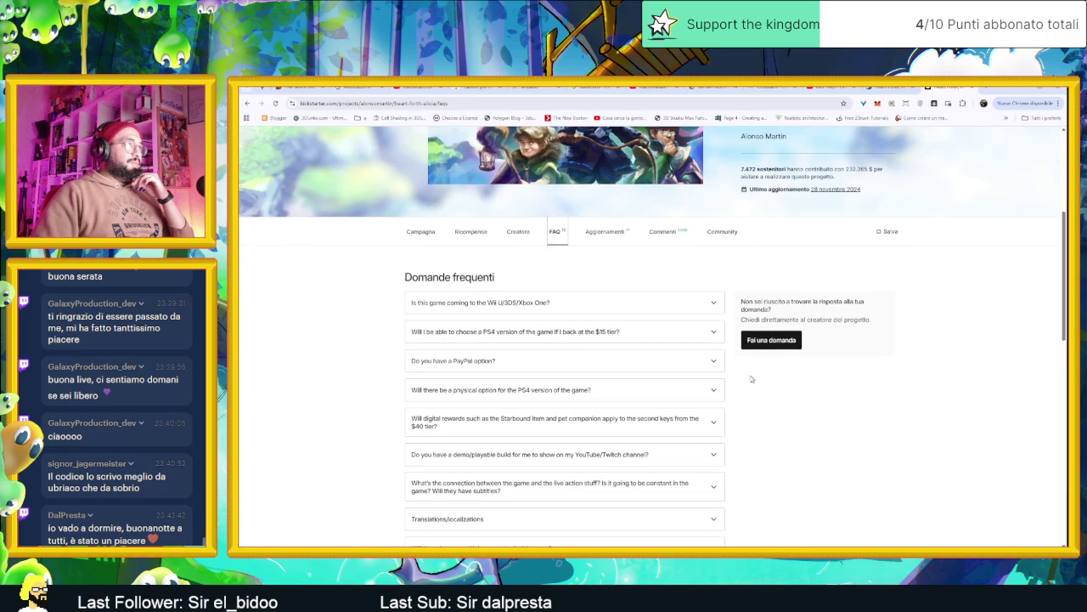
click(421, 231)
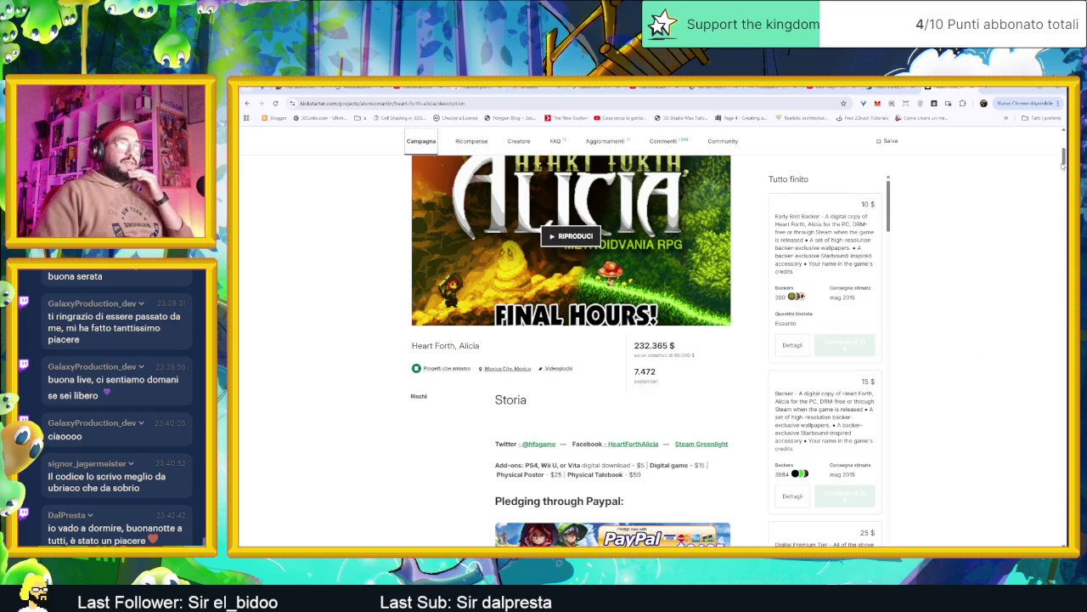
Scroll through the Heart Forth, Alicia Kickstarter campaign story.
drag(1063, 160, 1019, 521)
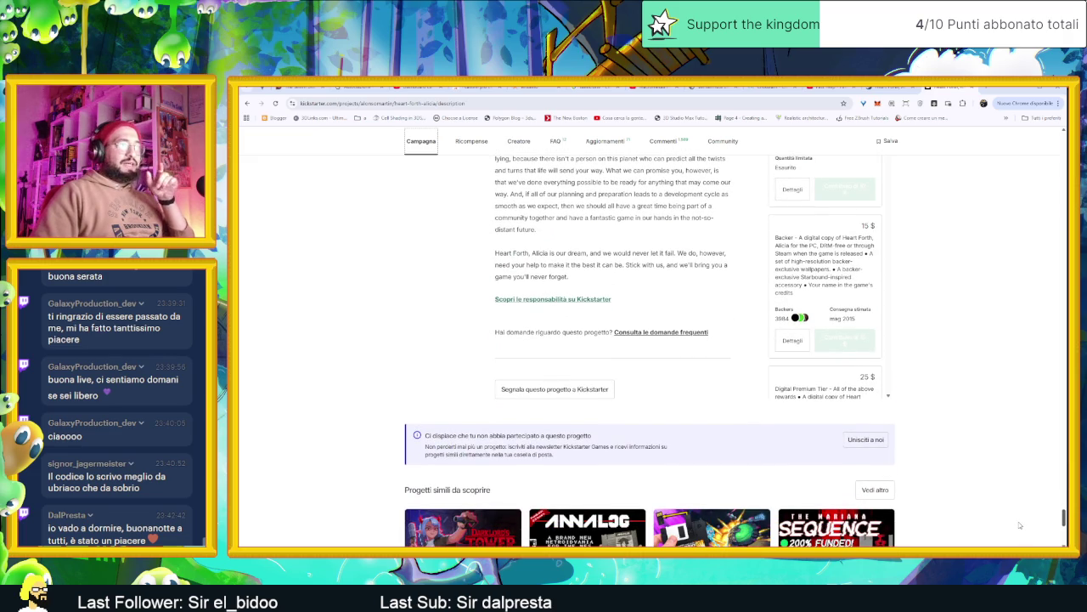
scroll(1019, 525, down, 3)
scroll(1020, 531, up, 1)
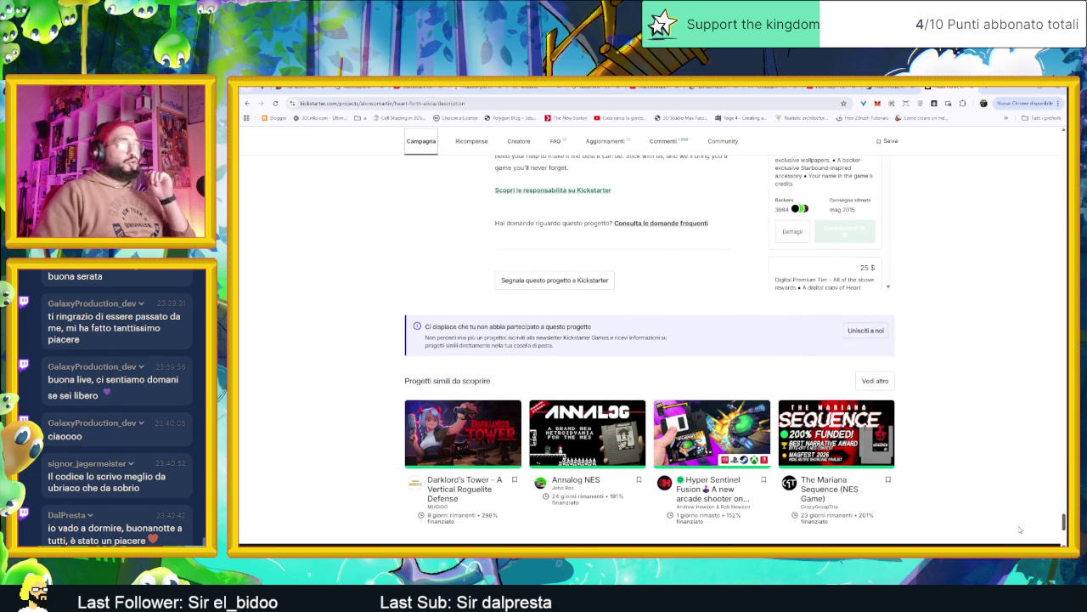
scroll(1019, 528, down, 1)
scroll(1019, 531, up, 3)
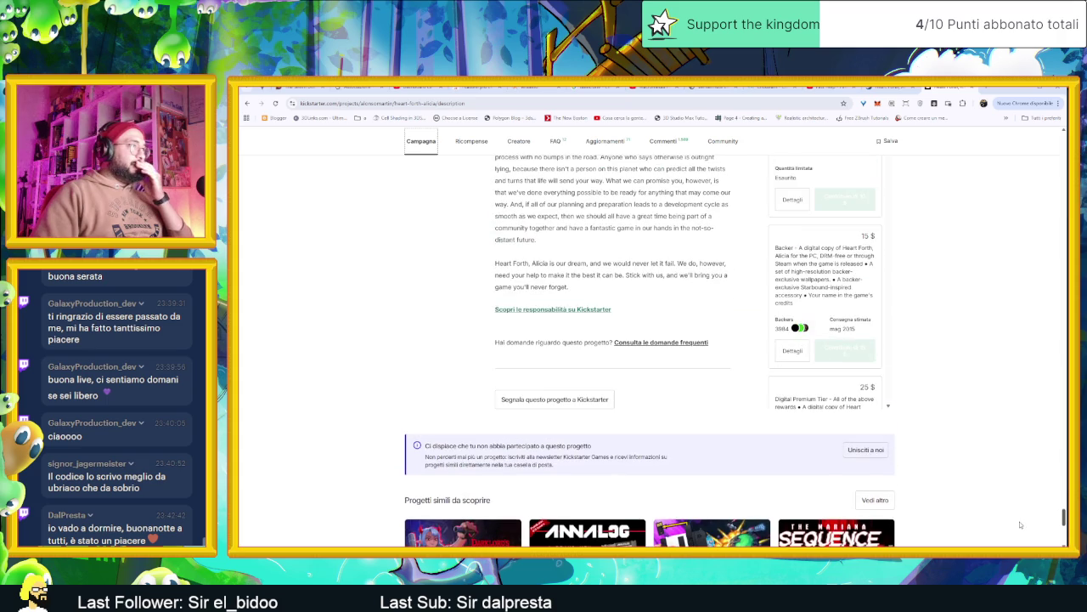
scroll(1020, 524, up, 1)
scroll(1021, 521, up, 1)
scroll(1022, 519, up, 1)
scroll(1023, 518, up, 1)
scroll(1023, 510, up, 2)
scroll(1025, 504, up, 2)
scroll(1030, 498, up, 2)
scroll(1035, 494, up, 2)
scroll(1034, 494, up, 2)
scroll(1037, 484, up, 3)
scroll(1039, 473, up, 3)
scroll(1041, 450, up, 3)
scroll(1039, 399, up, 3)
scroll(1037, 360, up, 3)
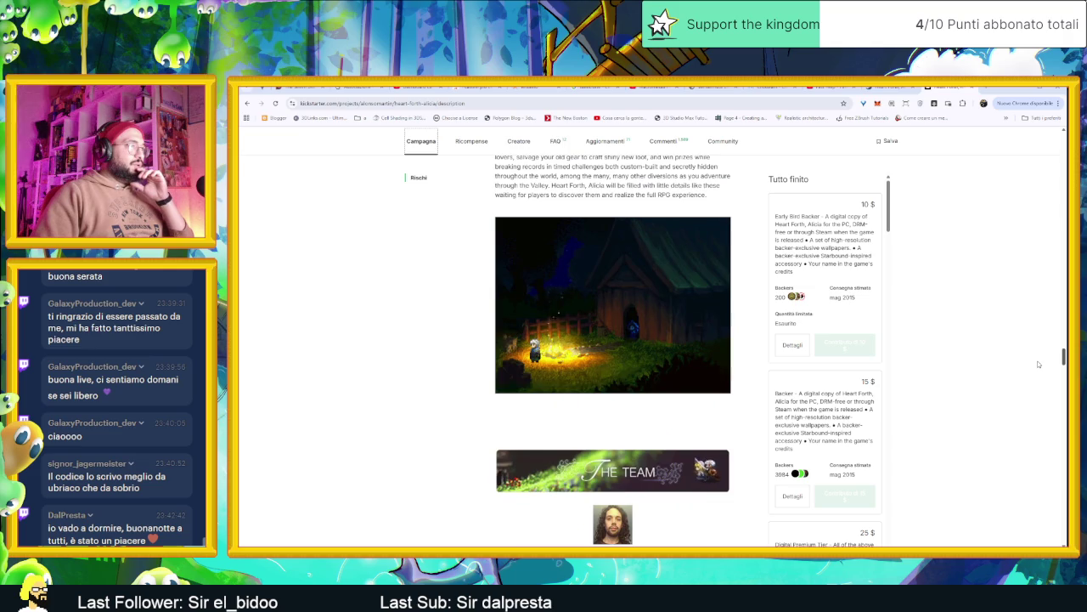
scroll(1037, 357, up, 2)
scroll(1037, 361, down, 3)
scroll(1038, 366, down, 2)
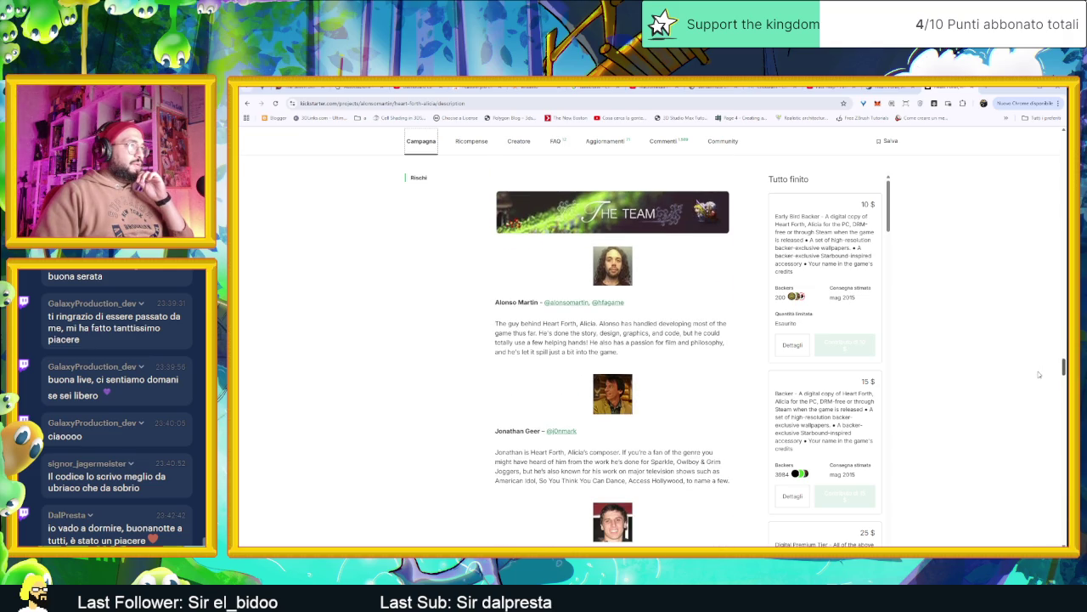
scroll(1038, 374, down, 1)
scroll(1038, 376, down, 1)
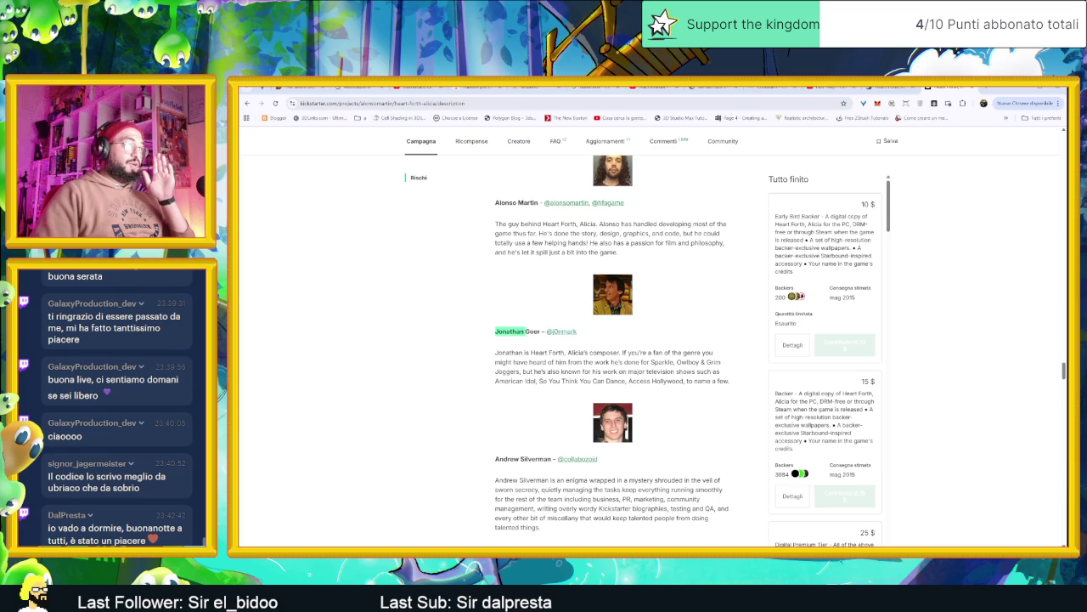
Read the team bios, then return to the Steam store page and enlarge the forest screenshot.
click(558, 333)
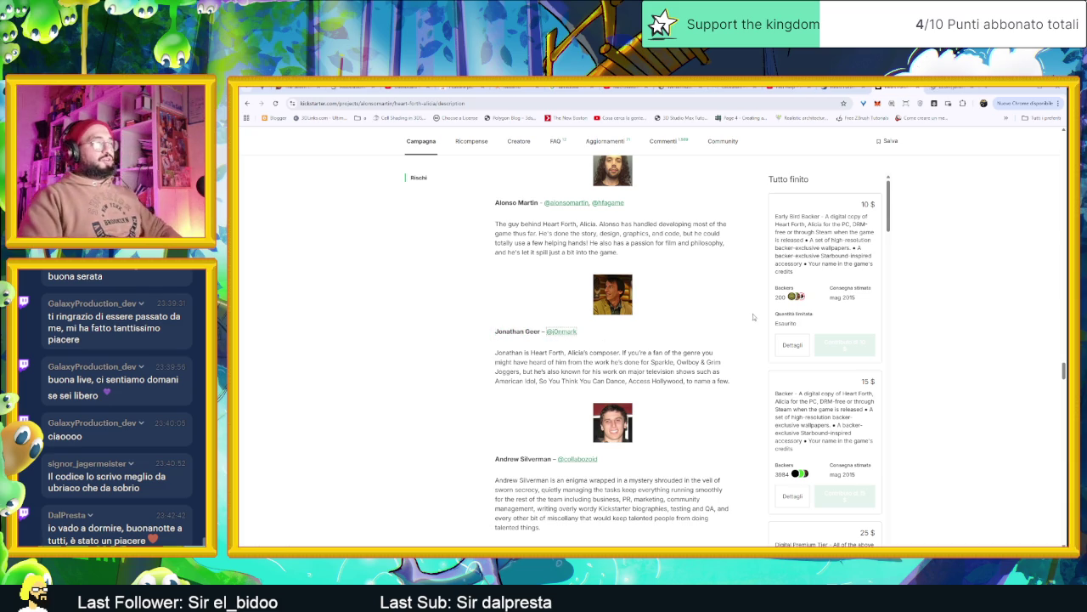
scroll(731, 353, up, 3)
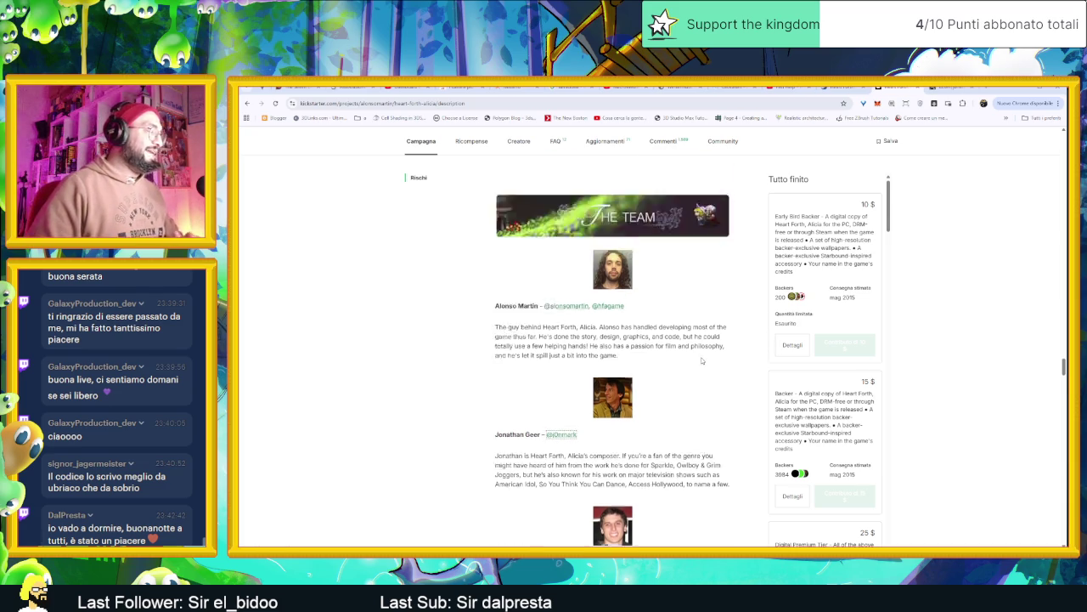
scroll(709, 370, up, 1)
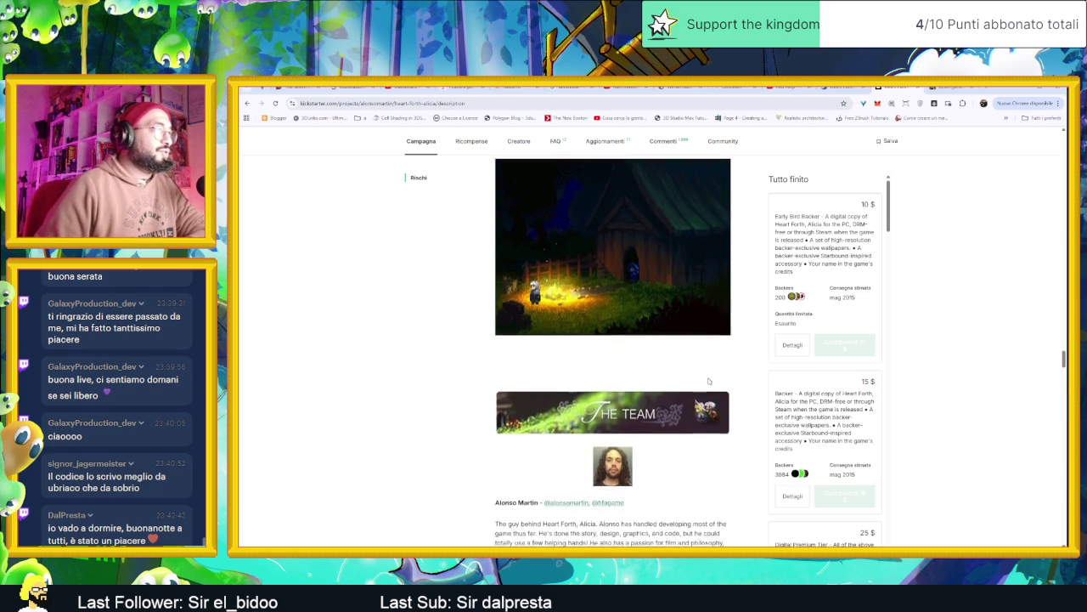
scroll(724, 389, up, 5)
scroll(726, 391, up, 5)
scroll(728, 391, up, 3)
scroll(729, 393, up, 1)
scroll(731, 393, down, 1)
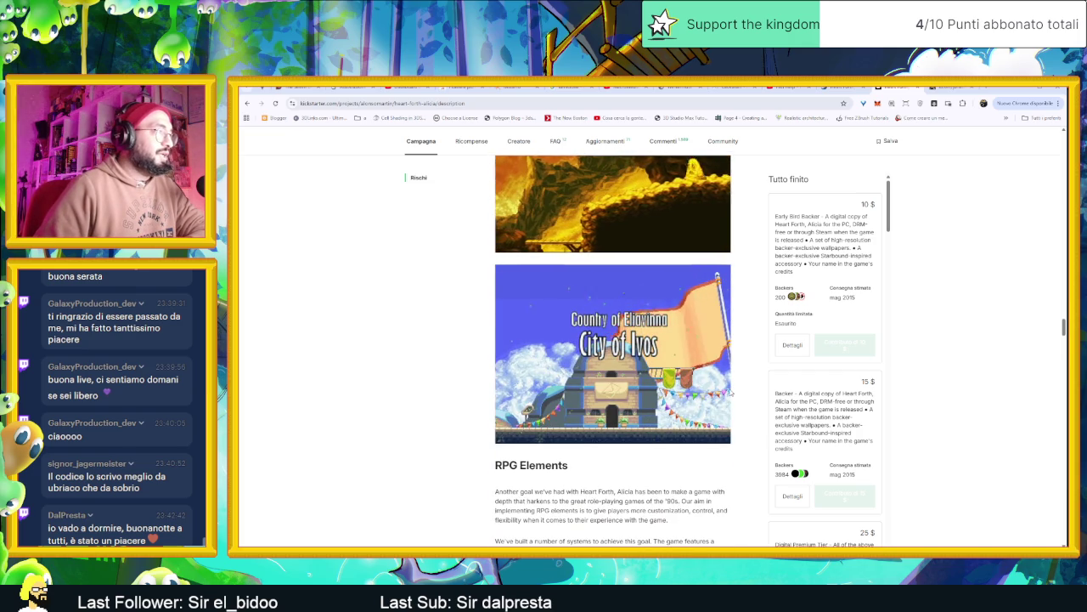
scroll(729, 392, up, 1)
scroll(714, 389, up, 1)
scroll(679, 385, up, 4)
scroll(646, 382, up, 4)
scroll(635, 380, up, 4)
scroll(635, 380, up, 4)
scroll(635, 380, up, 4)
scroll(635, 380, up, 5)
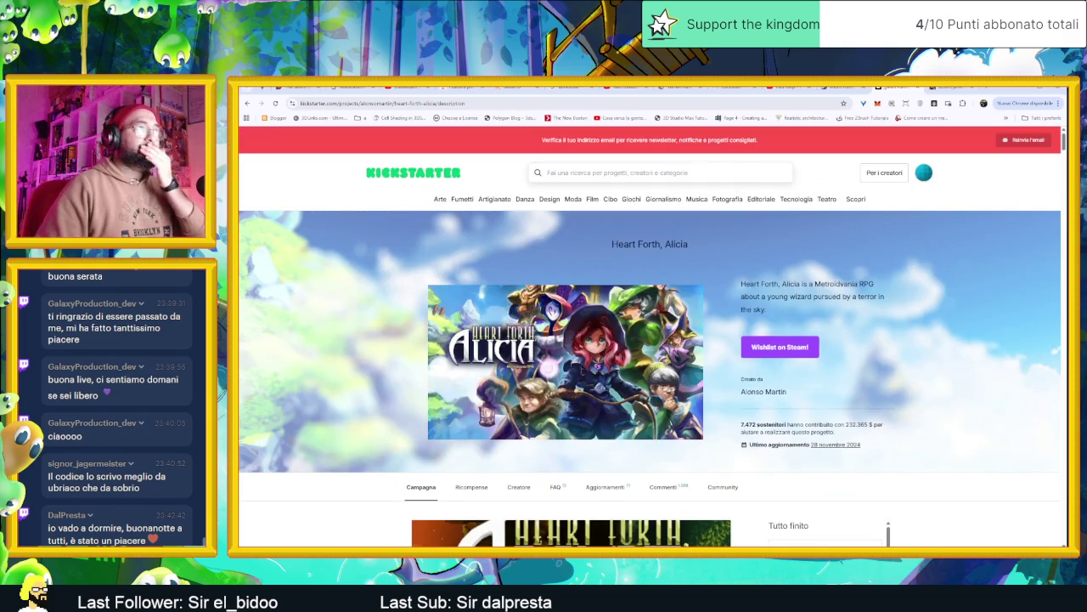
click(841, 88)
click(511, 437)
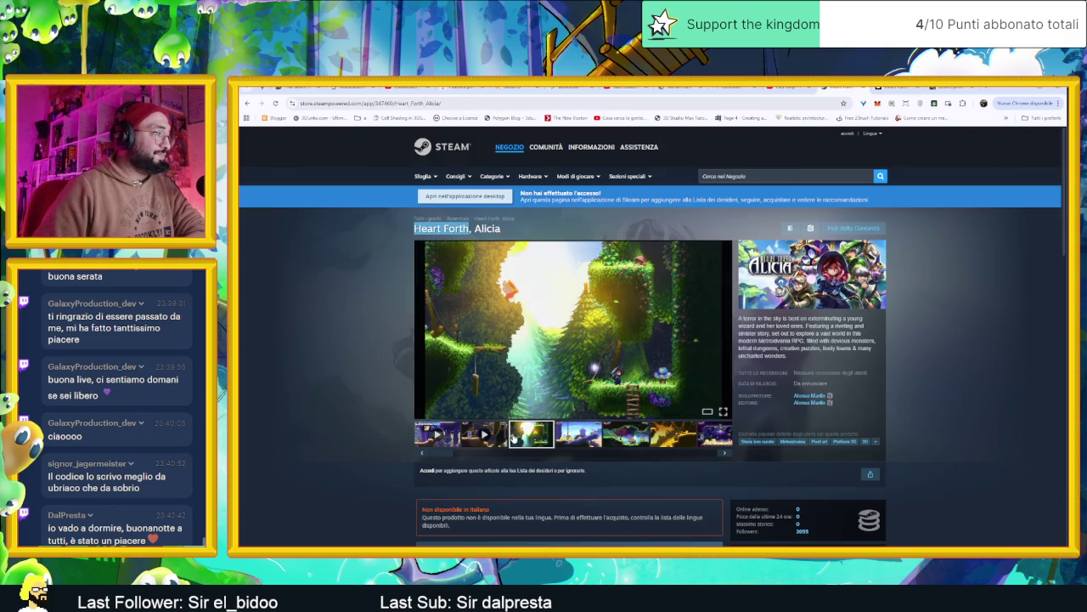
Show the orange cave screenshot, advance the gallery to the purple cavern shot, and scroll to the release date.
click(679, 437)
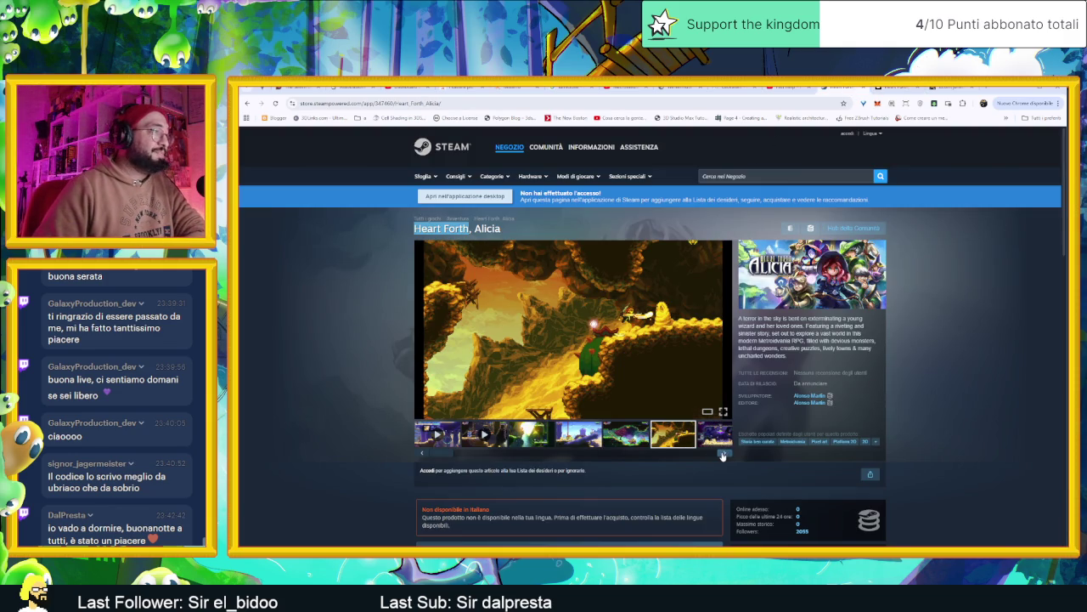
click(723, 454)
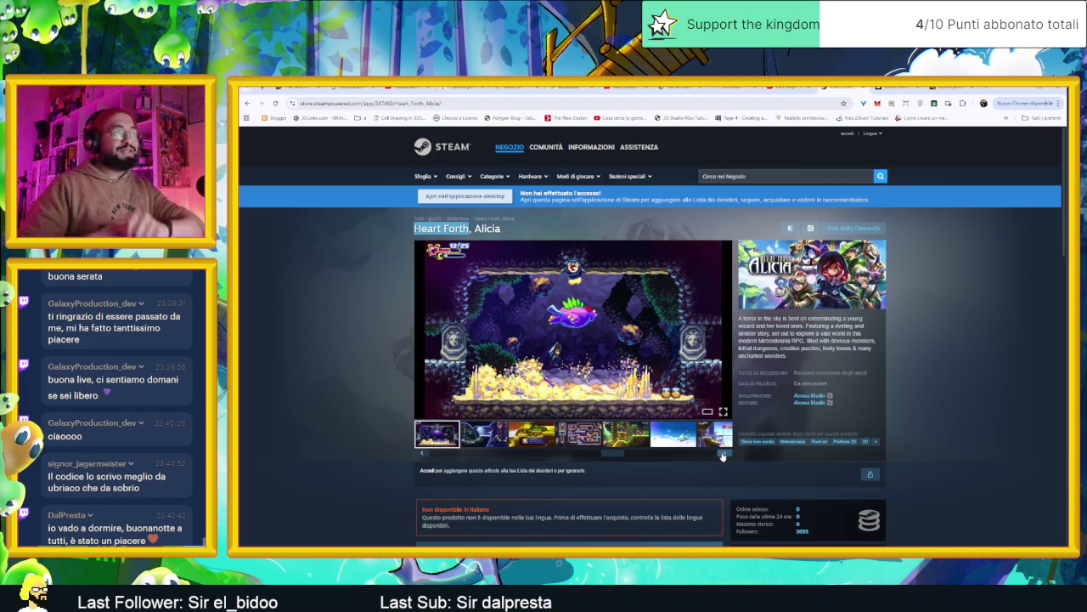
scroll(660, 374, down, 1)
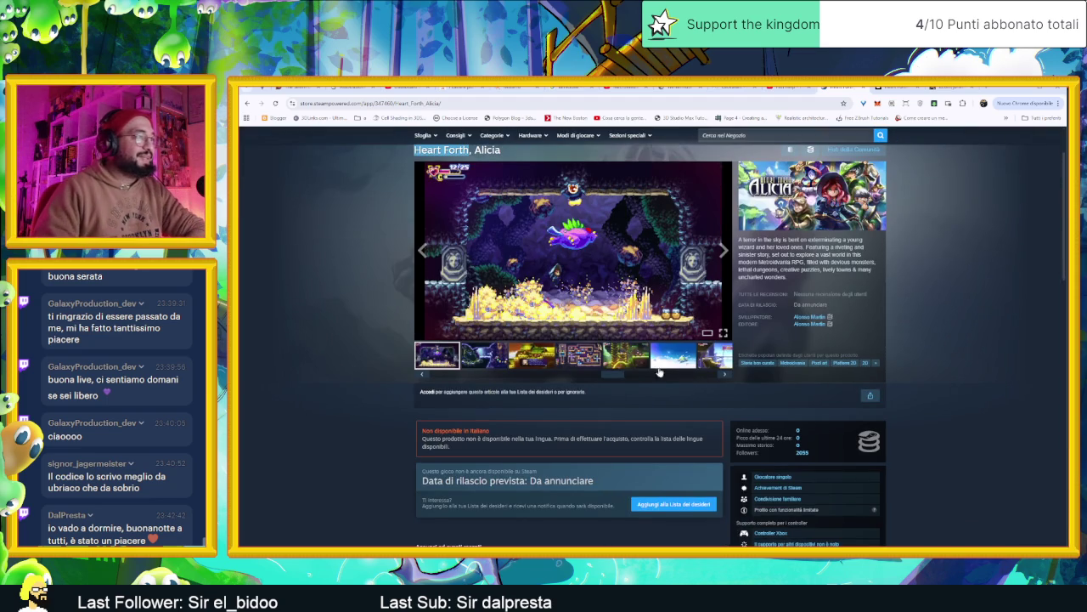